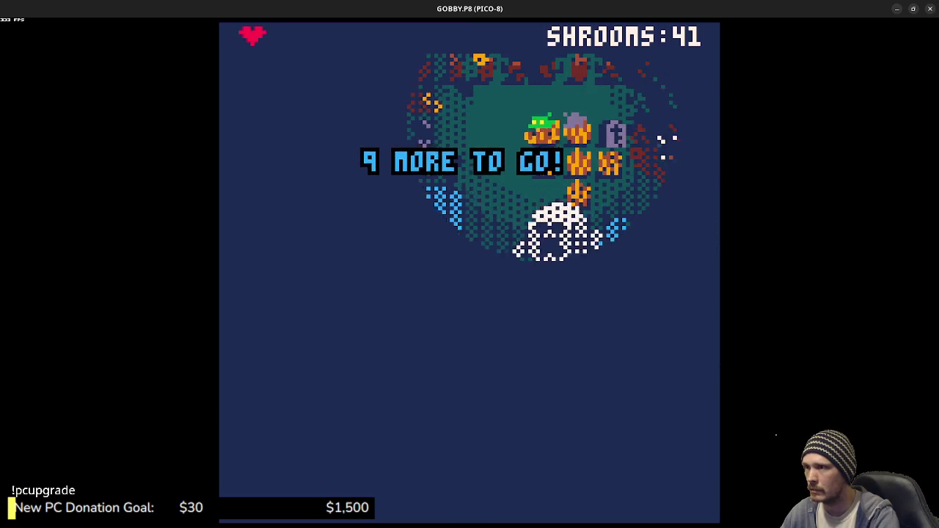
# Step: Steer the goblin down, right, up and left around the graveyard, eating nearby shrooms
pyautogui.press('Down')
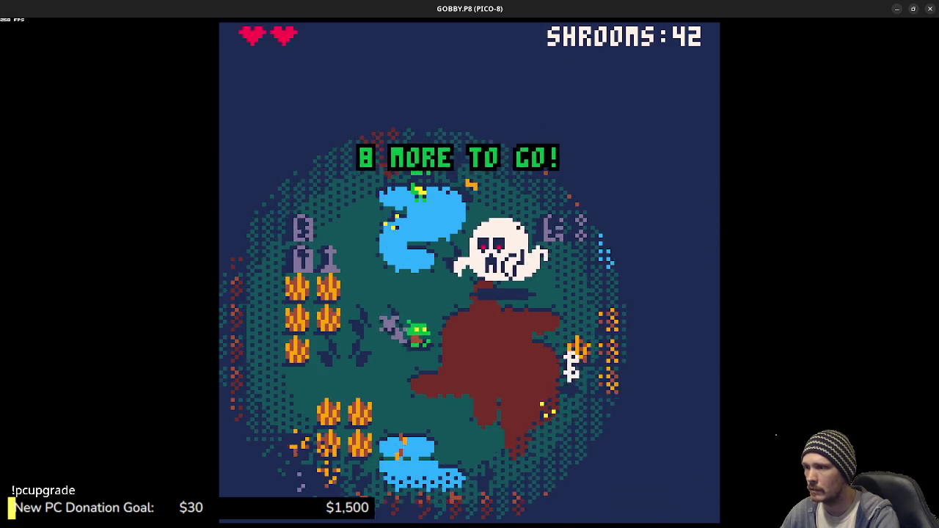
pyautogui.press('Right')
pyautogui.press('Up')
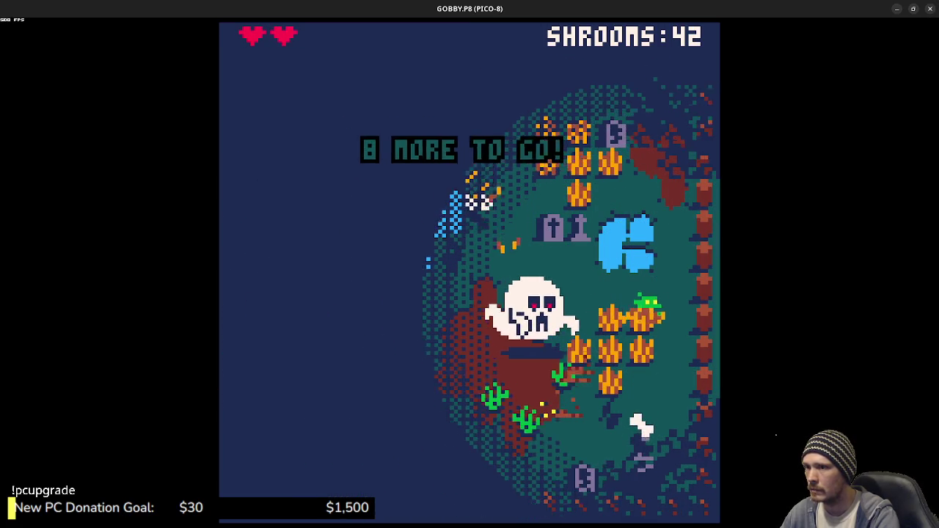
pyautogui.press('Up')
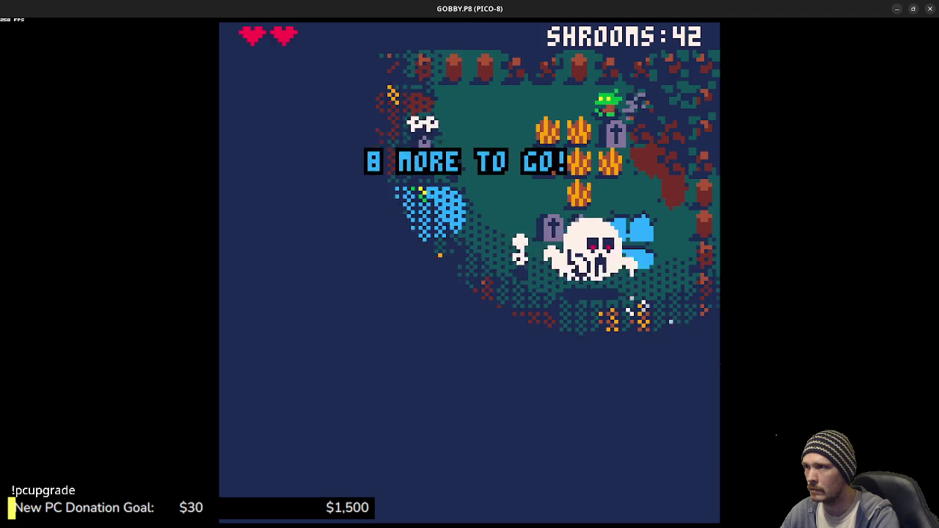
pyautogui.press('Left')
pyautogui.press('Down')
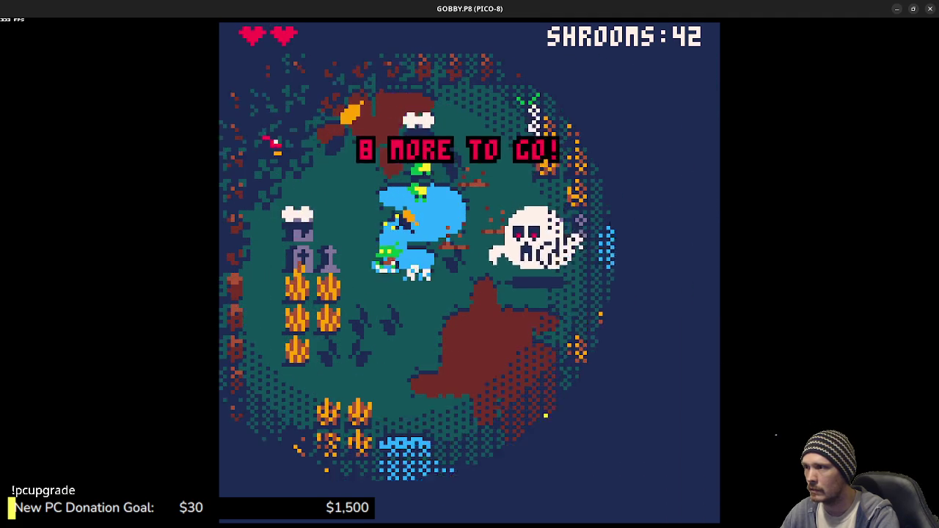
pyautogui.press('Up')
pyautogui.press('Left')
pyautogui.press('Left')
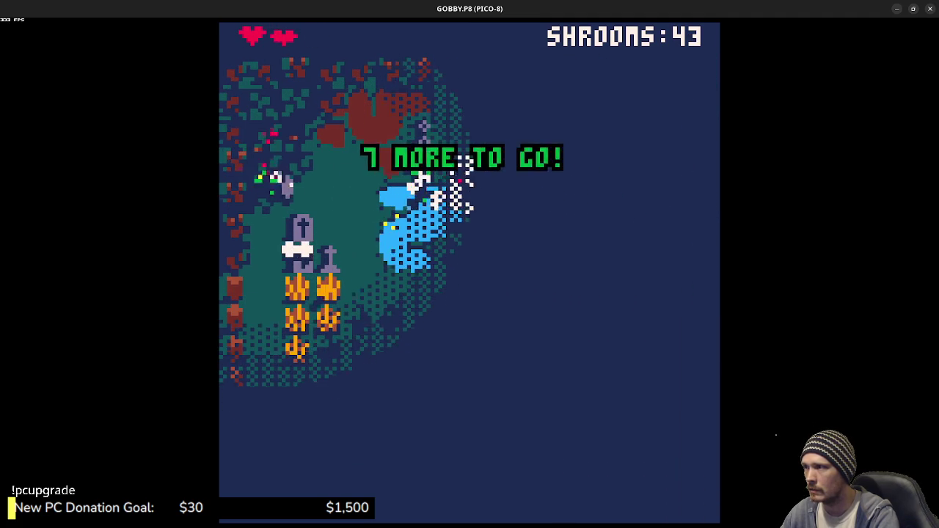
pyautogui.press('Down')
pyautogui.press('Right')
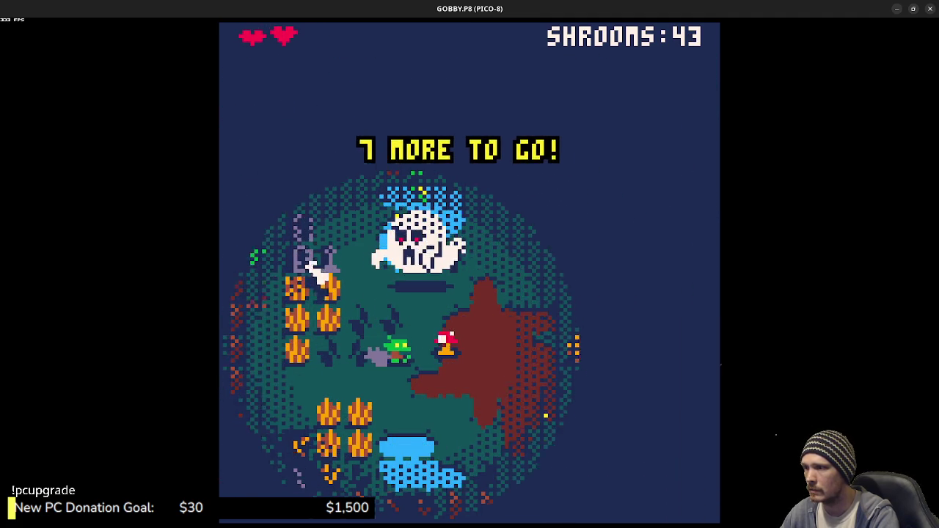
# Step: Move the goblin up past the gravestones and back toward the crops, eating more shrooms
pyautogui.press('Up')
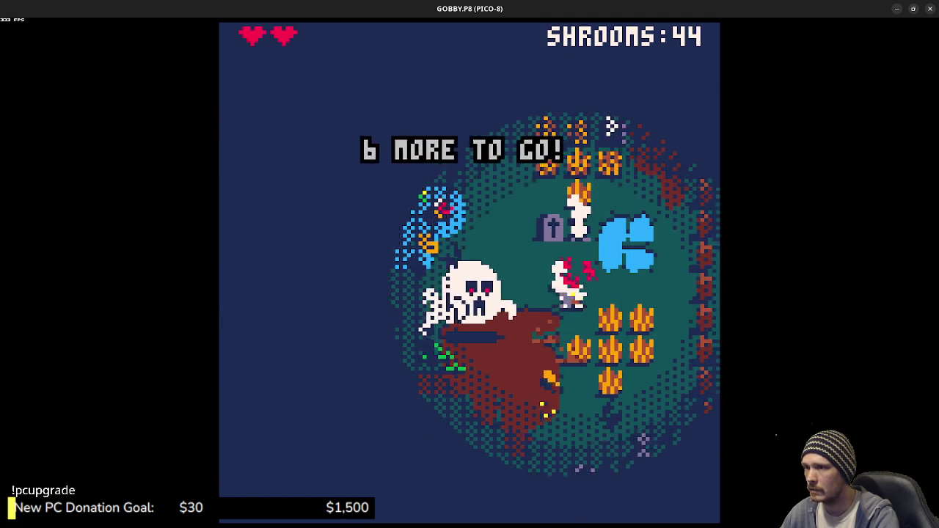
pyautogui.press('Up')
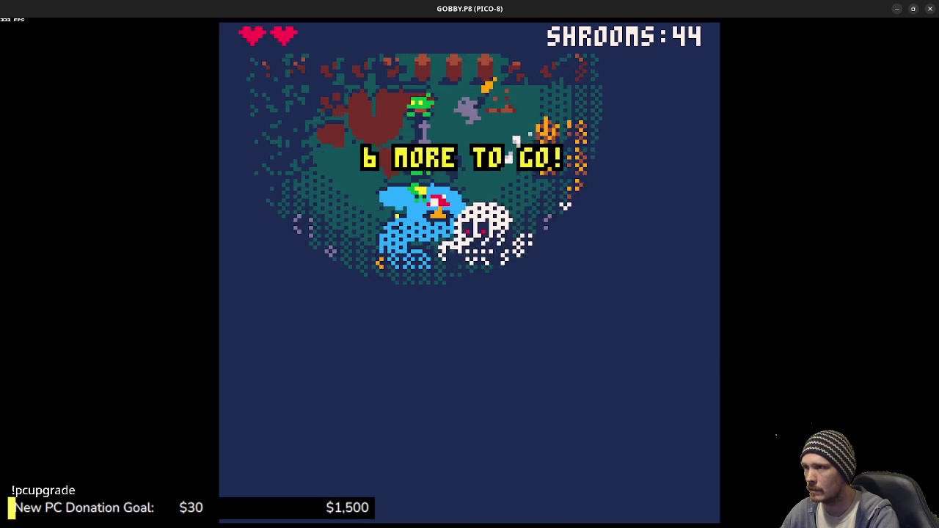
pyautogui.press('Left')
pyautogui.press('Down')
pyautogui.press('Right')
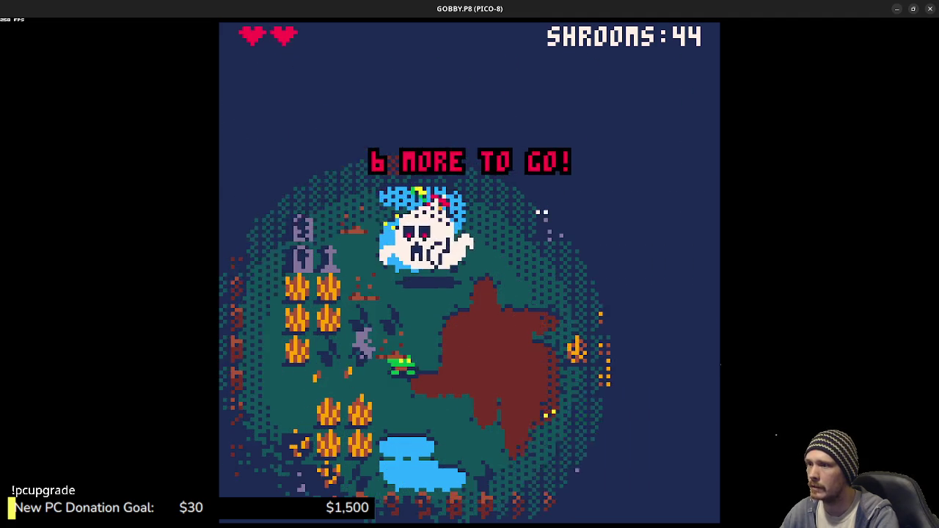
pyautogui.press('Up')
pyautogui.press('Right')
pyautogui.press('Down')
pyautogui.press('Left')
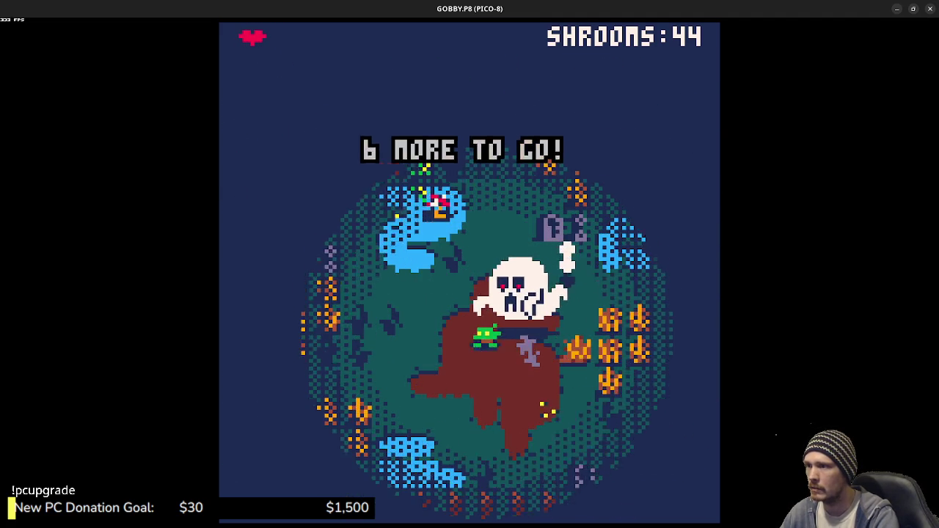
pyautogui.press('Up')
pyautogui.press('Right')
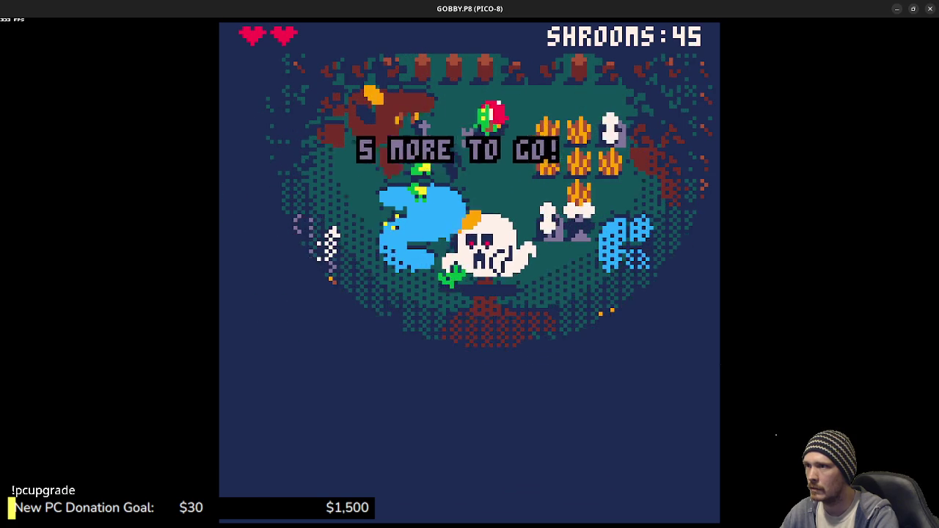
pyautogui.press('Down')
# Step: Dodge the skull ghost while collecting shrooms, bringing the count to 48 with one heart left
pyautogui.press('Right')
pyautogui.press('Down')
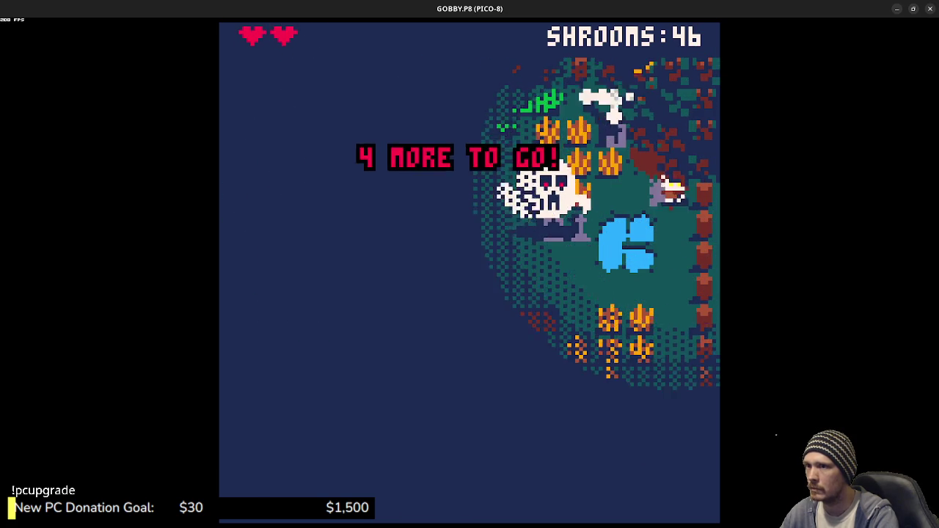
pyautogui.press('Left')
pyautogui.press('Left')
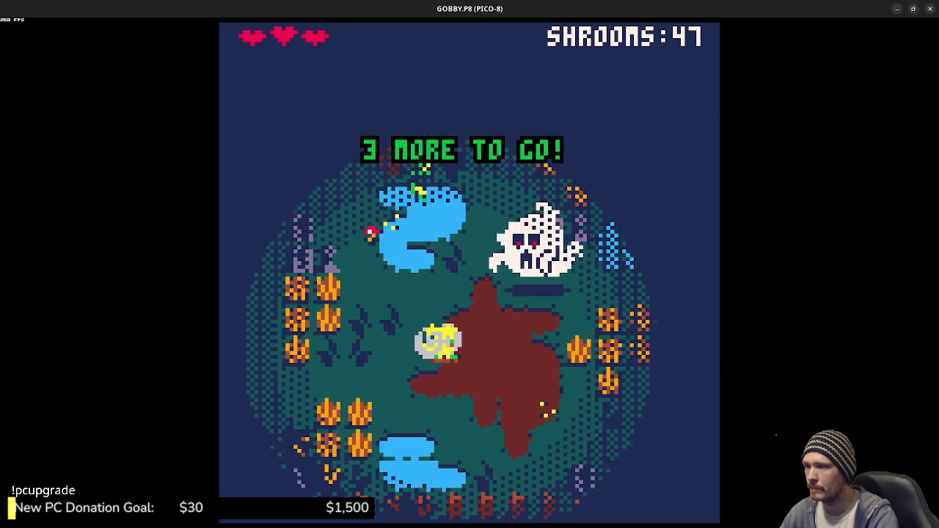
pyautogui.press('Up')
pyautogui.press('Up')
pyautogui.press('Left')
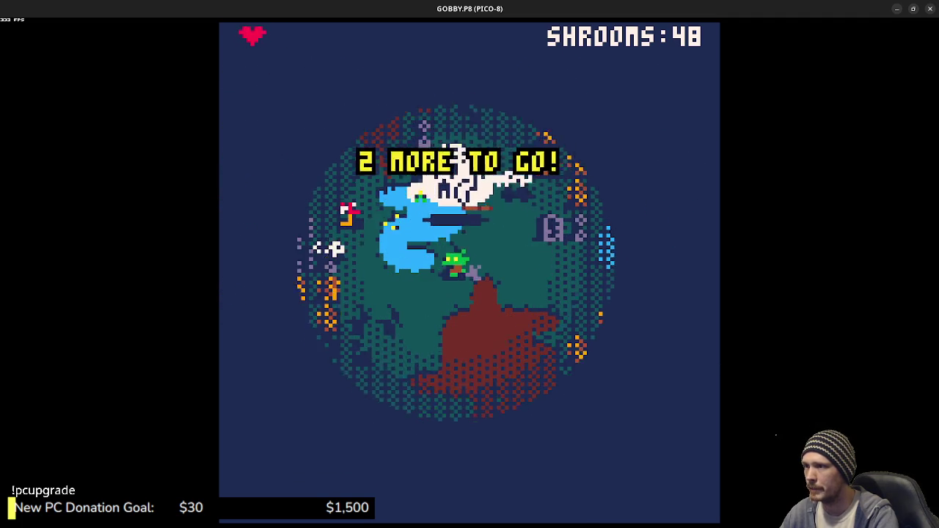
pyautogui.press('Down')
pyautogui.press('Left')
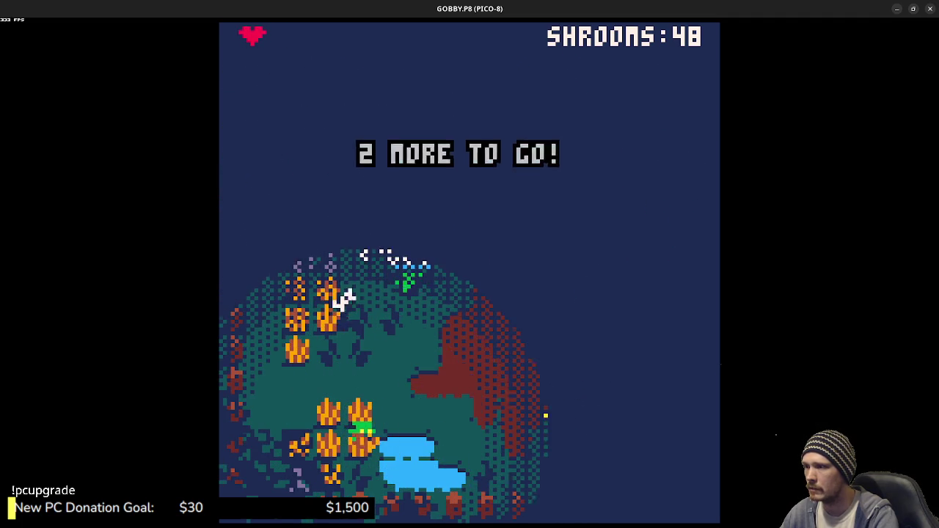
pyautogui.press('Right')
pyautogui.press('Up')
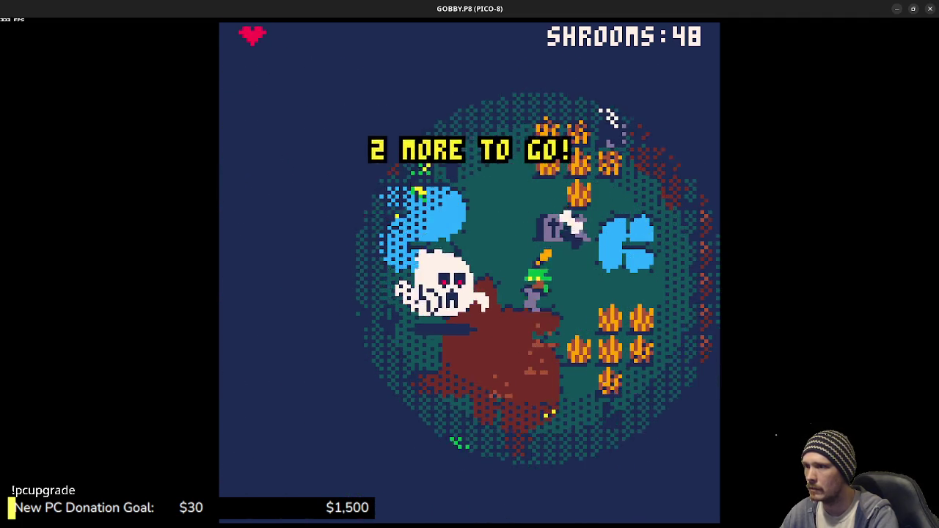
pyautogui.press('Up')
pyautogui.press('Left')
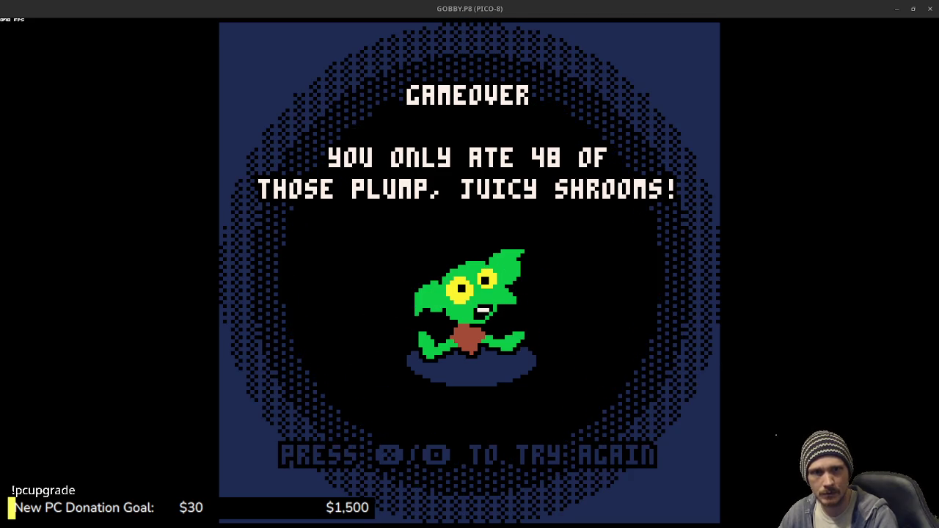
# Step: Switch to the browser showing the 'gobby gets glonky' search results
pyautogui.hotkey('alt', 'Tab')
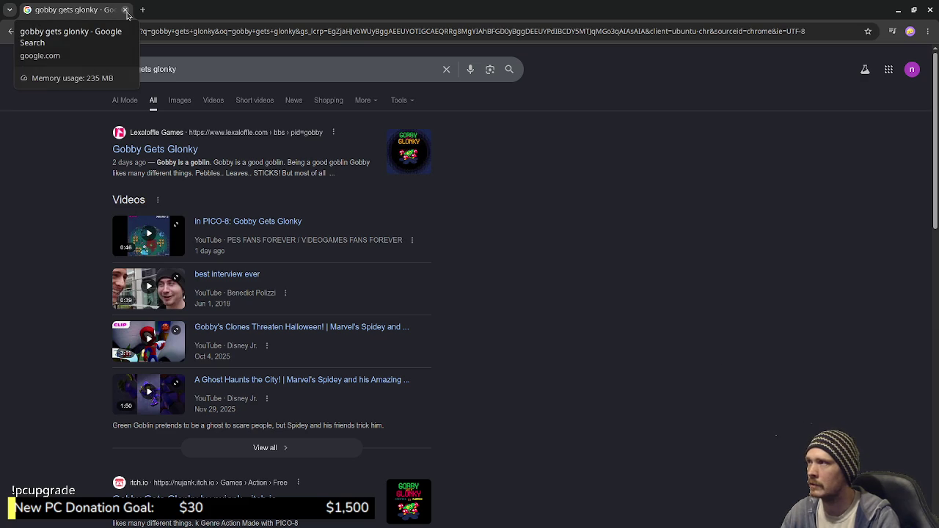
# Step: Close the Chrome tab with the 'gobby gets glonky' search results
pyautogui.click(126, 11)
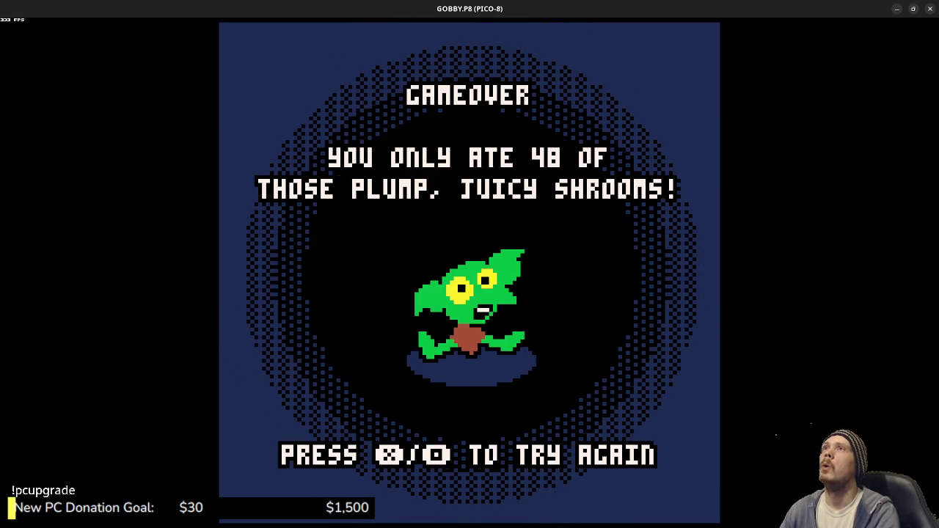
# Step: Press X on the game-over screen to try again
pyautogui.press('x')
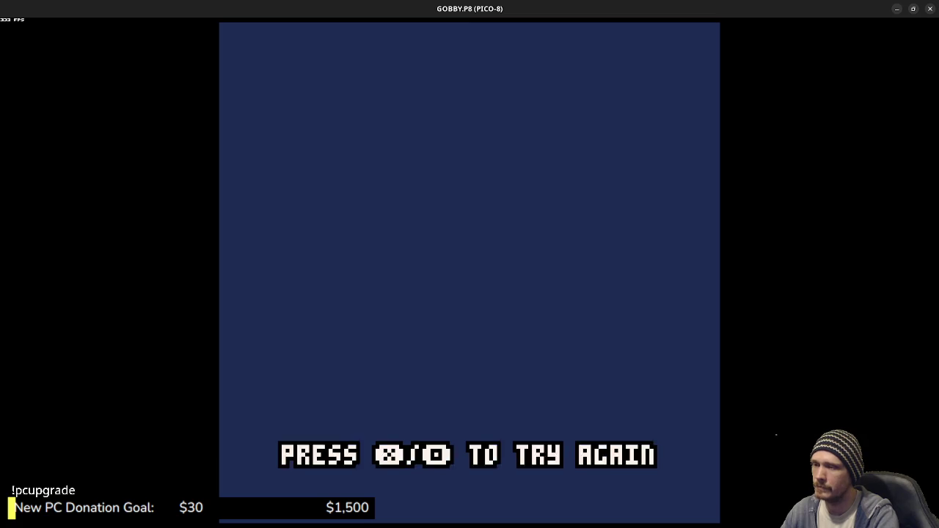
# Step: Start a new run and collect the first shrooms around the pond, graves and crops
pyautogui.press('x')
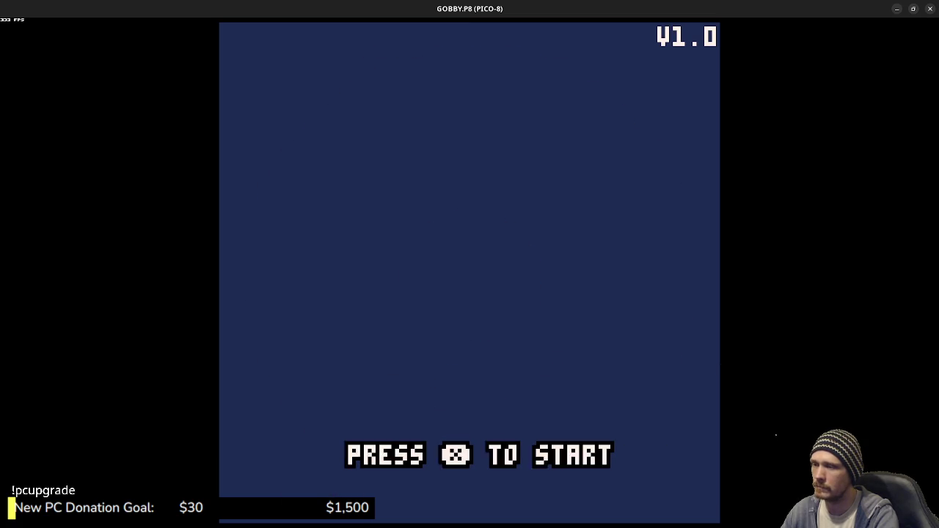
pyautogui.press('x')
pyautogui.press('Right')
pyautogui.press('Up')
pyautogui.press('Right')
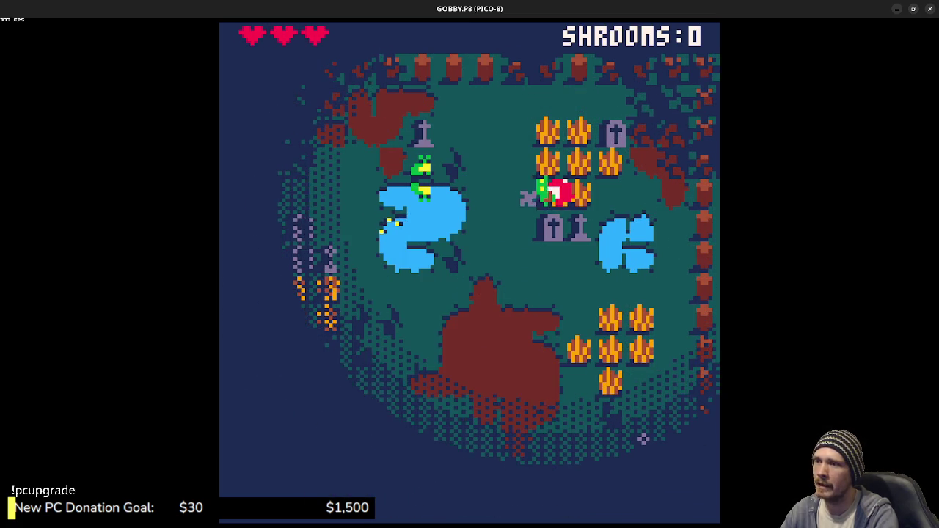
pyautogui.press('Down')
pyautogui.press('Down')
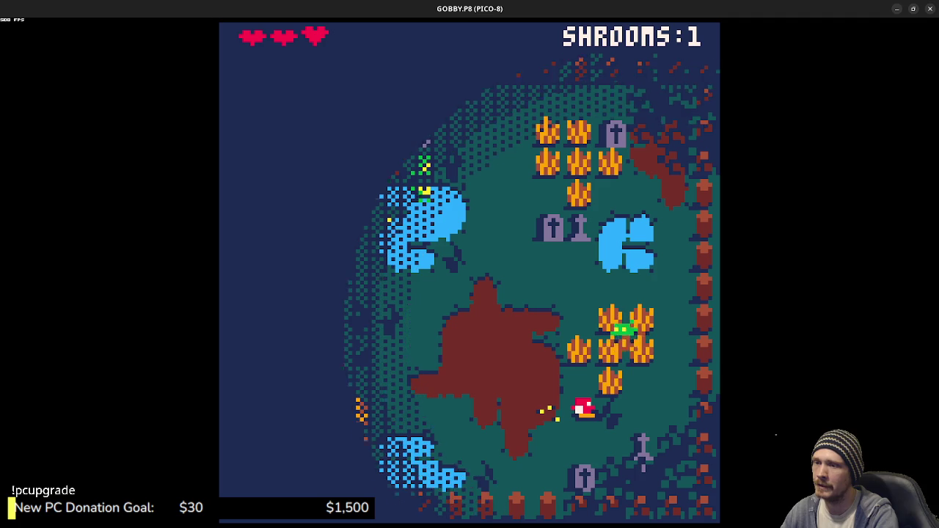
pyautogui.press('Left')
pyautogui.press('Left')
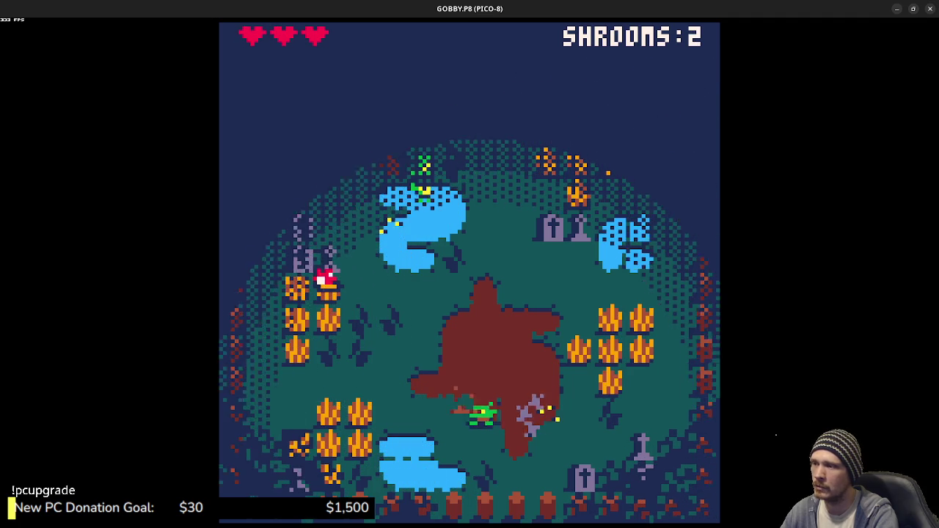
pyautogui.press('Up')
pyautogui.press('Up')
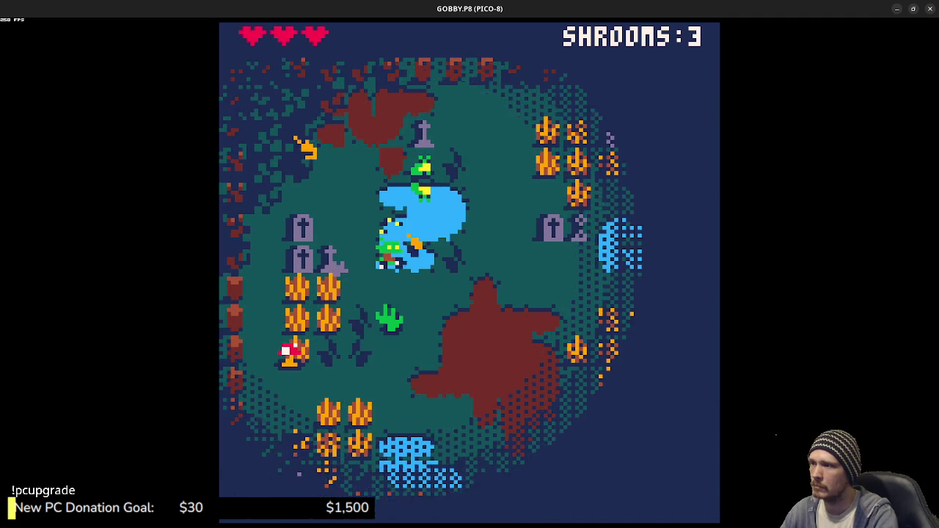
pyautogui.press('Left')
pyautogui.press('Down')
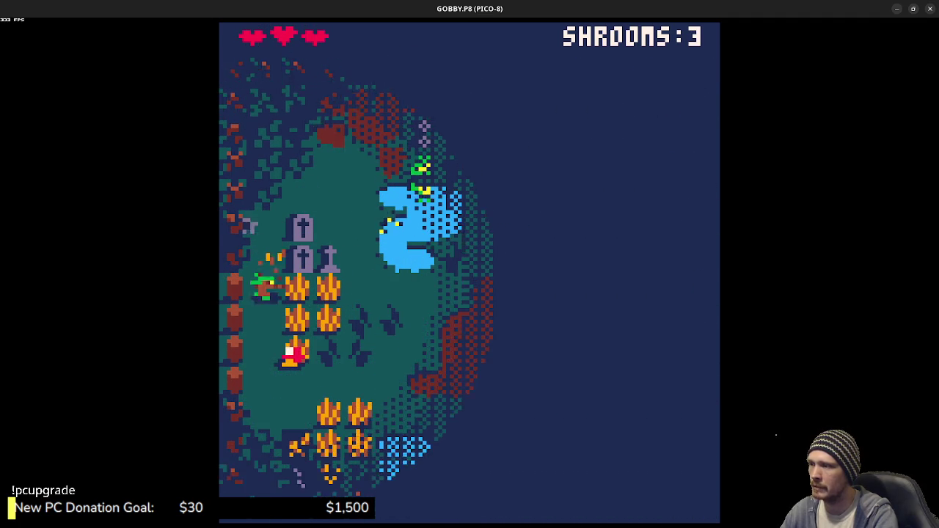
pyautogui.press('Right')
pyautogui.press('Right')
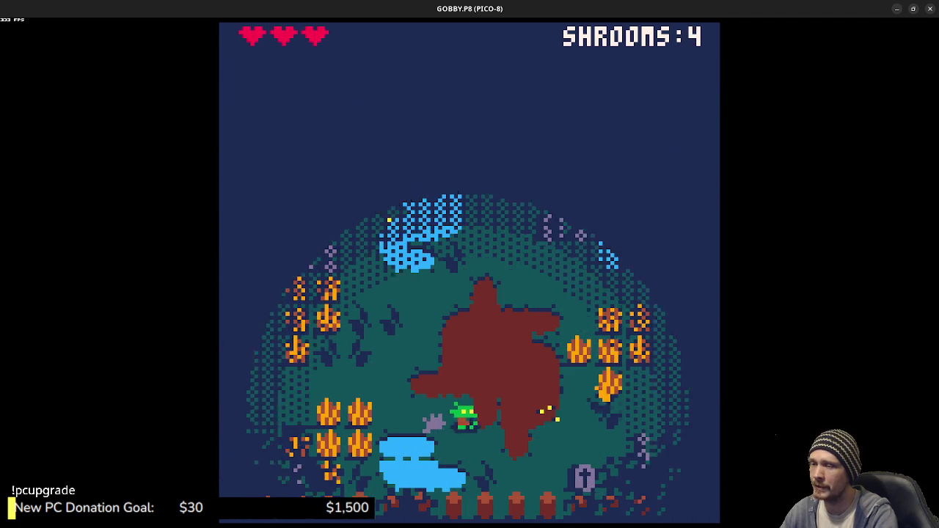
pyautogui.press('Up')
pyautogui.press('Up')
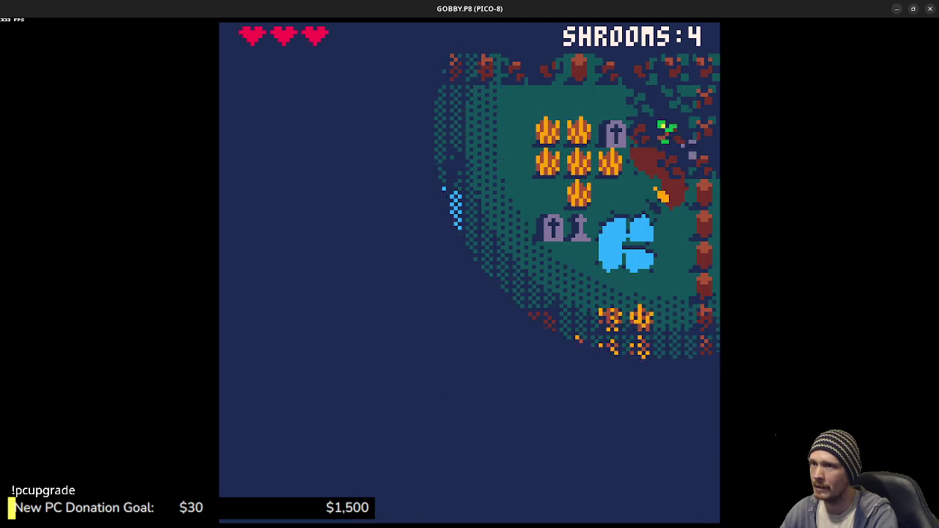
pyautogui.press('Left')
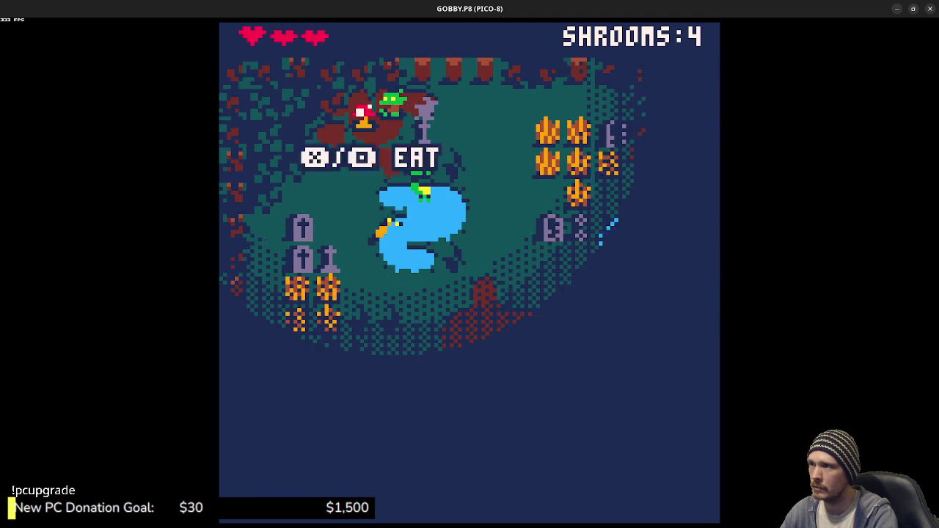
pyautogui.press('Down')
pyautogui.press('Right')
pyautogui.press('Right')
# Step: Eat the red shroom beside the pond, then cross the graveyard to the lower pond
pyautogui.press('Left')
pyautogui.press('x')
pyautogui.press('Down')
pyautogui.press('Up')
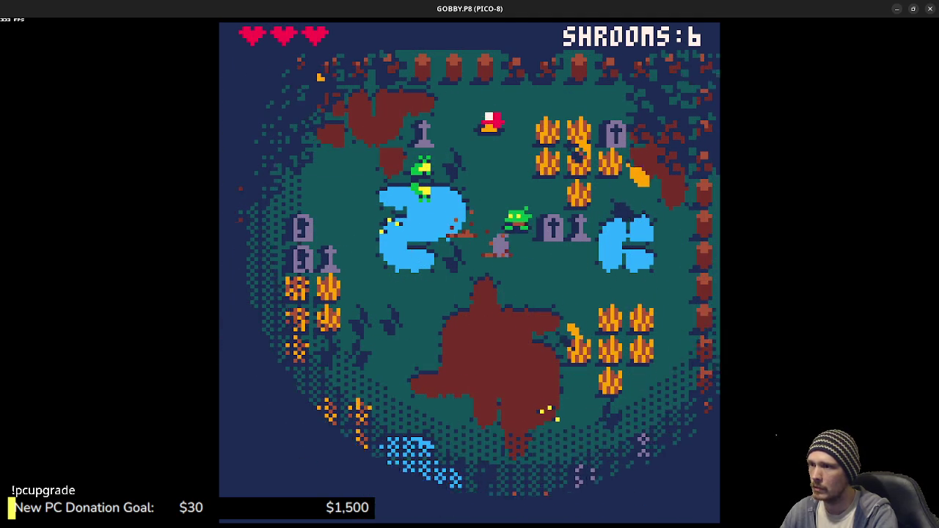
pyautogui.press('x')
pyautogui.press('Left')
pyautogui.press('Left')
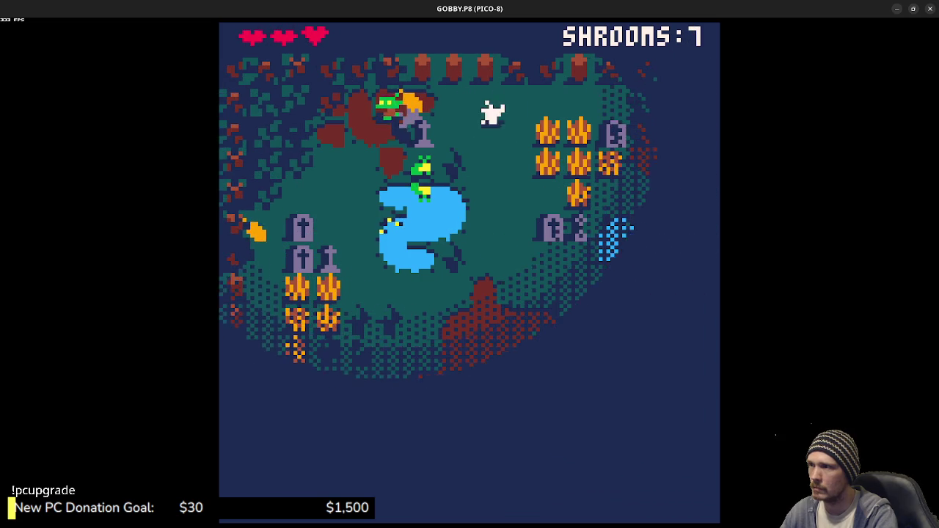
pyautogui.press('Down')
pyautogui.press('Down')
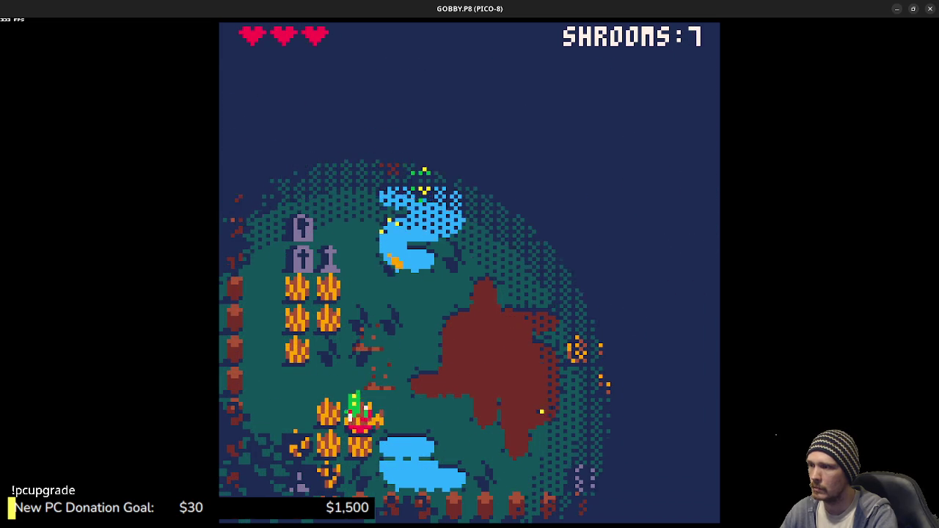
pyautogui.press('Up')
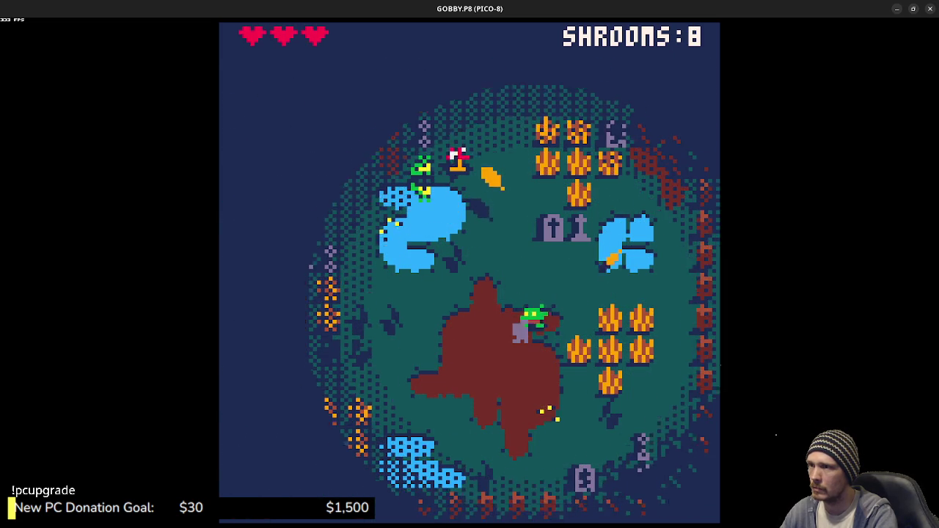
pyautogui.press('Left')
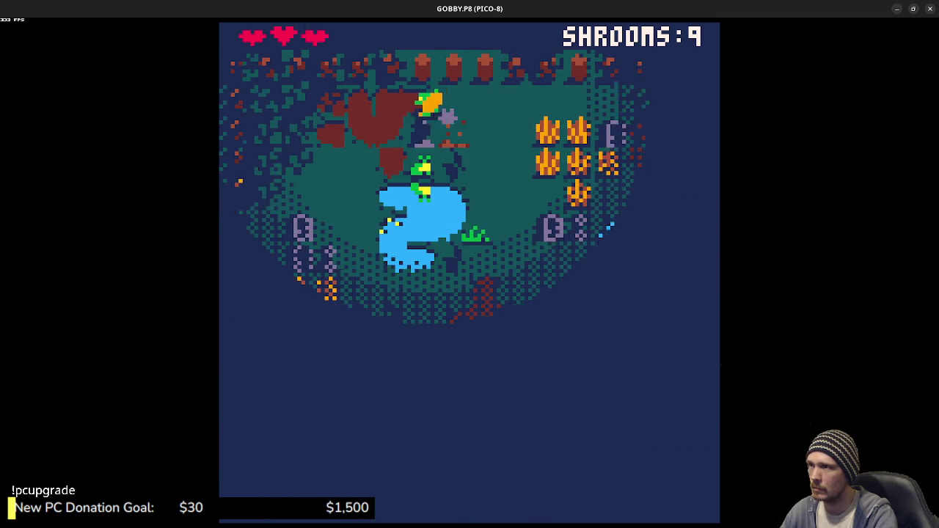
pyautogui.press('Down')
pyautogui.press('Down')
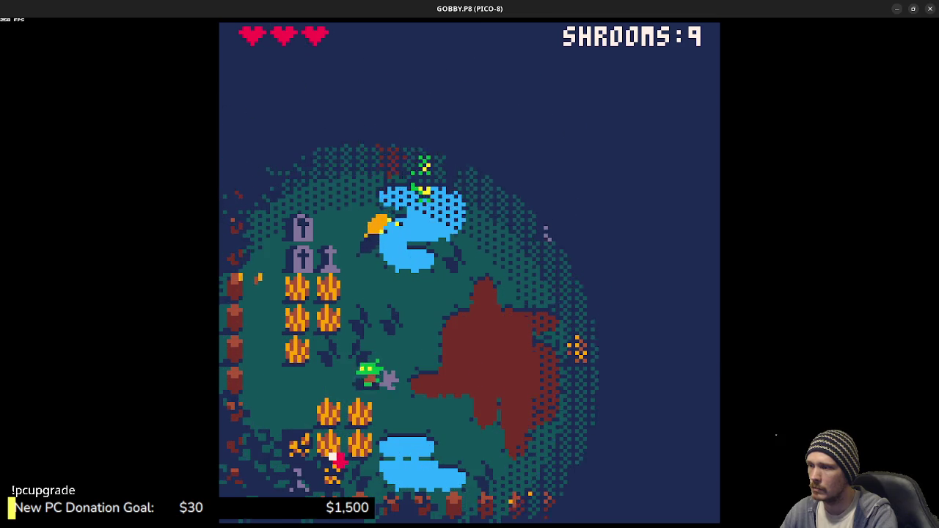
pyautogui.press('Up')
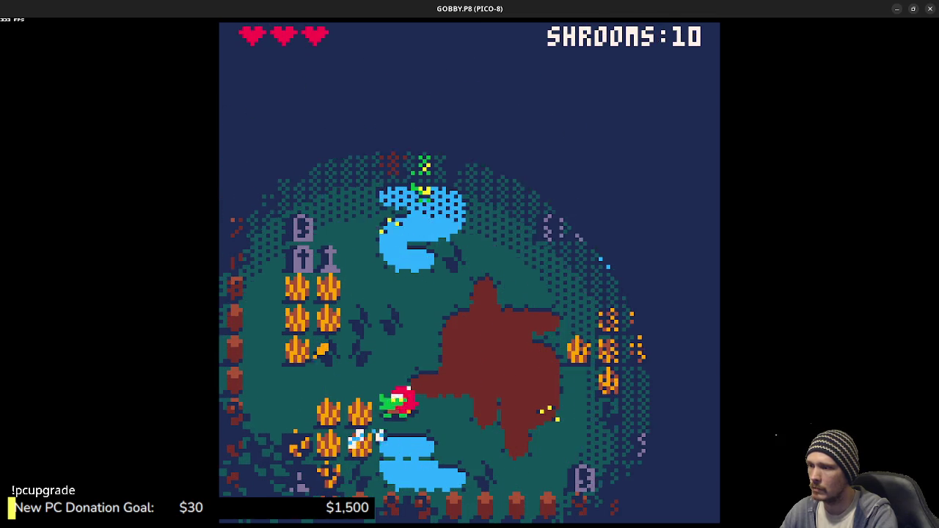
pyautogui.press('Right')
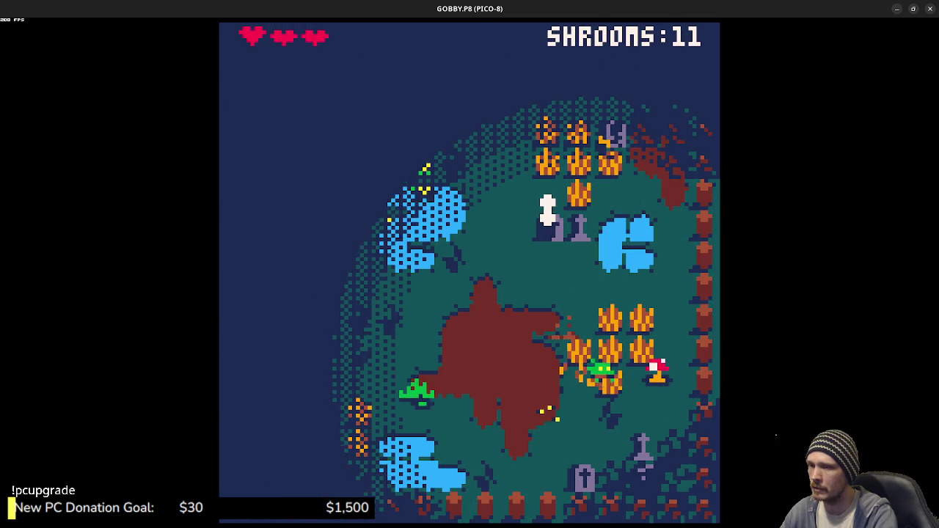
pyautogui.press('Down')
pyautogui.press('Left')
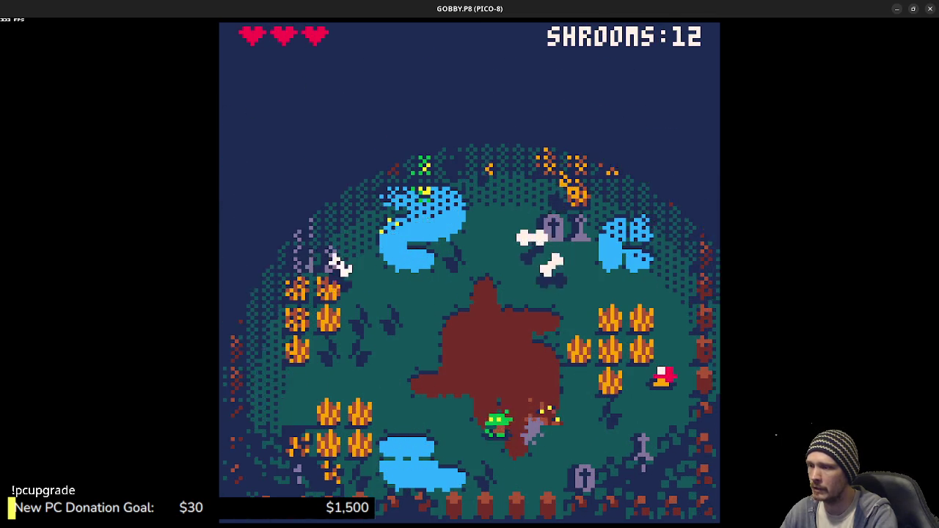
# Step: Collect the right shroom cluster and the red shrooms near the top and fire patches
pyautogui.press('Up')
pyautogui.press('Right')
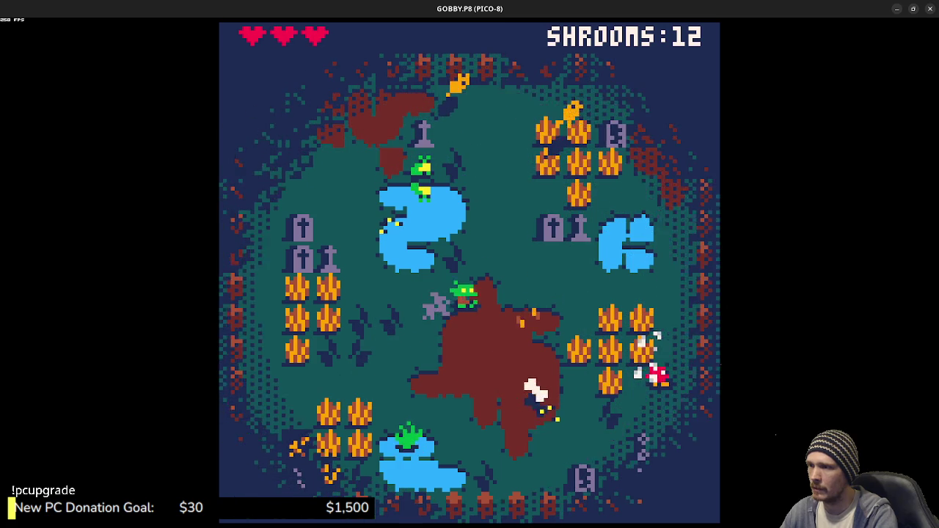
pyautogui.press('Right')
pyautogui.press('Down')
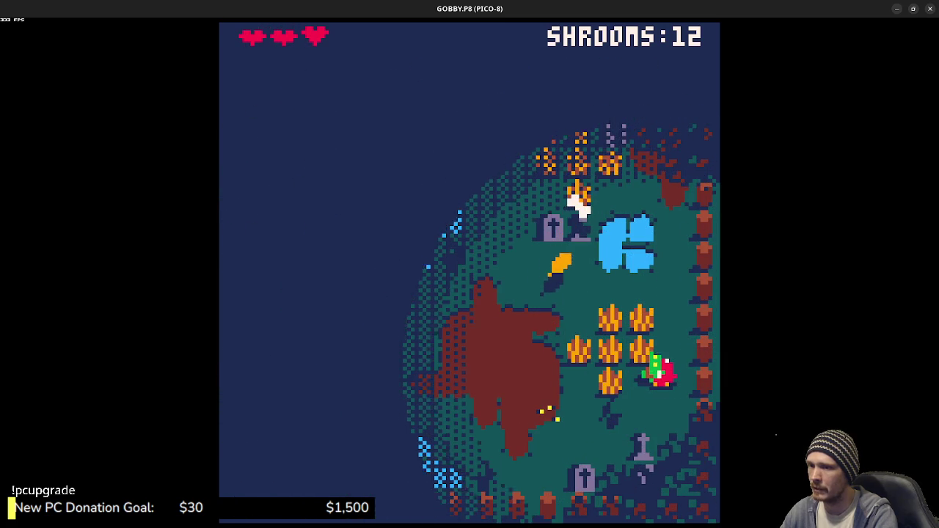
pyautogui.press('Left')
pyautogui.press('Up')
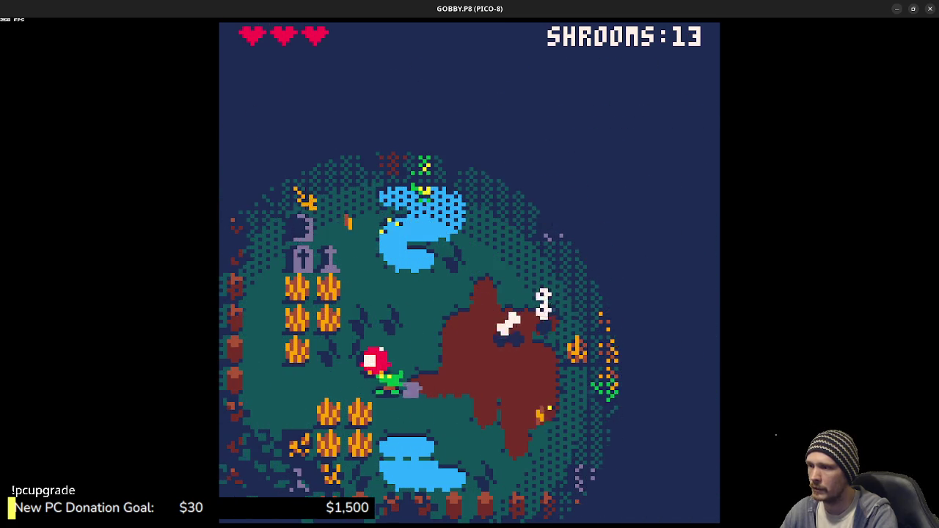
pyautogui.press('Right')
pyautogui.press('Up')
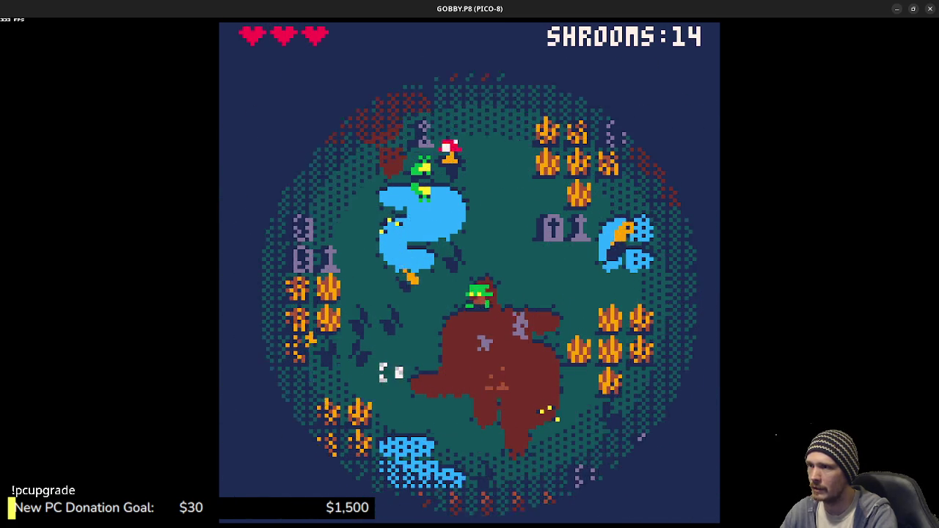
pyautogui.press('Left')
pyautogui.press('Up')
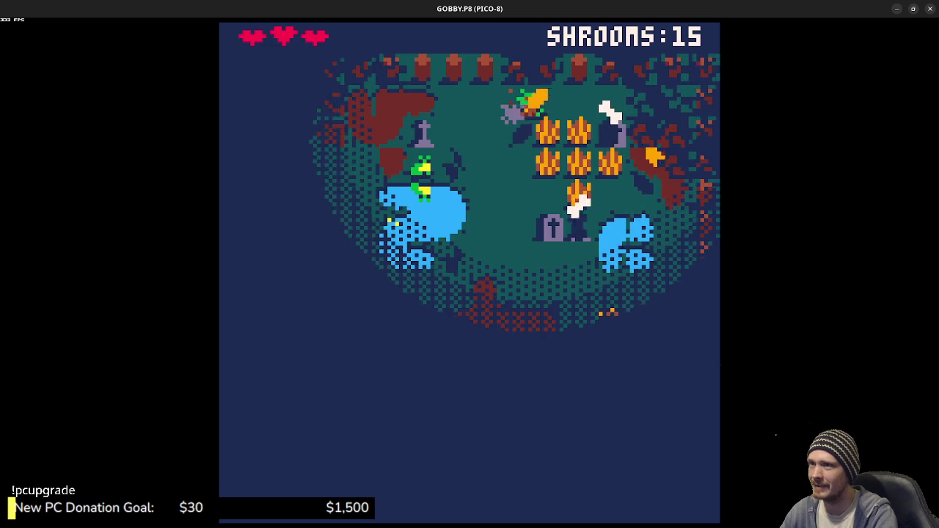
pyautogui.press('Down')
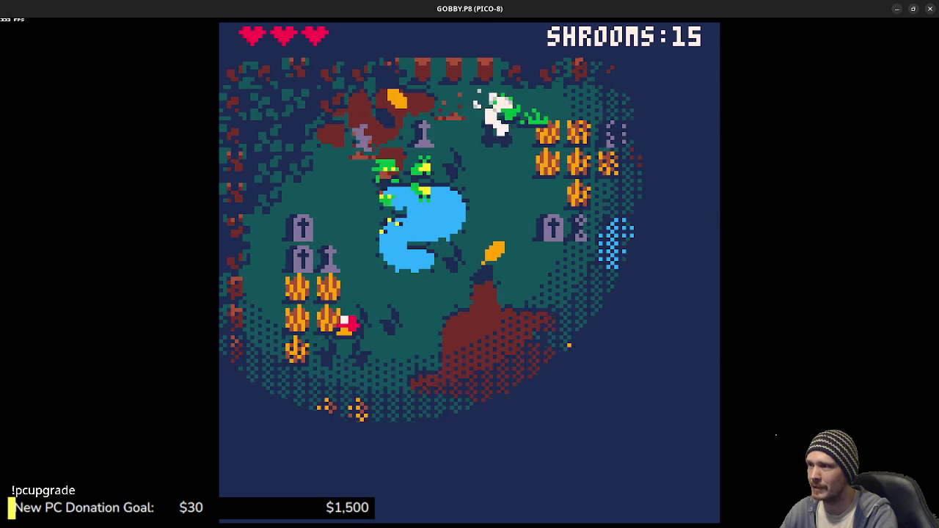
pyautogui.press('Left')
pyautogui.press('Right')
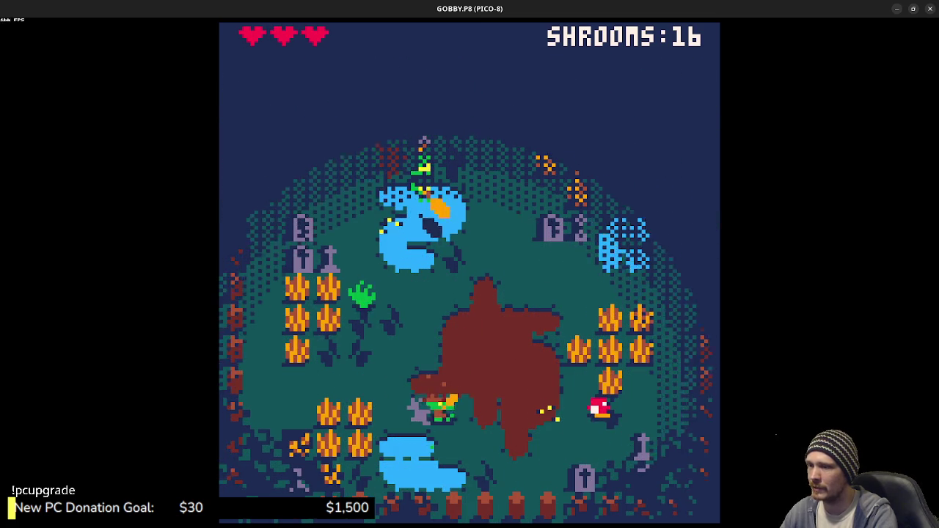
pyautogui.press('Down')
pyautogui.press('Left')
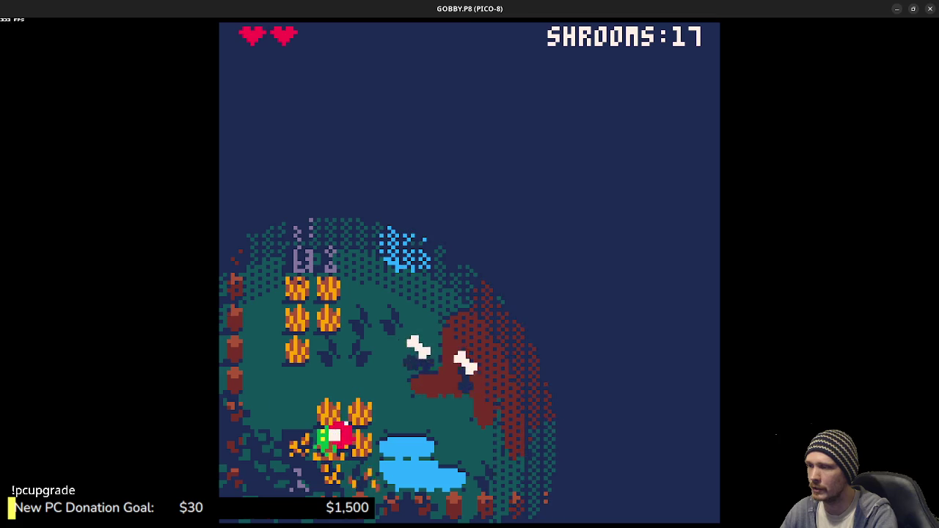
pyautogui.press('Right')
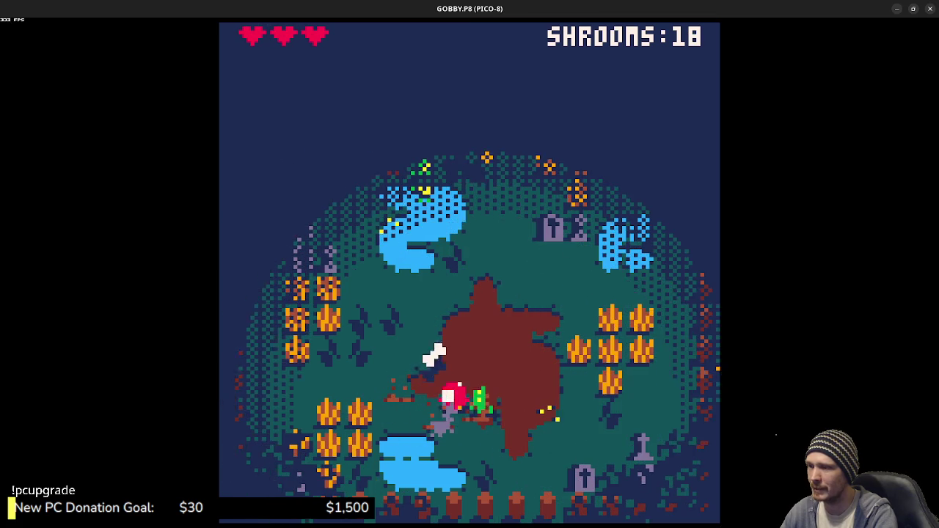
pyautogui.press('x')
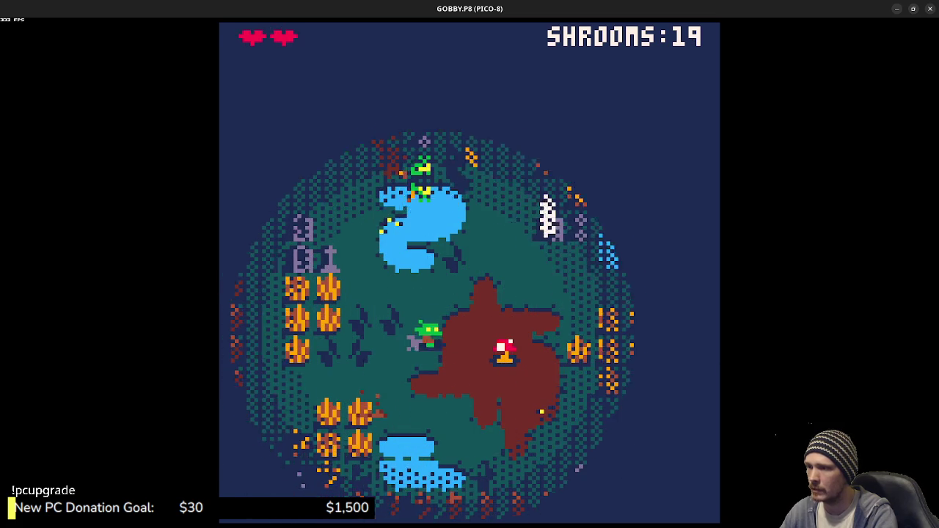
# Step: Eat a mushroom to heal, sweep the mushroom field and avoid the skull
pyautogui.press('Right')
pyautogui.press('x')
pyautogui.press('Down')
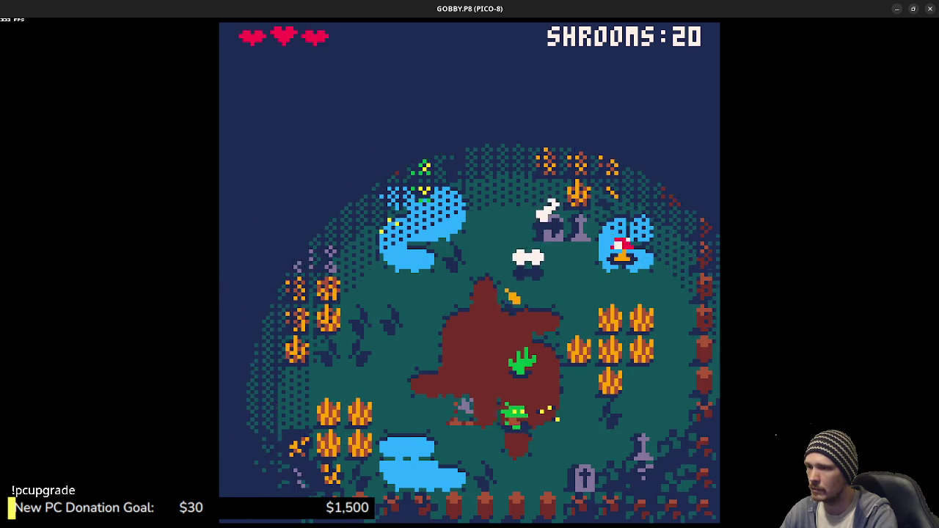
pyautogui.press('Right')
pyautogui.press('Up')
pyautogui.press('Up')
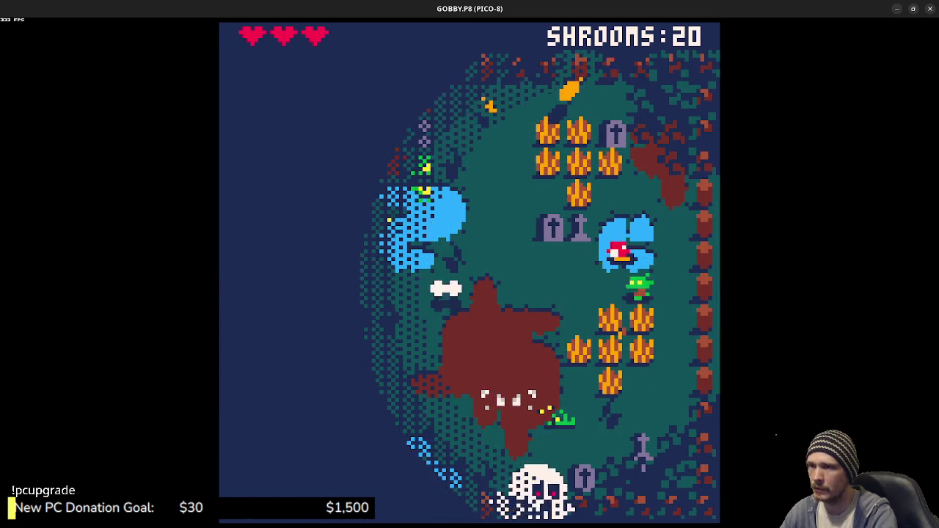
pyautogui.press('Up')
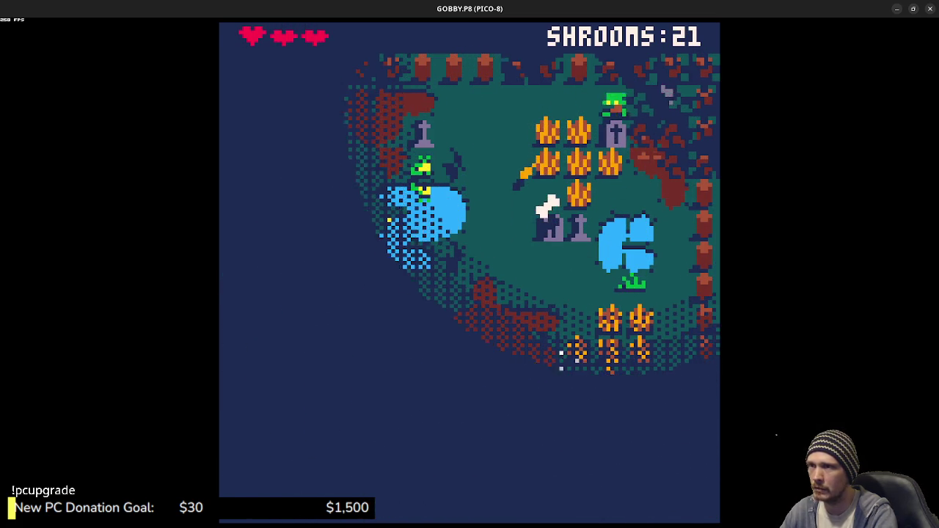
pyautogui.press('Left')
pyautogui.press('Down')
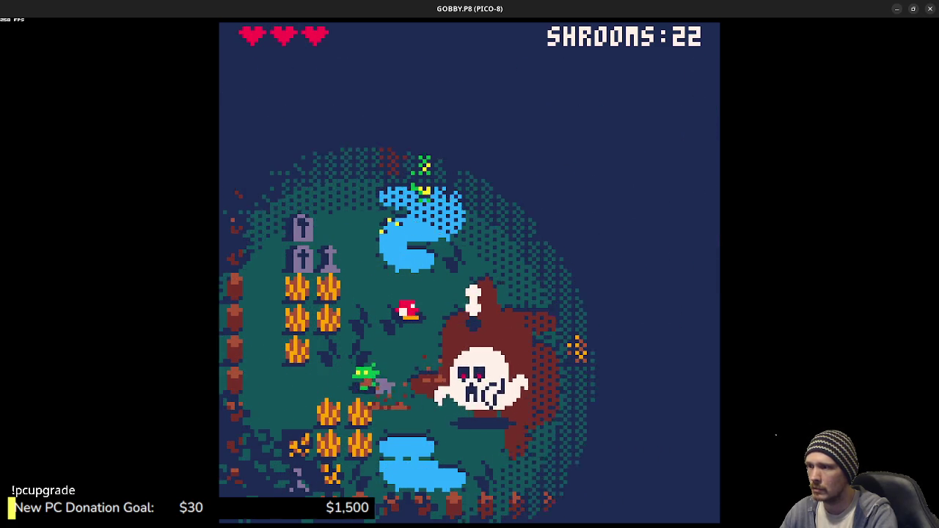
pyautogui.press('Up')
pyautogui.press('Up')
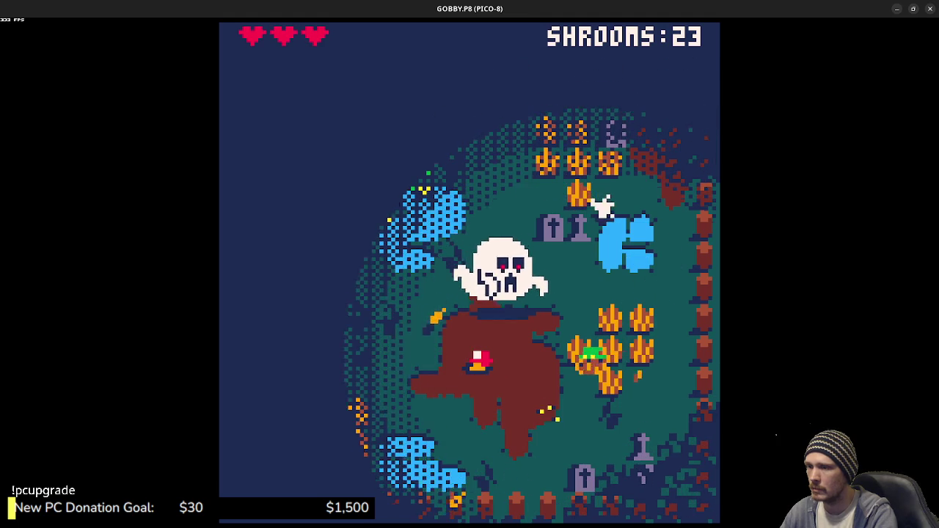
pyautogui.press('Left')
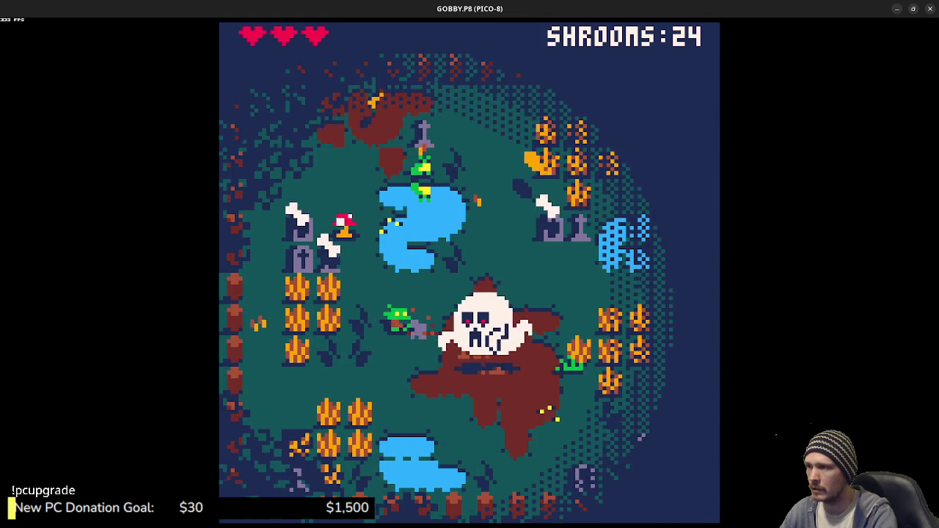
pyautogui.press('Up')
pyautogui.press('Right')
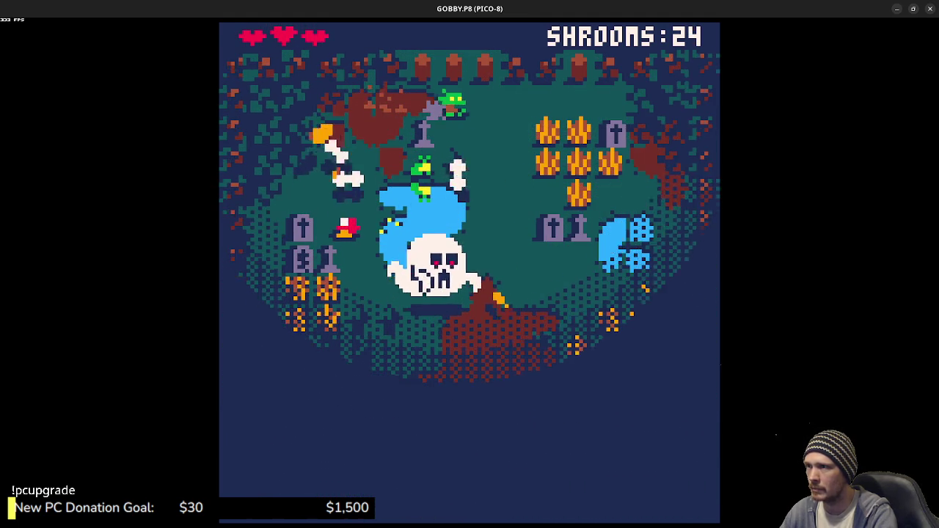
pyautogui.press('Left')
pyautogui.press('Down')
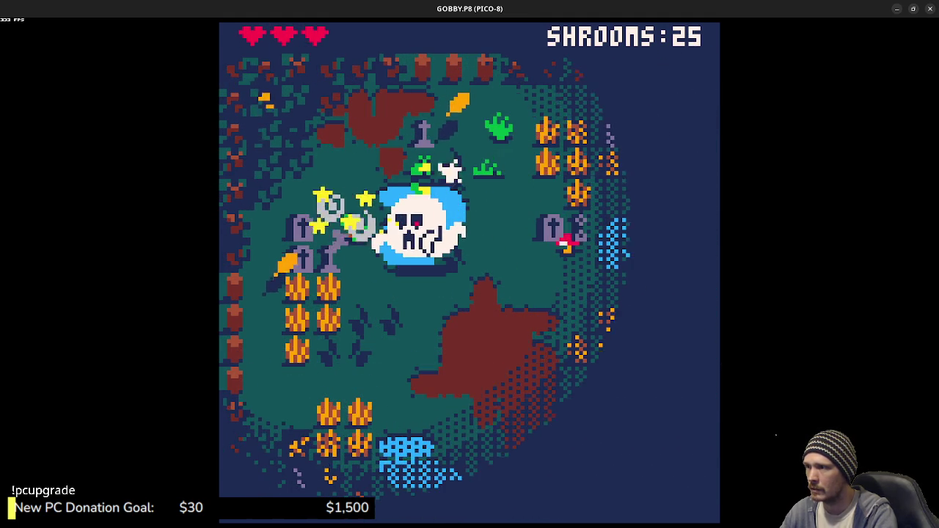
# Step: Keep collecting shrooms across the map, evading the ghost, until the count reaches 28
pyautogui.press('Down')
pyautogui.press('Right')
pyautogui.press('Up')
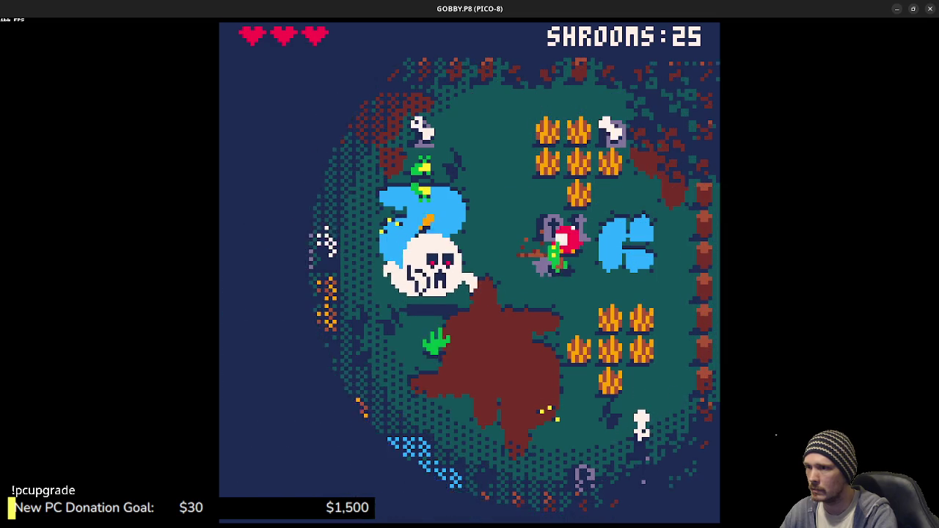
pyautogui.press('Down')
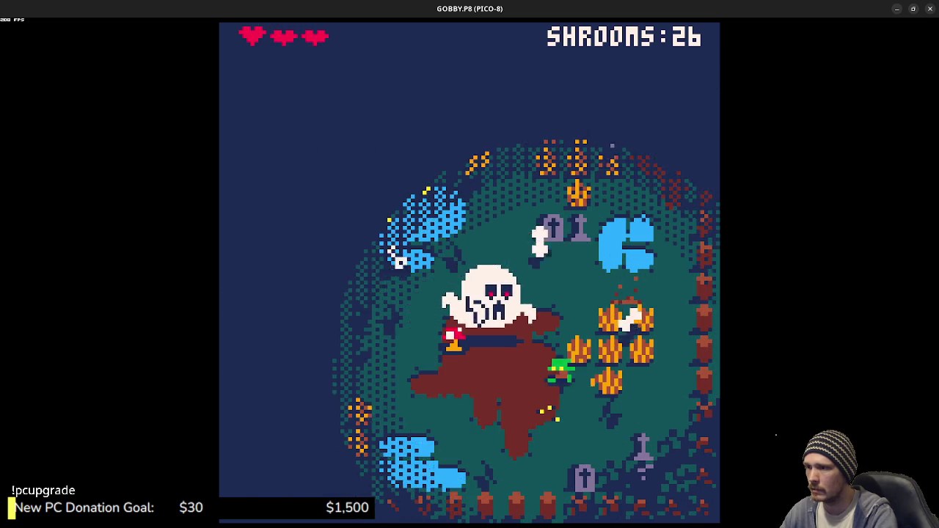
pyautogui.press('Left')
pyautogui.press('Left')
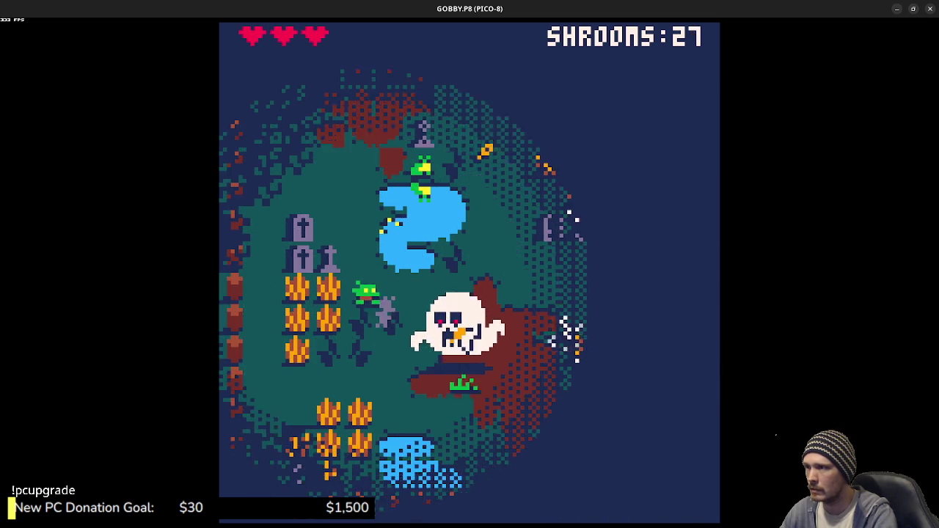
pyautogui.press('Up')
pyautogui.press('Right')
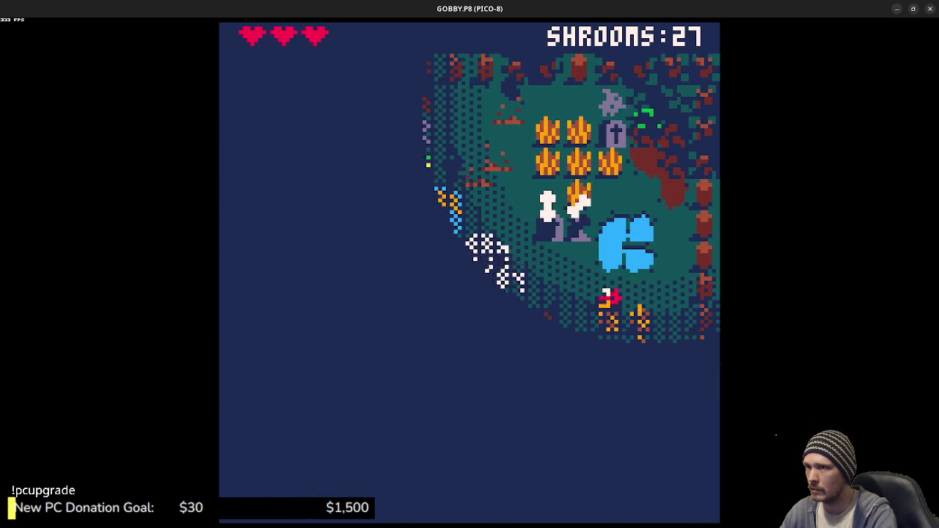
pyautogui.press('Left')
pyautogui.press('Down')
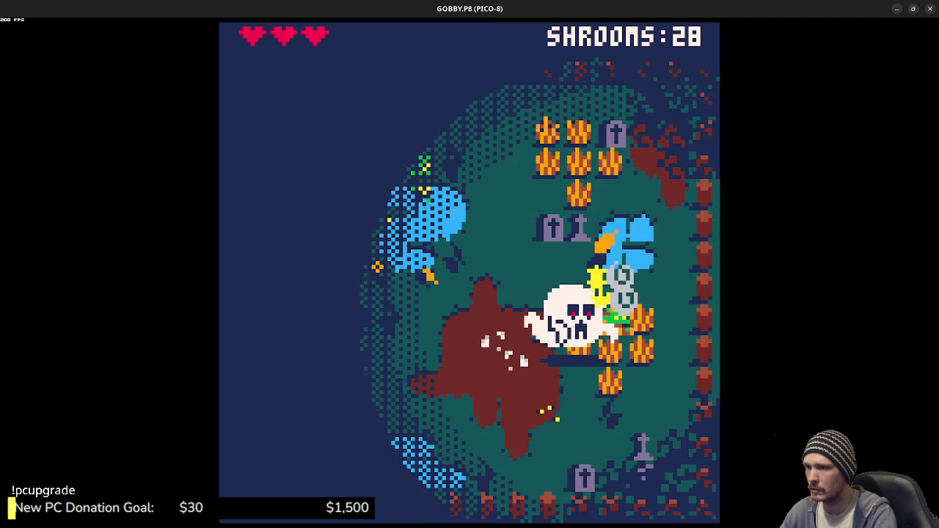
pyautogui.press('Up')
pyautogui.press('Left')
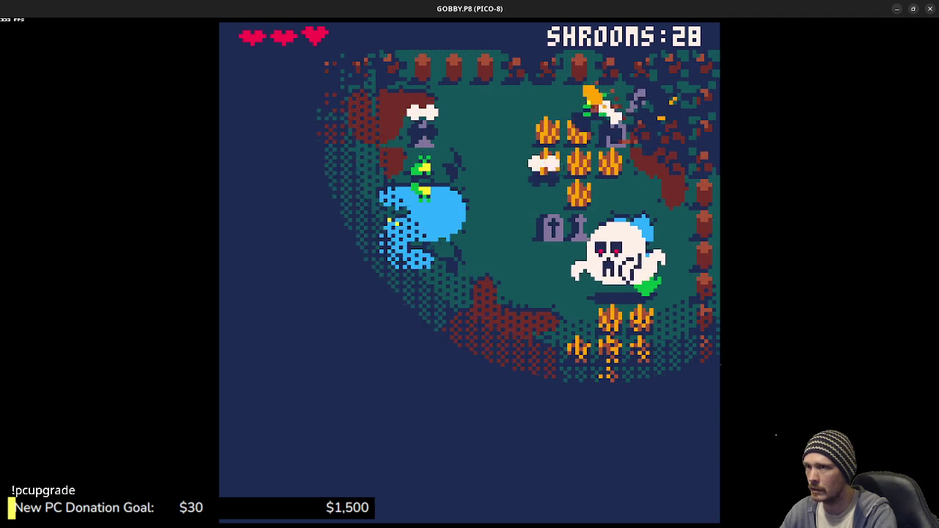
pyautogui.press('Down')
pyautogui.press('Down')
pyautogui.press('Left')
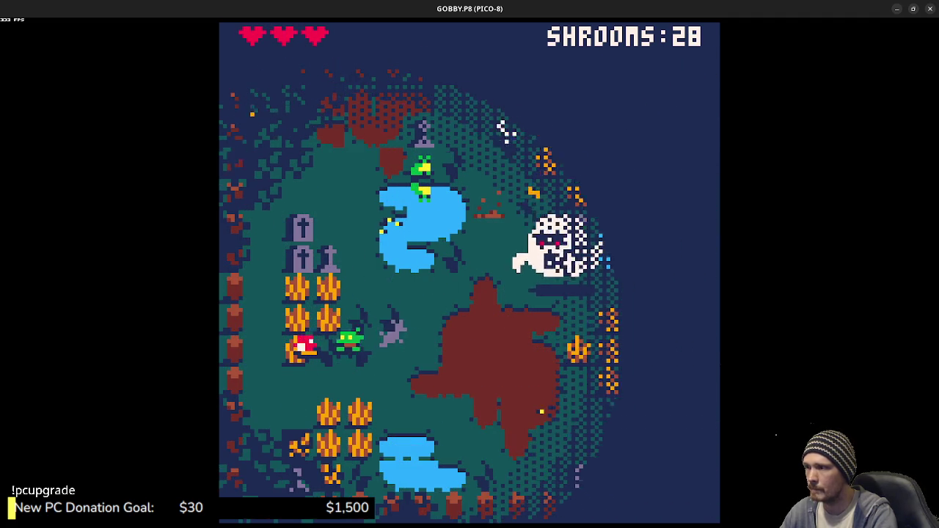
# Step: Guide the goblin around the mushroom patch, grabbing shrooms while keeping clear of the ghost
pyautogui.press('Right')
pyautogui.press('Down')
pyautogui.press('Right')
pyautogui.press('Down')
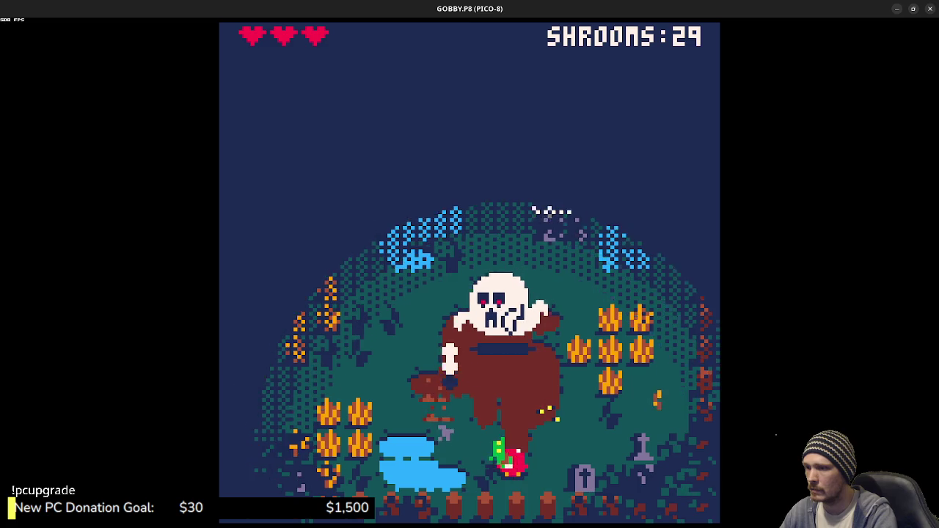
pyautogui.press('Left')
pyautogui.press('Up')
pyautogui.press('Right')
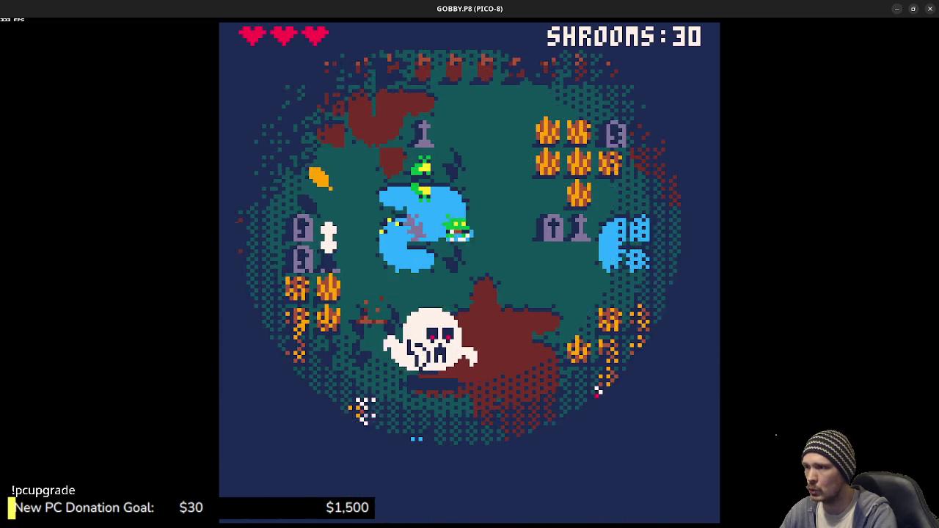
pyautogui.press('Down')
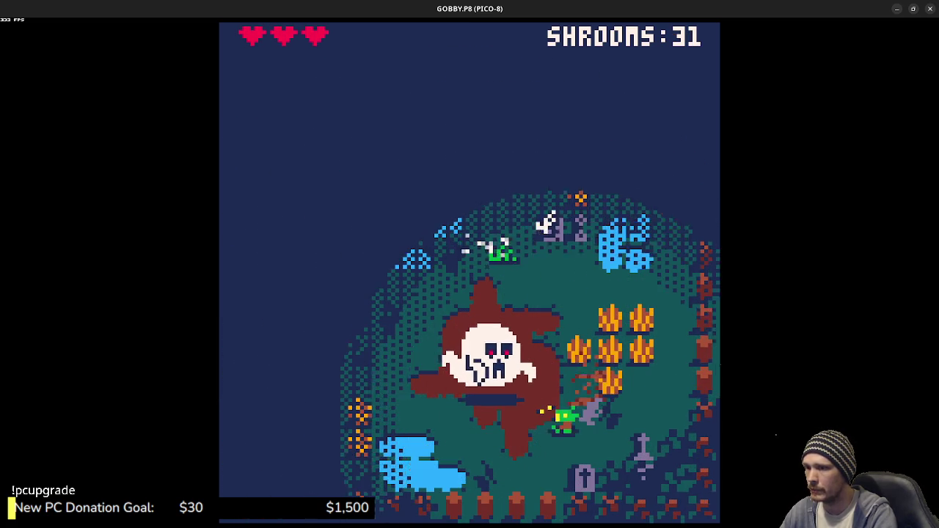
pyautogui.press('Down')
pyautogui.press('Left')
pyautogui.press('Up')
pyautogui.press('Right')
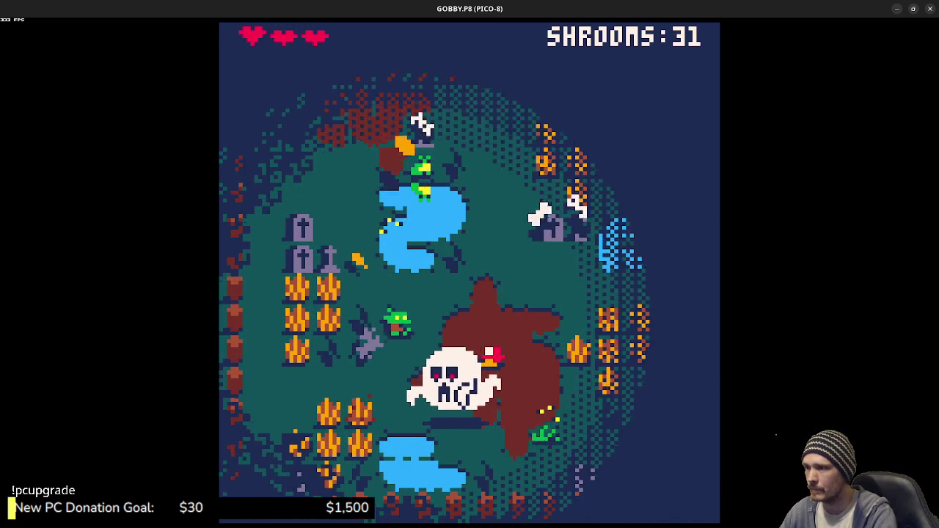
# Step: Sweep the goblin up the right side, then down-left among the orange plants eating shrooms
pyautogui.press('Right')
pyautogui.press('Down')
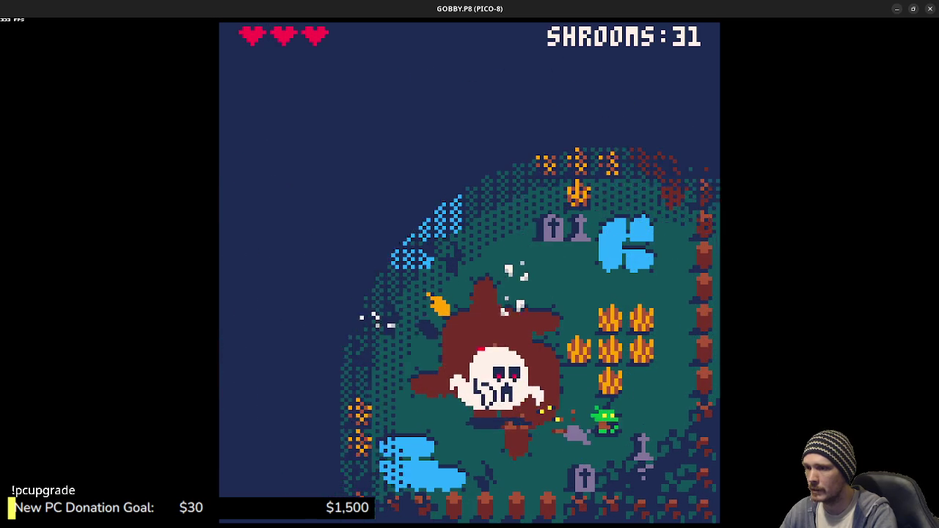
pyautogui.press('Right')
pyautogui.press('Up')
pyautogui.press('Up')
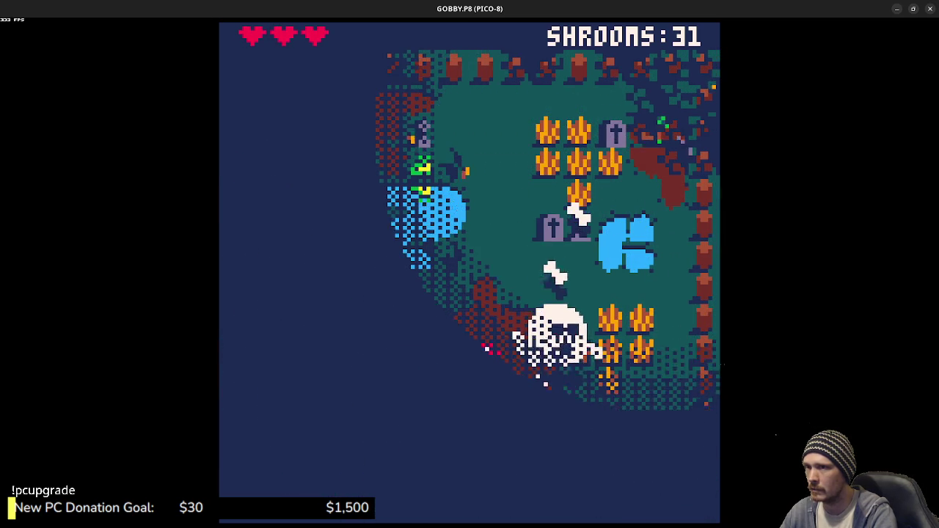
pyautogui.press('Left')
pyautogui.press('Down')
pyautogui.press('Left')
pyautogui.press('Down')
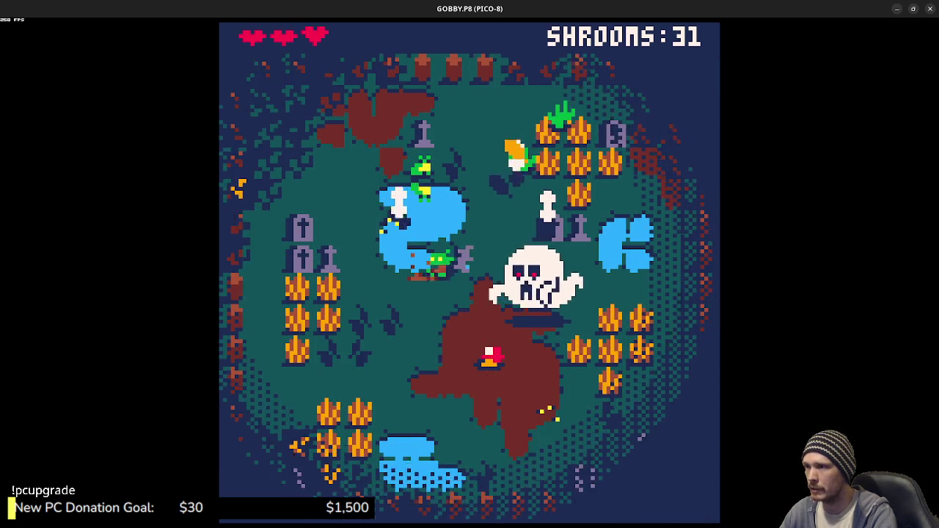
pyautogui.press('Left')
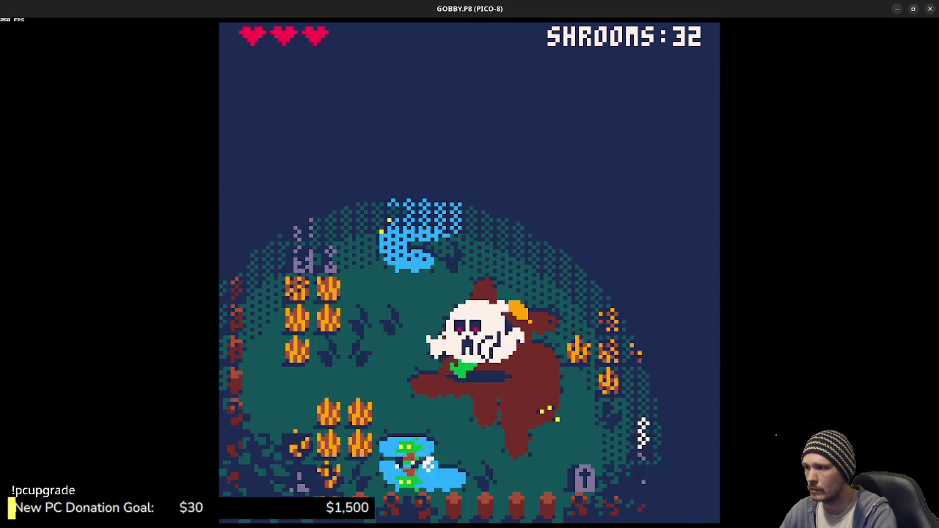
pyautogui.press('Up')
pyautogui.press('Up')
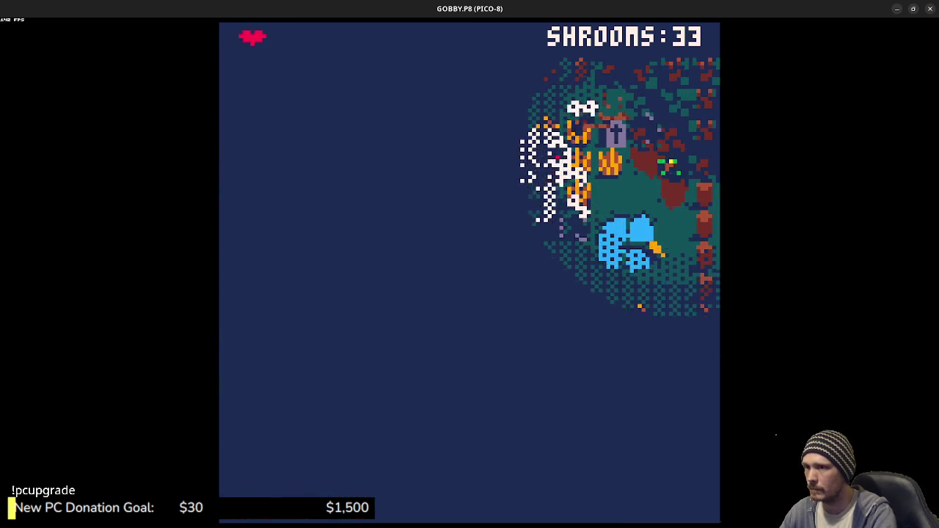
# Step: Loop the goblin from the top down along the bottom and back up past the pond collecting shrooms
pyautogui.press('Down')
pyautogui.press('Left')
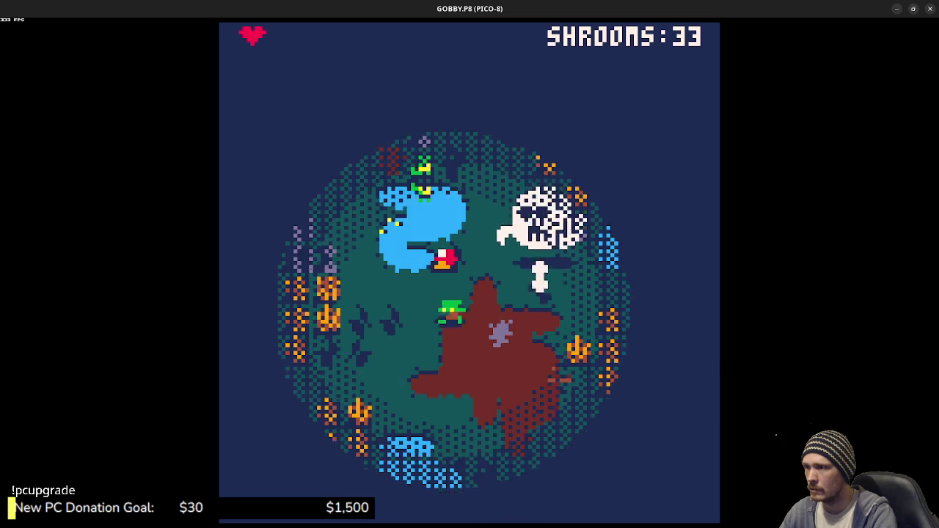
pyautogui.press('Up')
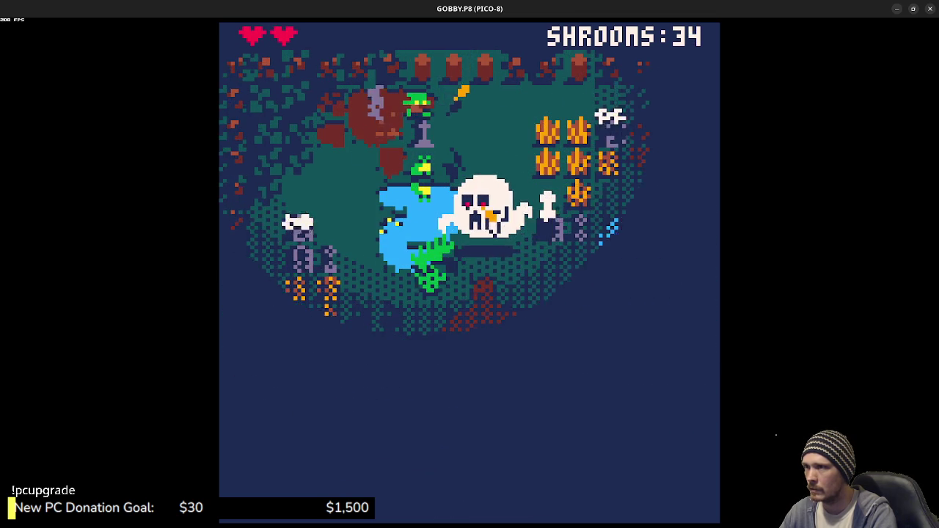
pyautogui.press('Left')
pyautogui.press('Down')
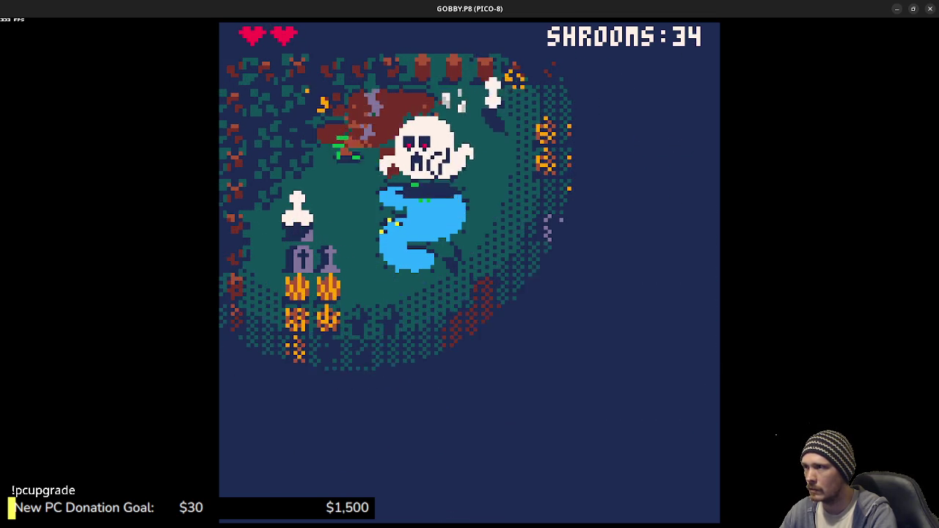
pyautogui.press('Right')
pyautogui.press('Right')
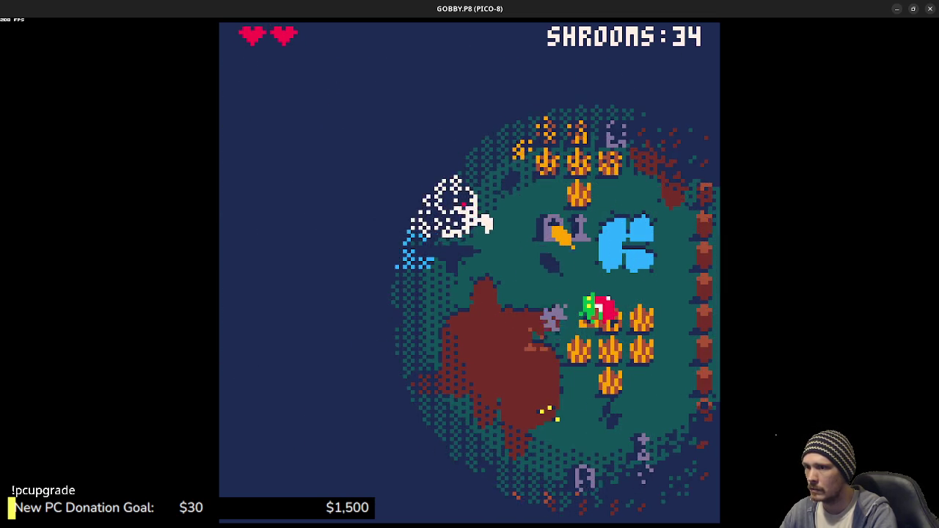
pyautogui.press('Down')
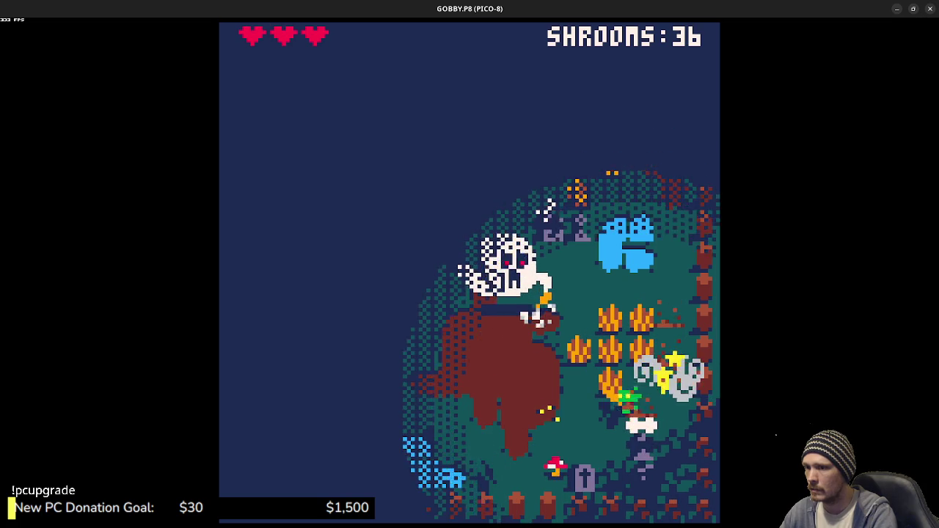
pyautogui.press('Left')
pyautogui.press('Left')
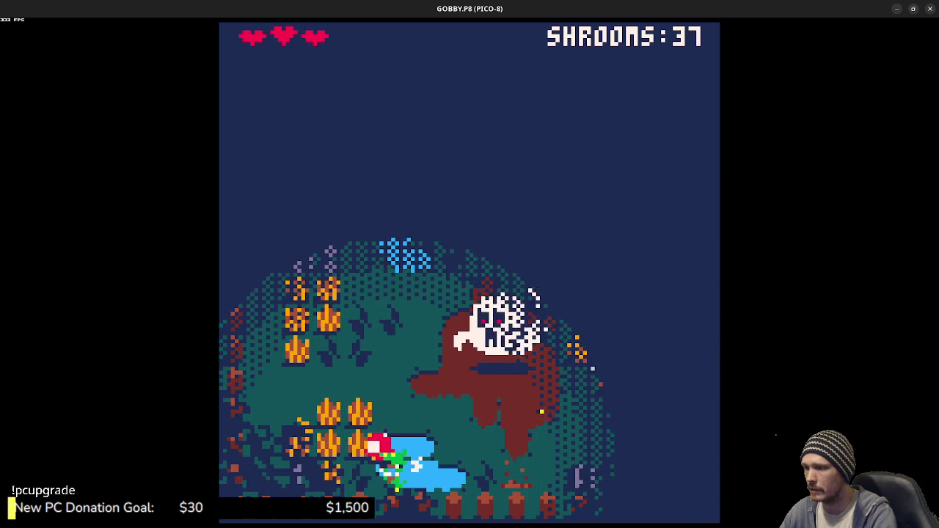
pyautogui.press('Up')
pyautogui.press('Up')
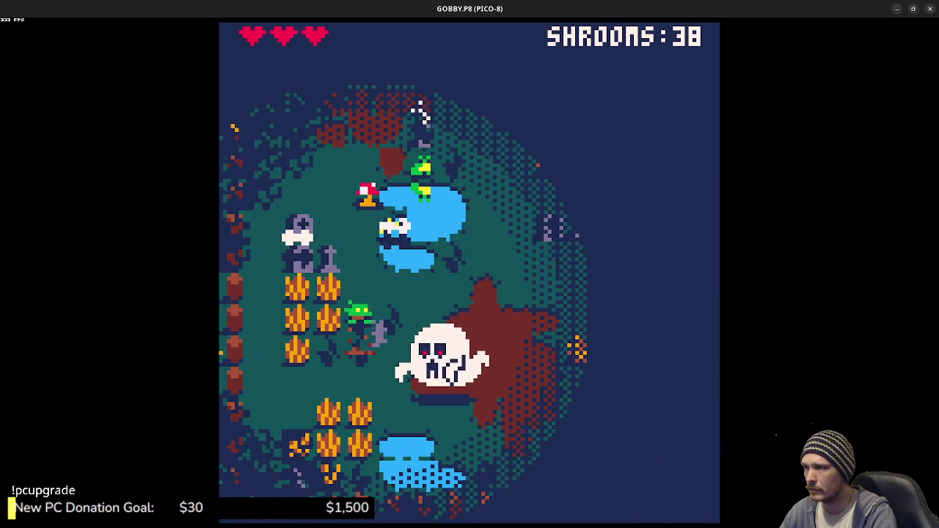
# Step: Eat the last shrooms near the pond and flee the ghost until the run ends at 39
pyautogui.press('Up')
pyautogui.press('Left')
pyautogui.press('Down')
pyautogui.press('Up')
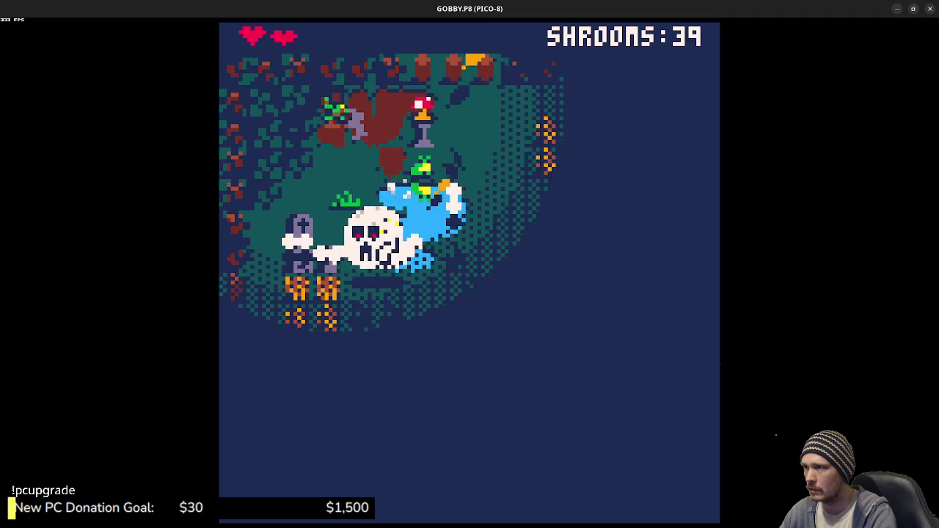
pyautogui.press('Right')
pyautogui.press('Right')
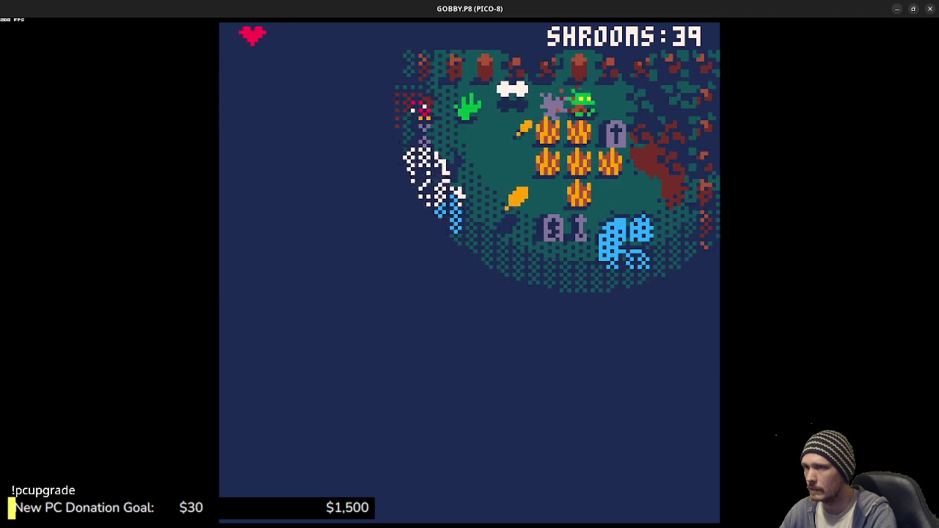
pyautogui.press('Down')
pyautogui.press('Left')
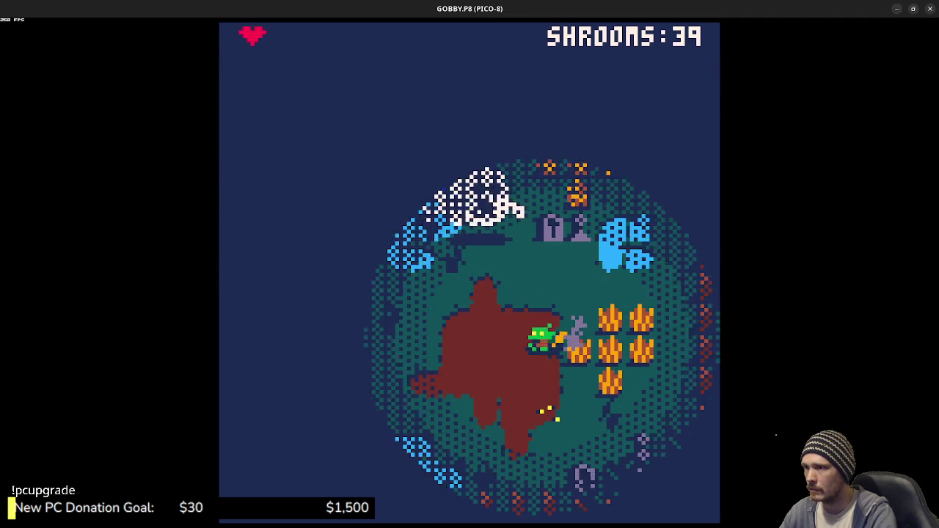
pyautogui.press('Up')
pyautogui.press('Left')
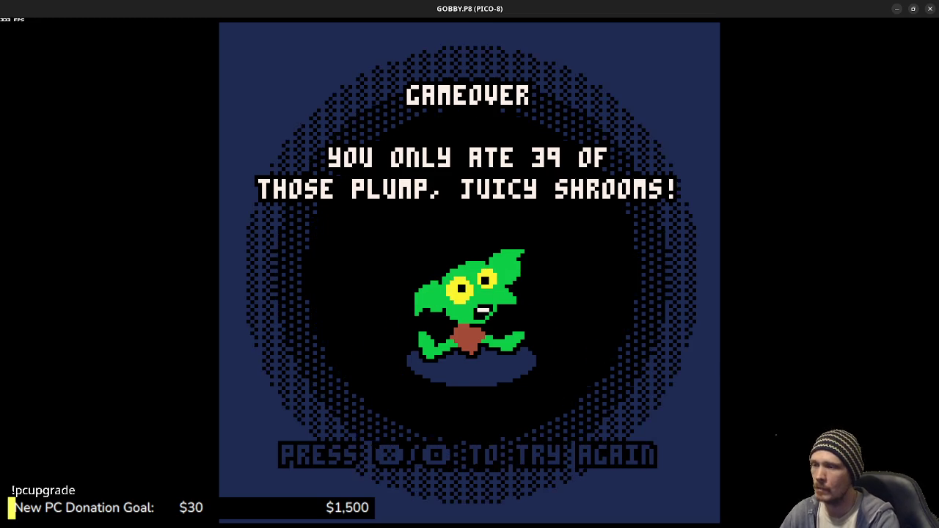
# Step: Continue past the game-over screen reporting 39 shrooms eaten with X
pyautogui.press('x')
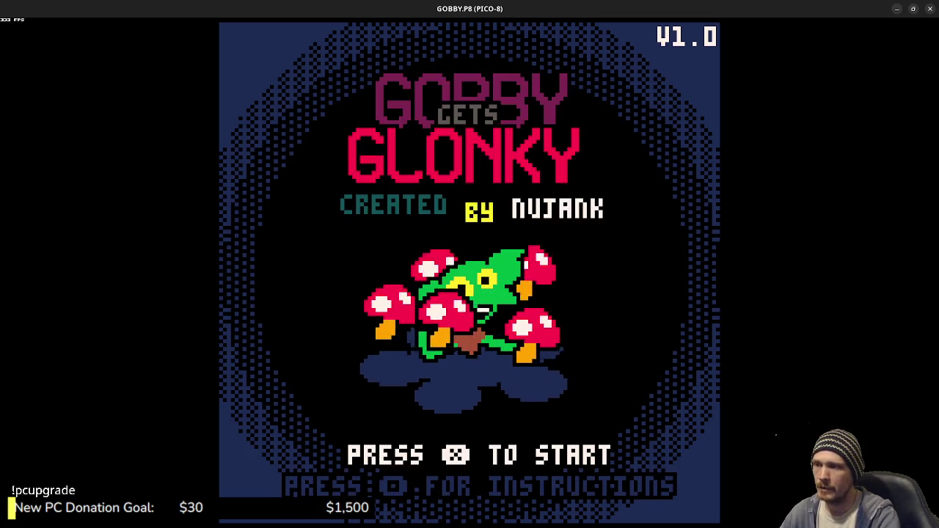
# Step: Start a new GOBBY game and walk the goblin past the pond to eat the first shroom
pyautogui.press('x')
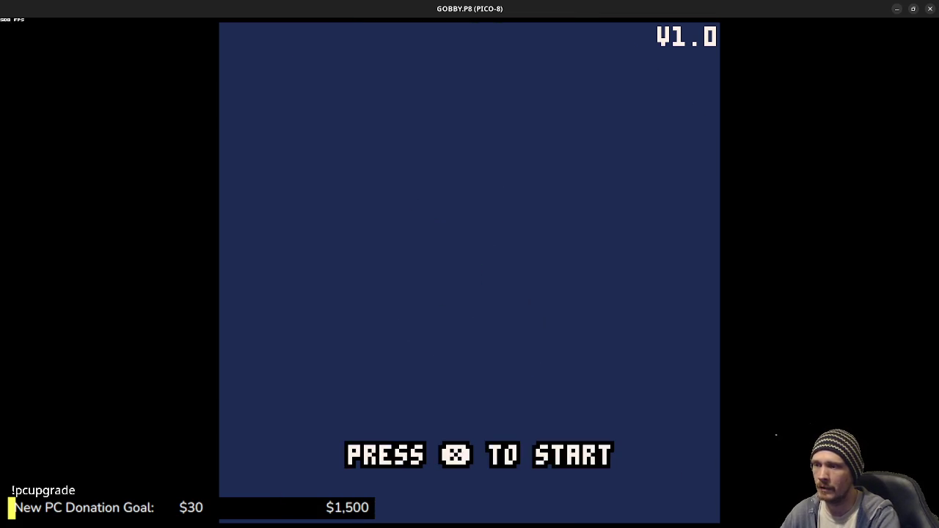
pyautogui.press('x')
pyautogui.press('Down')
pyautogui.press('Right')
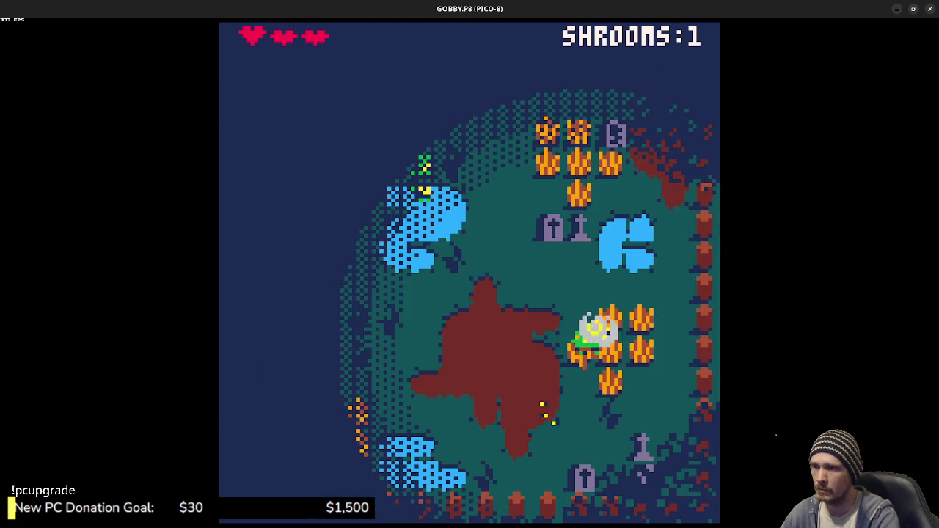
pyautogui.press('Up')
pyautogui.press('Left')
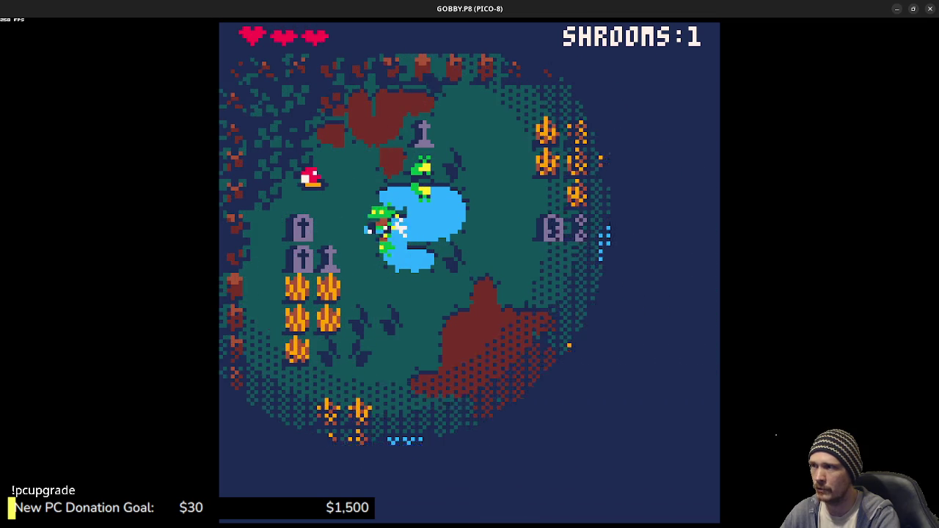
pyautogui.press('Right')
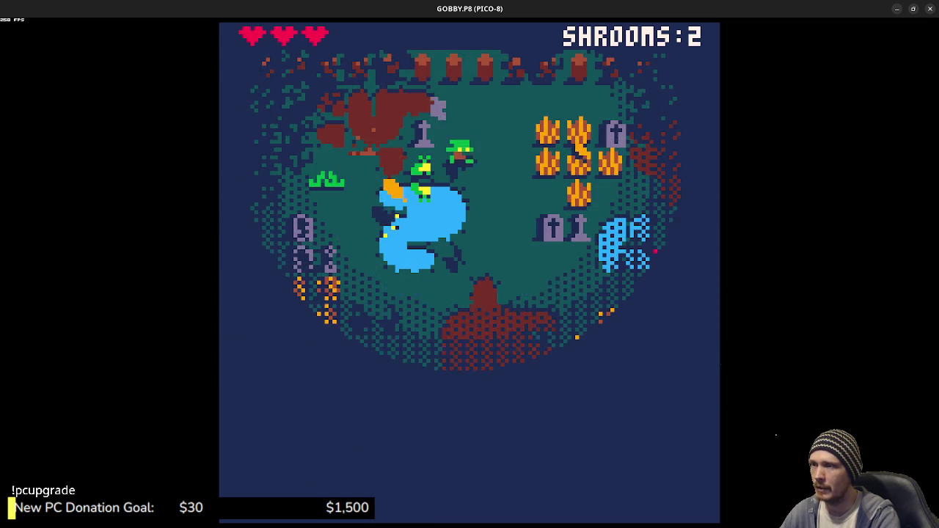
pyautogui.press('Down')
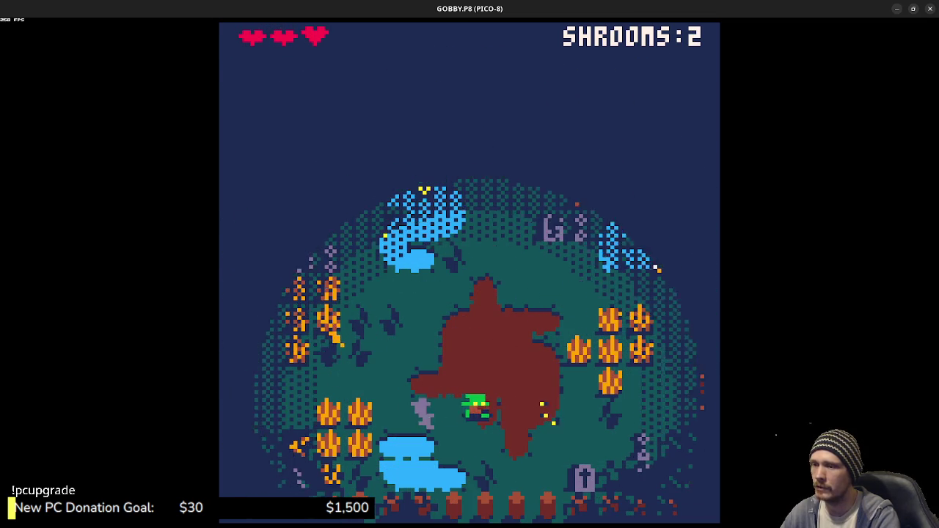
pyautogui.press('Right')
pyautogui.press('Up')
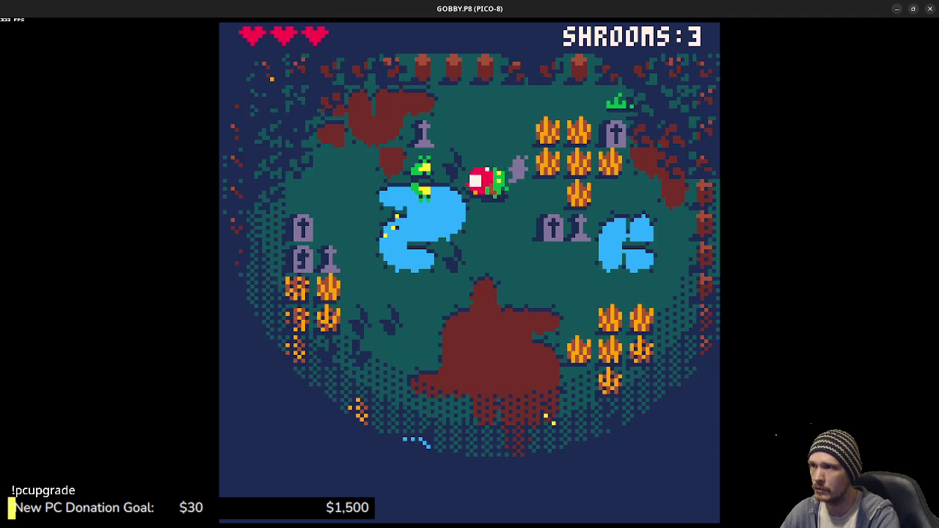
pyautogui.press('Down')
pyautogui.press('x')
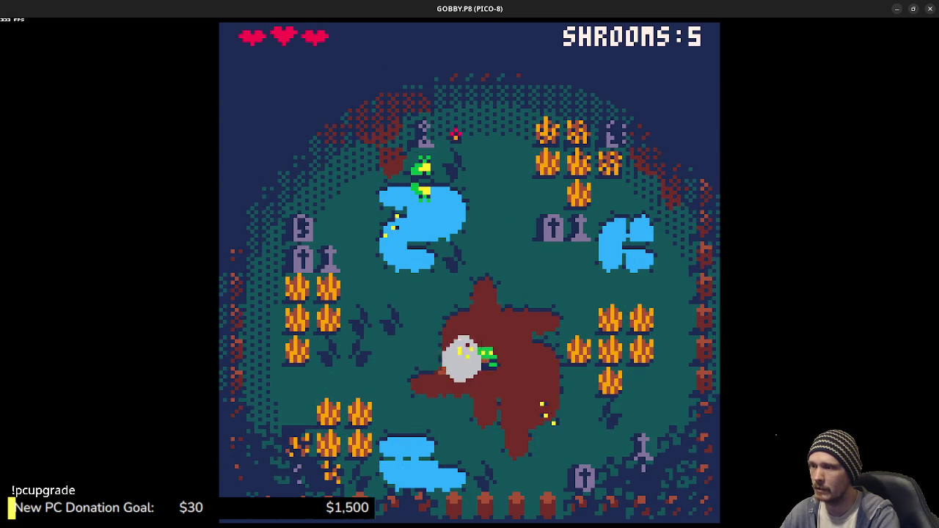
# Step: Eat the mushroom beside the right pond, then roam the centre clearing and gravestones
pyautogui.press('Right')
pyautogui.press('Up')
pyautogui.press('Up')
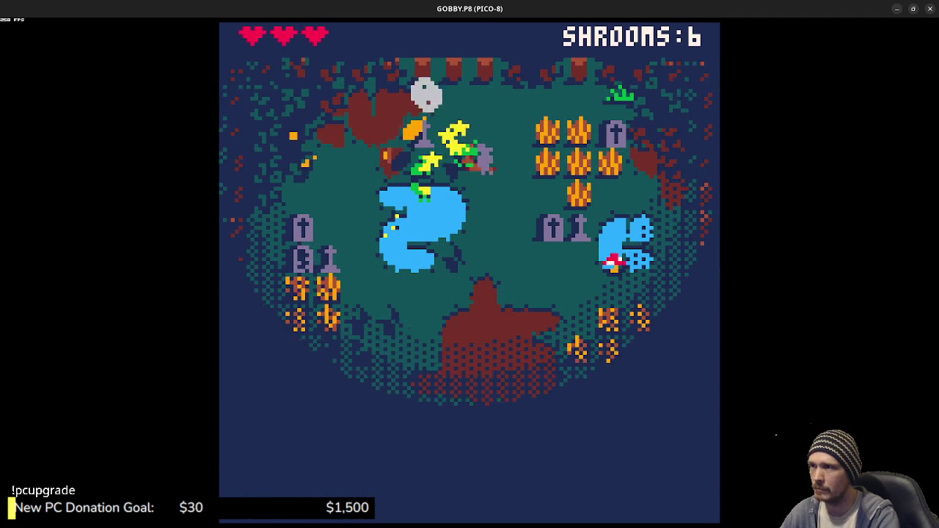
pyautogui.press('Down')
pyautogui.press('Right')
pyautogui.press('Up')
pyautogui.press('x')
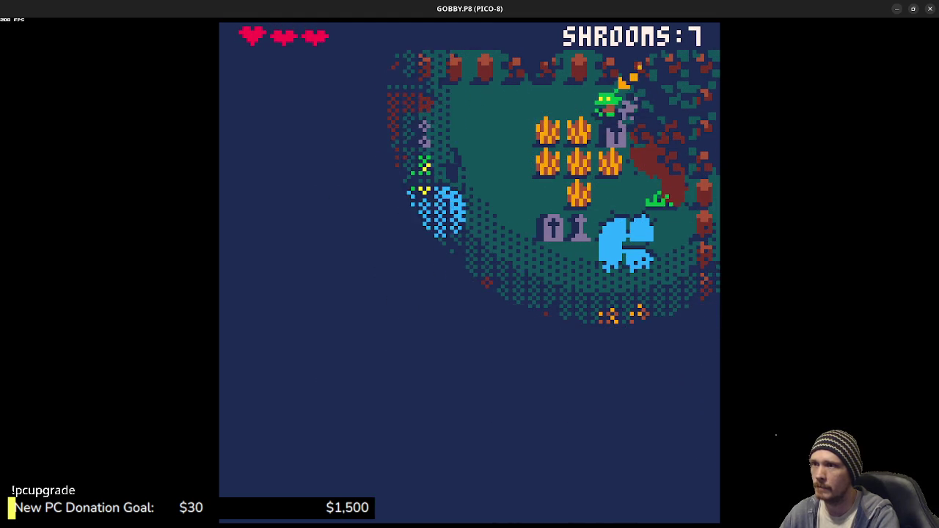
pyautogui.press('Left')
pyautogui.press('Down')
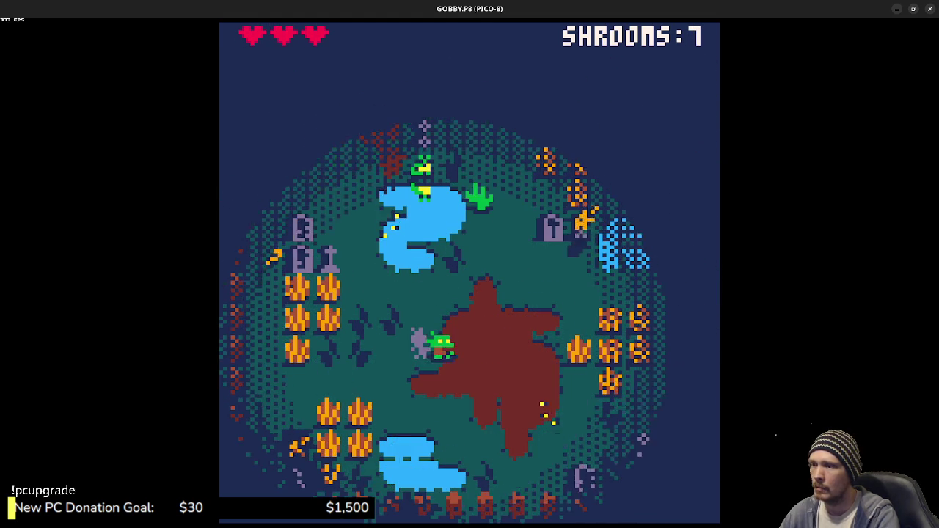
pyautogui.press('Right')
pyautogui.press('Right')
pyautogui.press('Up')
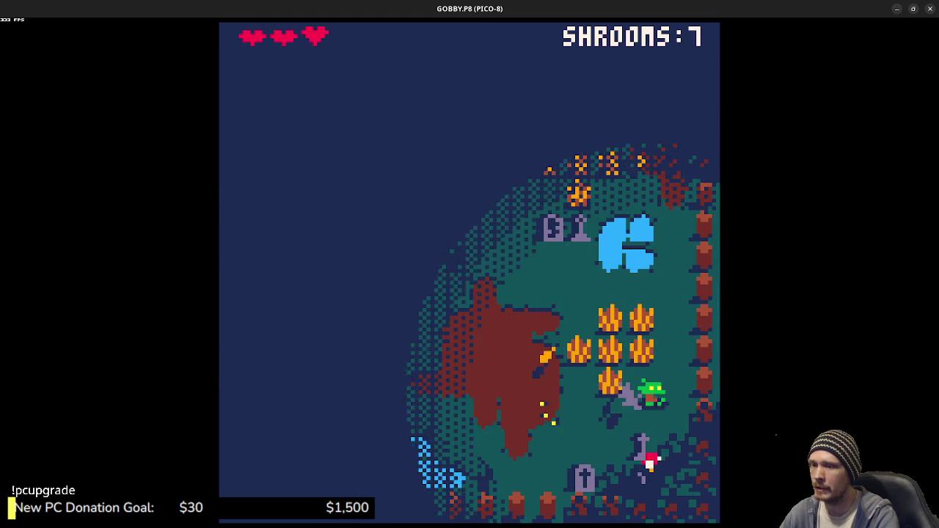
pyautogui.press('Down')
pyautogui.press('Left')
pyautogui.press('Up')
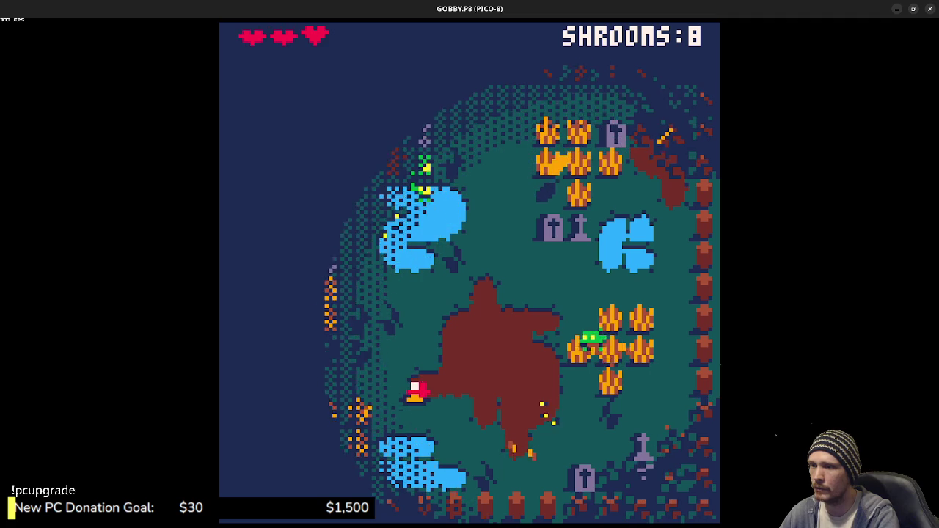
# Step: Collect mushrooms near the pond, dodge the ghost, and eat a red mushroom to restore a heart
pyautogui.press('Down')
pyautogui.press('Left')
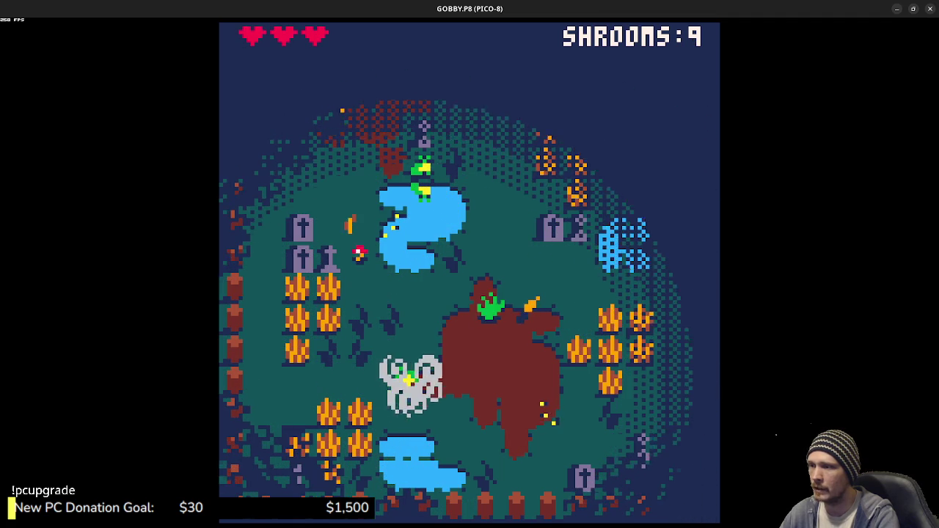
pyautogui.press('Up')
pyautogui.press('Left')
pyautogui.press('Up')
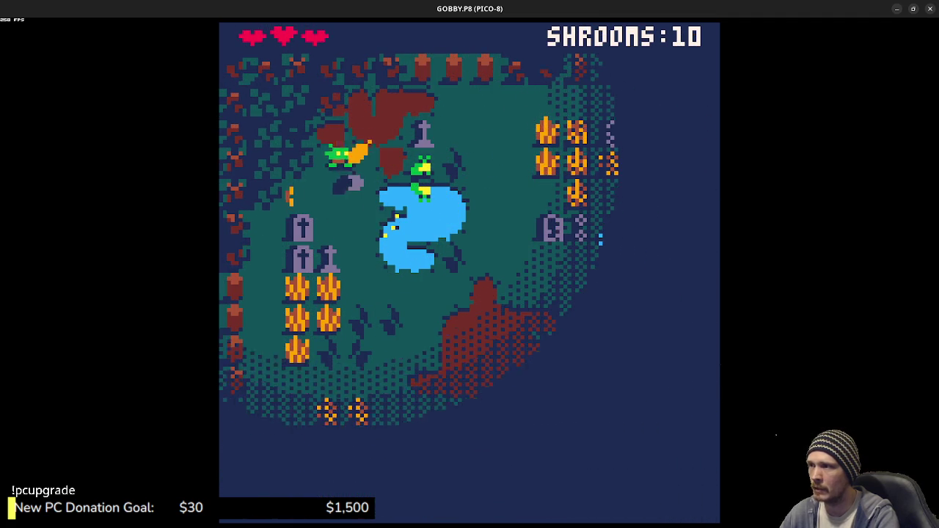
pyautogui.press('Right')
pyautogui.press('Right')
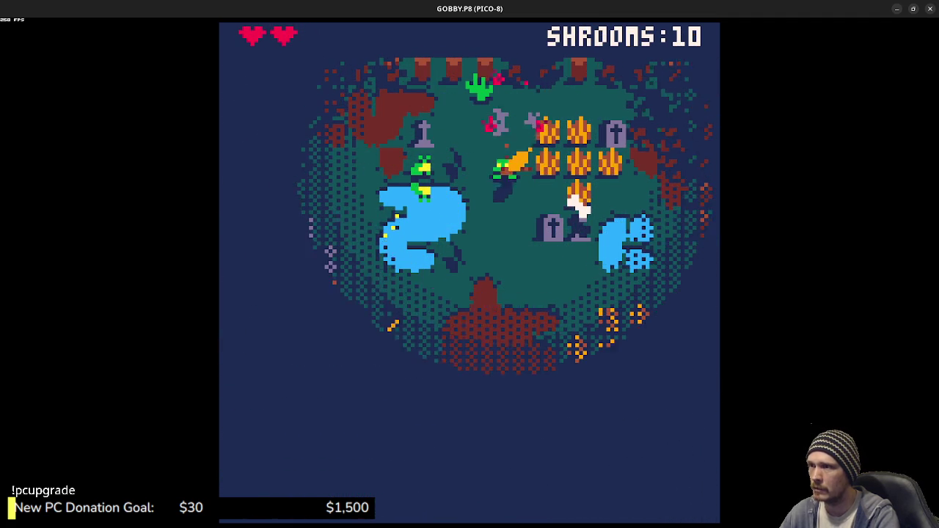
pyautogui.press('Right')
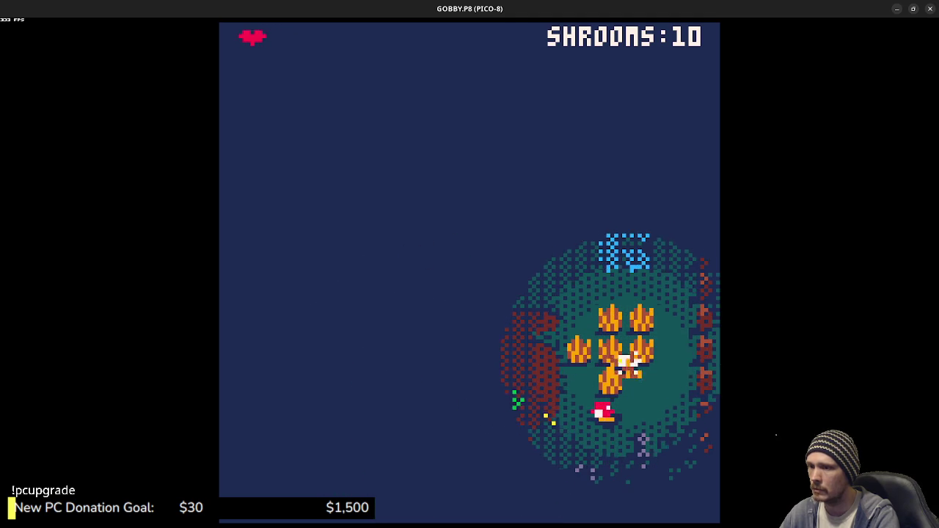
pyautogui.press('Left')
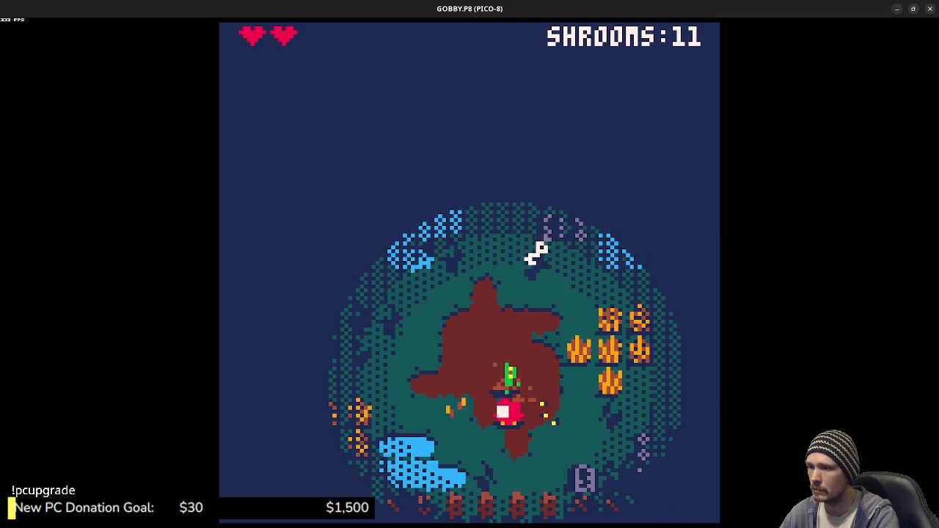
pyautogui.press('Right')
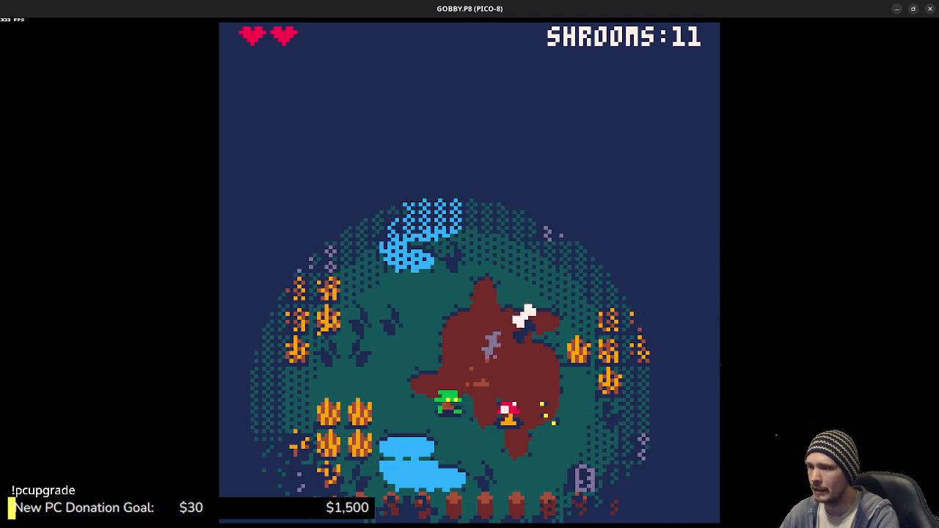
pyautogui.press('x')
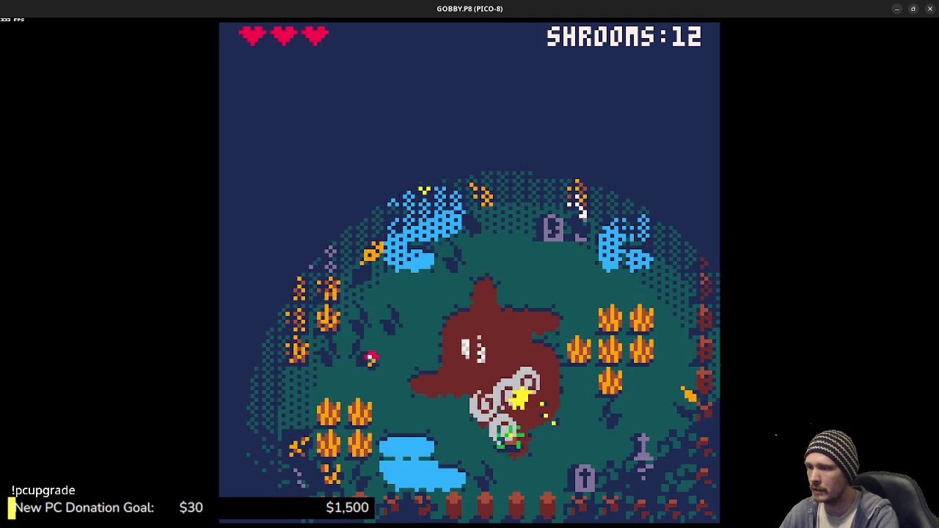
# Step: Eat another red mushroom, then gather two mushrooms in the left wheat field
pyautogui.press('Left')
pyautogui.press('x')
pyautogui.press('Left')
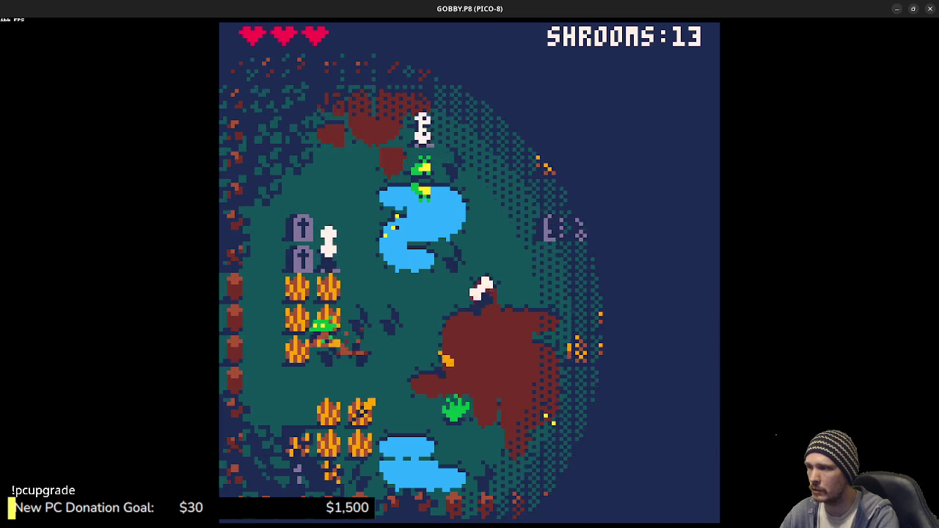
pyautogui.press('Right')
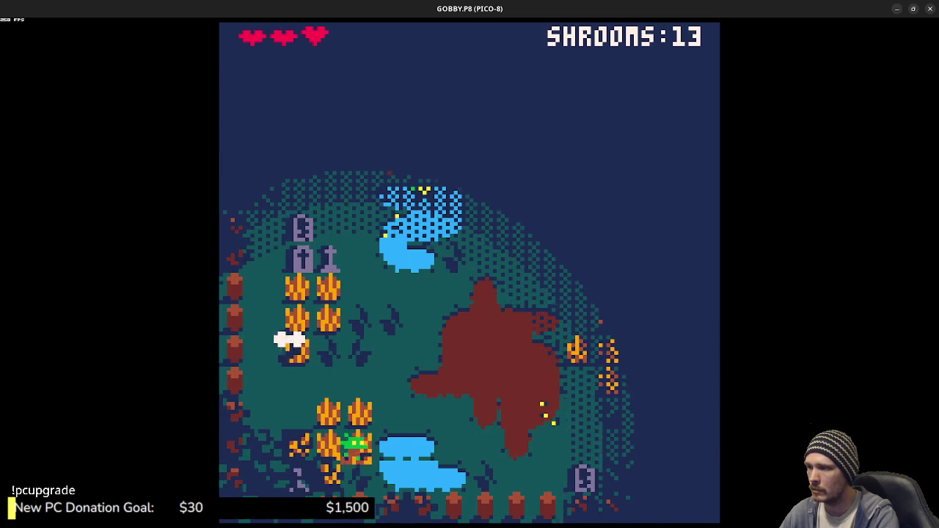
pyautogui.press('Up')
pyautogui.press('Right')
pyautogui.press('Up')
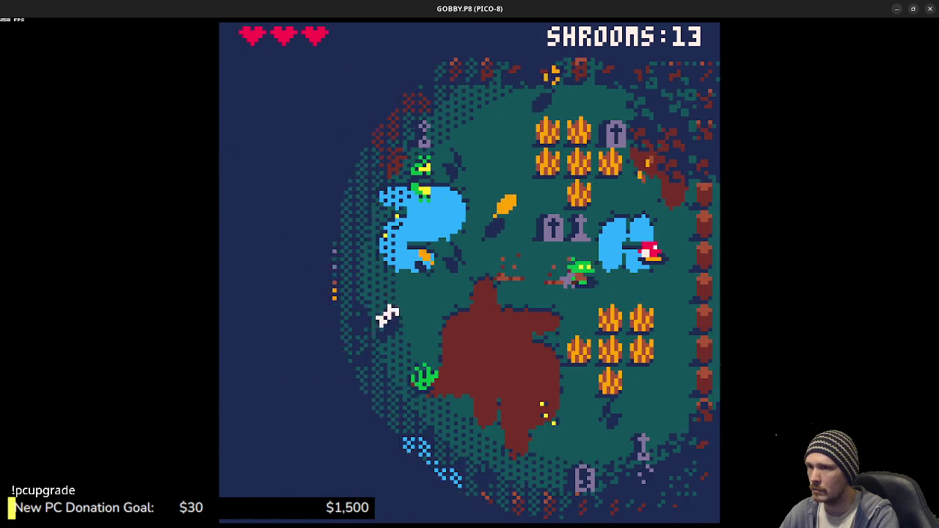
pyautogui.press('Up')
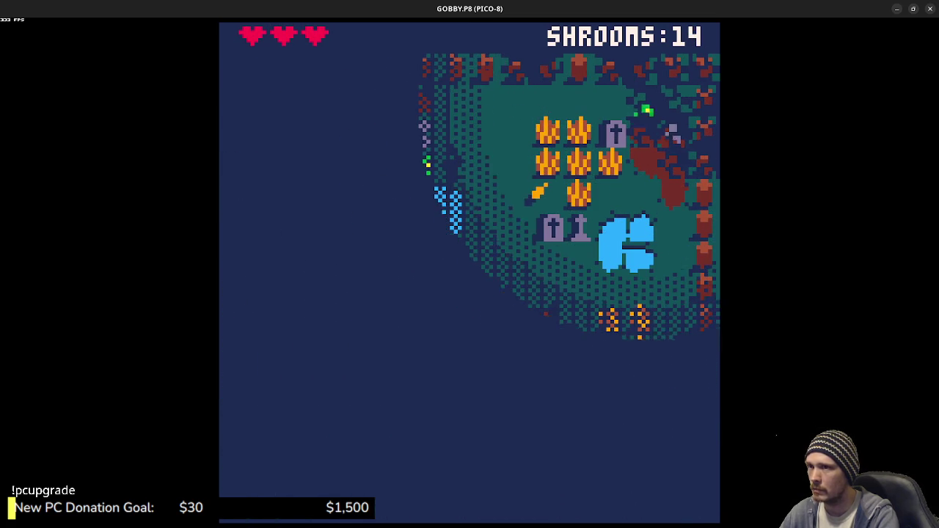
pyautogui.press('Left')
pyautogui.press('Left')
pyautogui.press('Down')
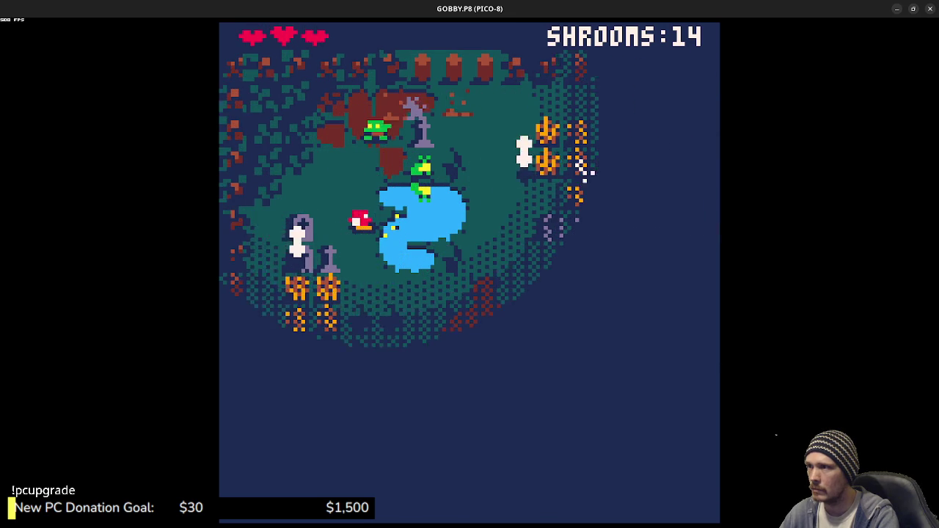
pyautogui.press('x')
pyautogui.press('Down')
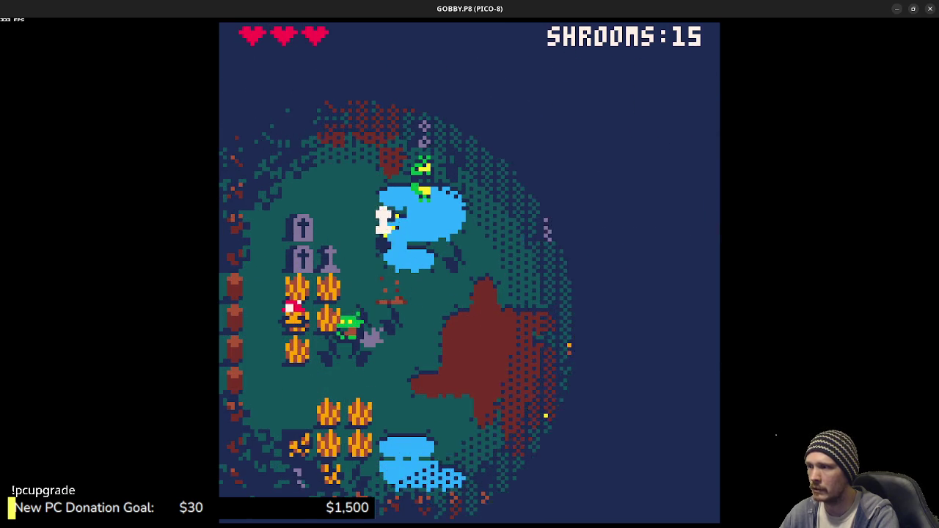
pyautogui.press('x')
# Step: Collect mushrooms on the central dirt patch and in the right-hand wheat
pyautogui.press('Right')
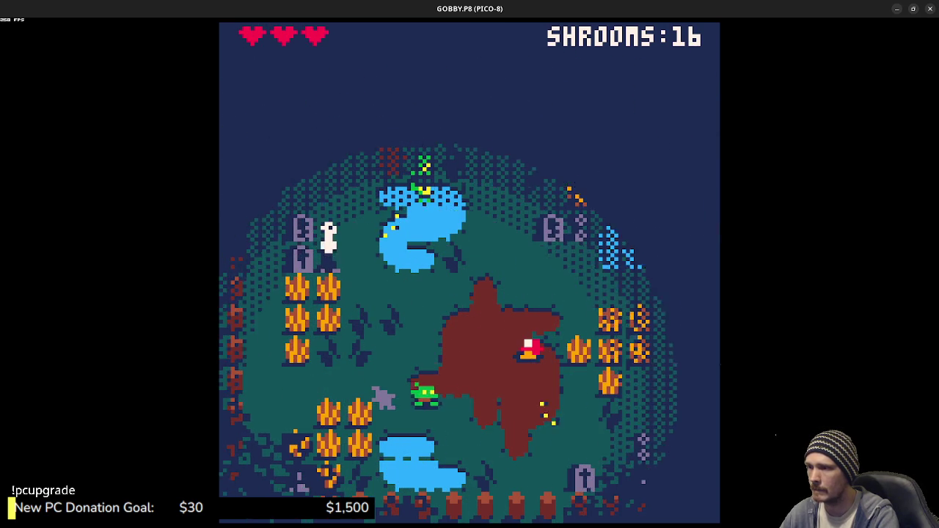
pyautogui.press('x')
pyautogui.press('Right')
pyautogui.press('x')
pyautogui.press('Down')
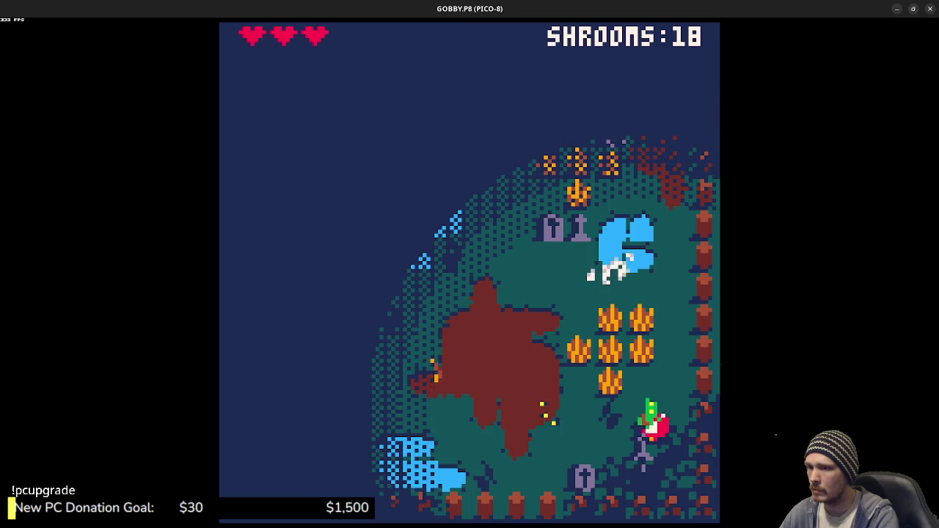
pyautogui.press('Left')
pyautogui.press('Up')
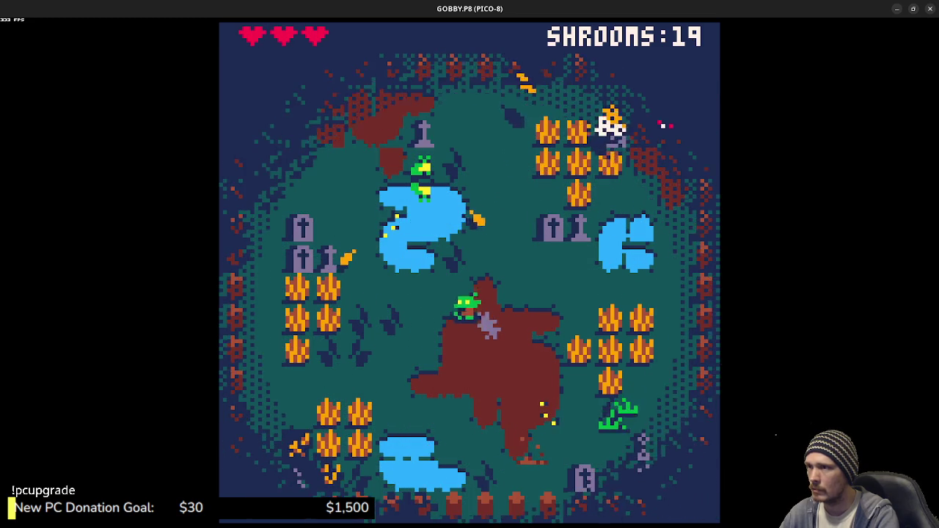
pyautogui.press('Up')
# Step: Work down-left through the garden eating mushrooms to regain a heart, reaching 22 shrooms
pyautogui.press('Down')
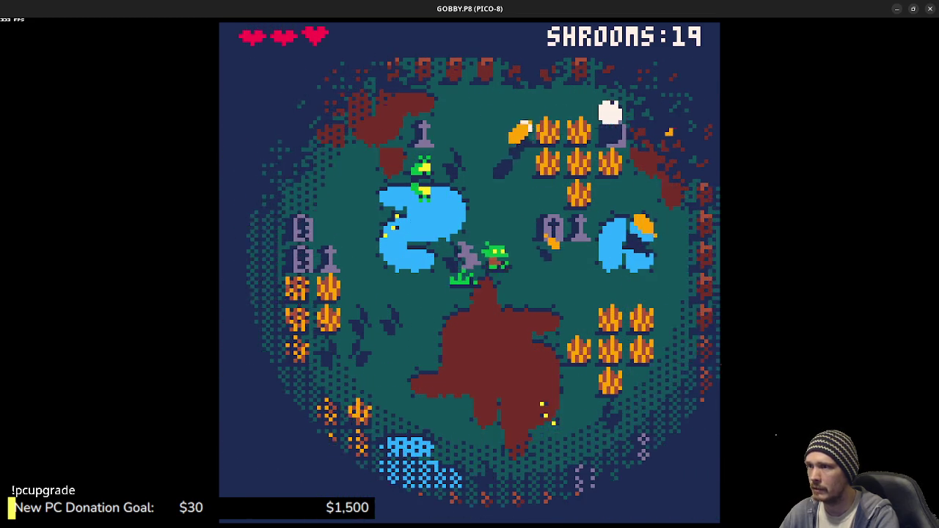
pyautogui.press('Right')
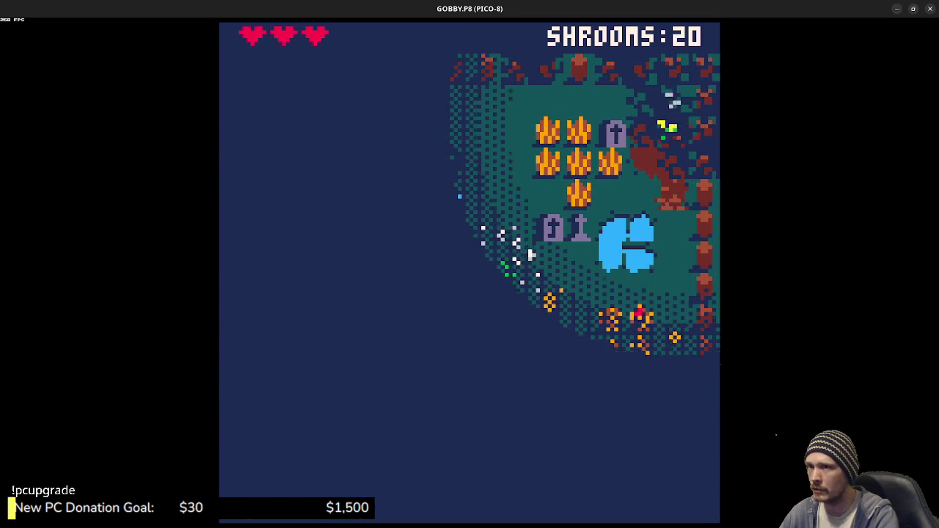
pyautogui.press('Left')
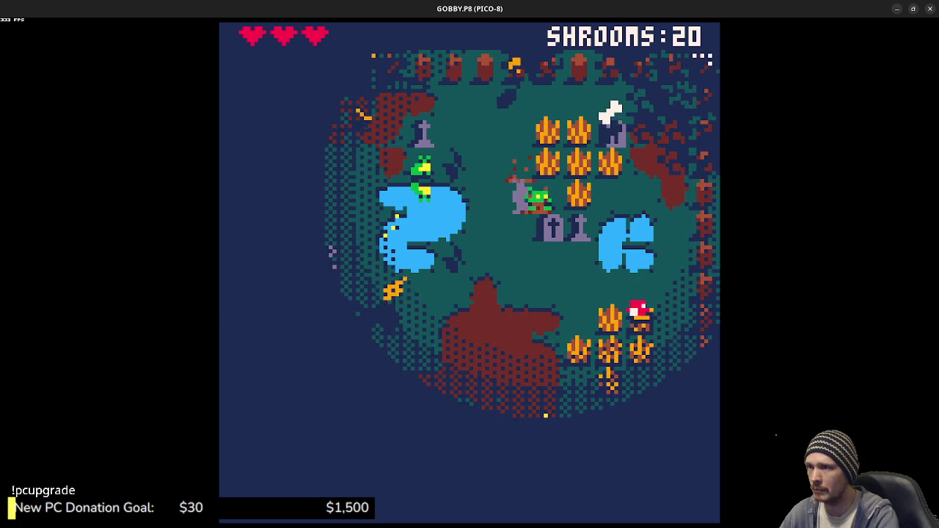
pyautogui.press('Down')
pyautogui.press('Left')
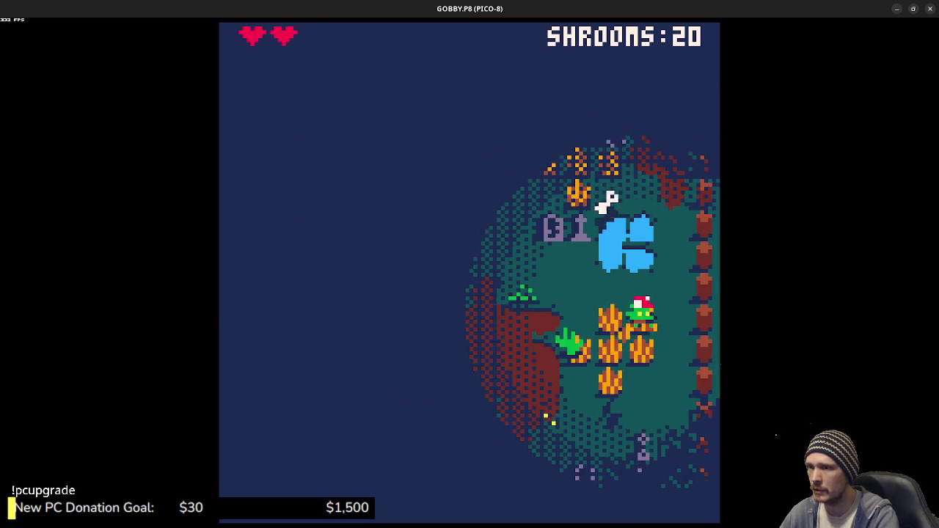
pyautogui.press('x')
pyautogui.press('Down')
pyautogui.press('Left')
pyautogui.press('Left')
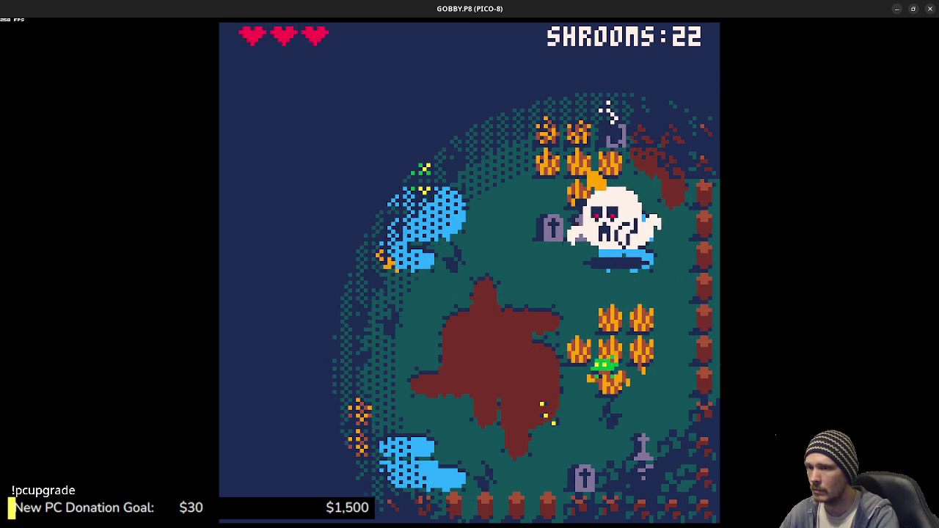
pyautogui.press('Left')
# Step: Steer the goblin around the garden and blue pond, eating the mushrooms there
pyautogui.press('Down')
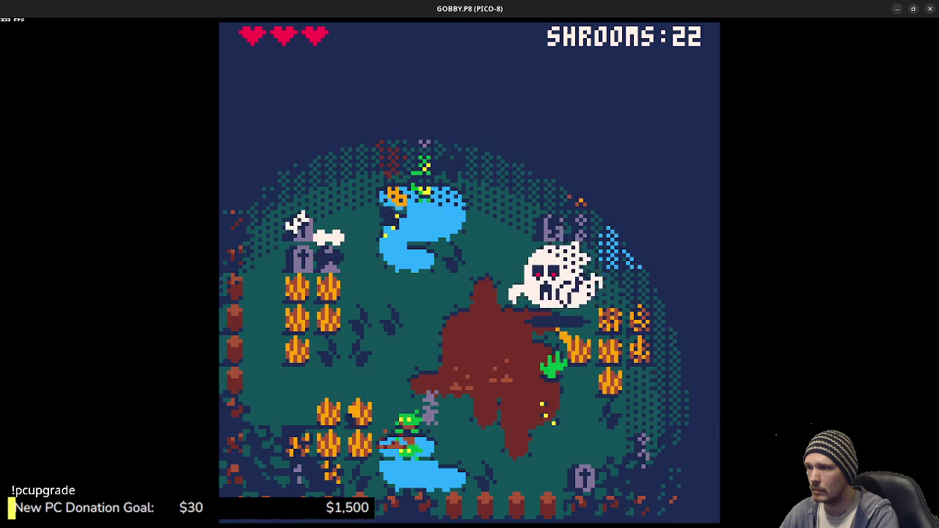
pyautogui.press('Right')
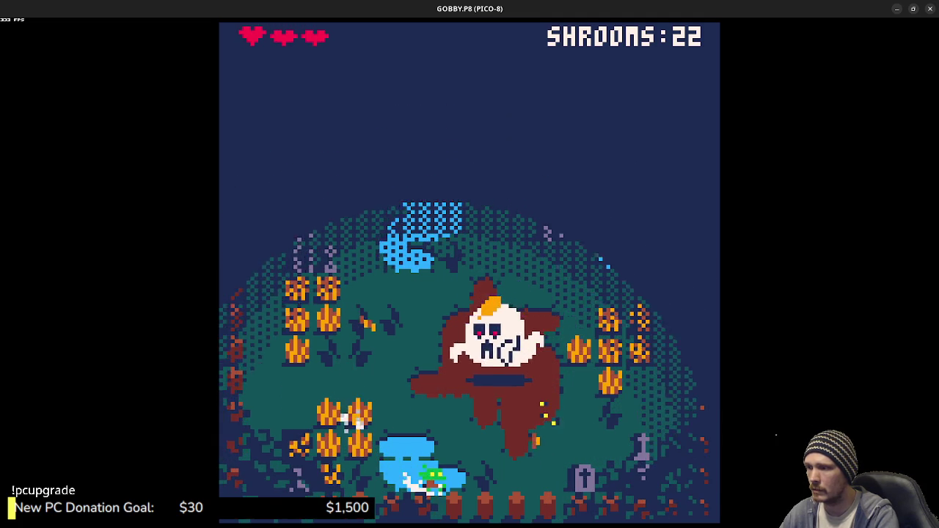
pyautogui.press('Right')
pyautogui.press('Up')
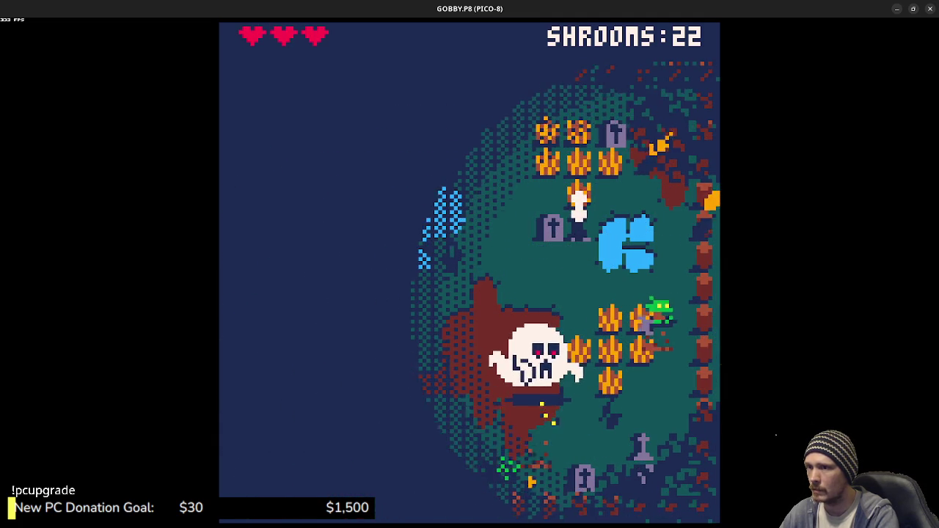
pyautogui.press('Up')
pyautogui.press('Left')
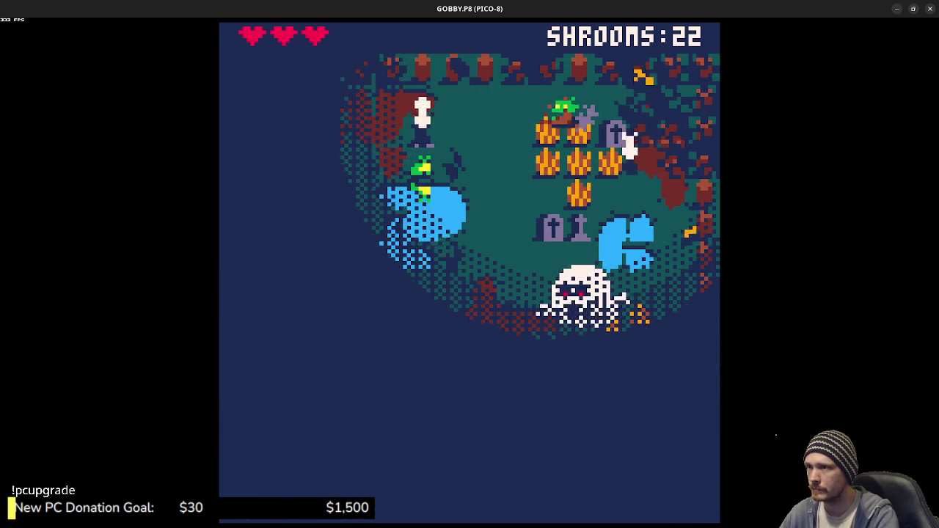
pyautogui.press('Left')
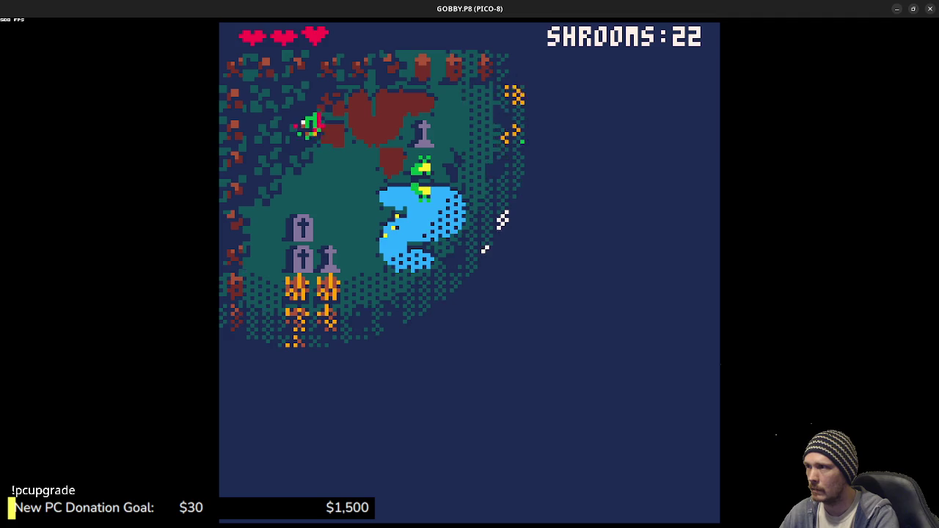
pyautogui.press('Down')
pyautogui.press('Right')
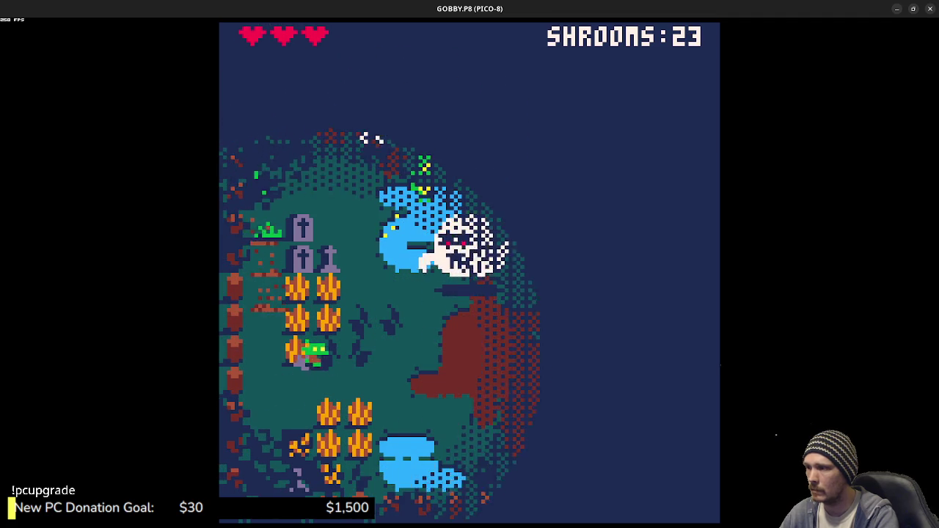
pyautogui.press('Up')
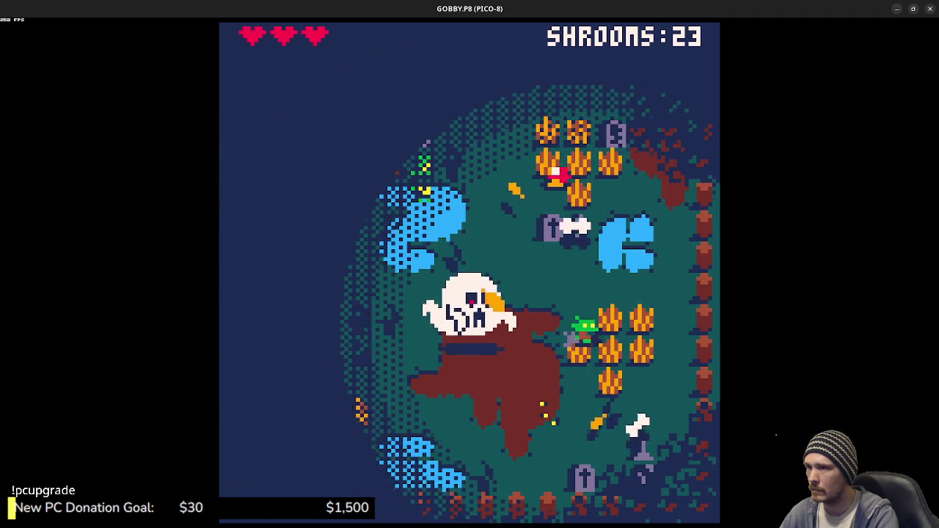
pyautogui.press('Up')
pyautogui.press('Left')
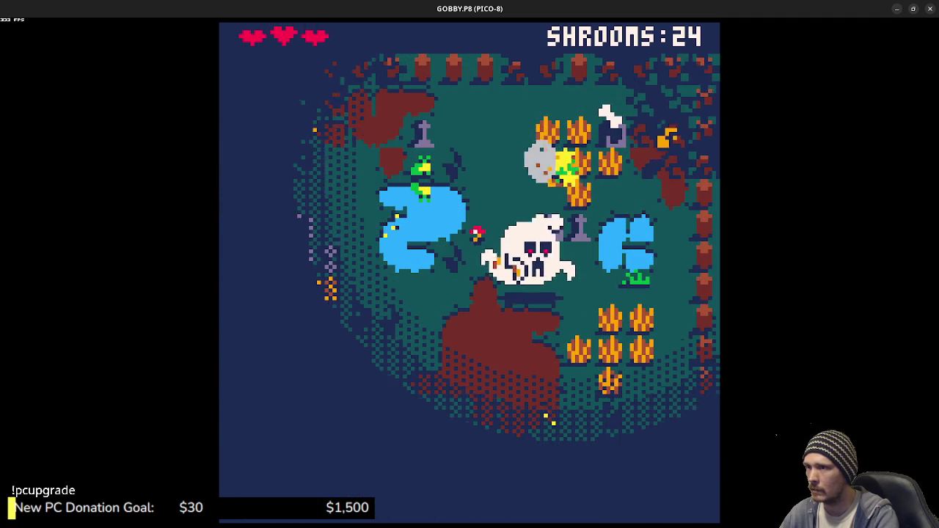
pyautogui.press('Down')
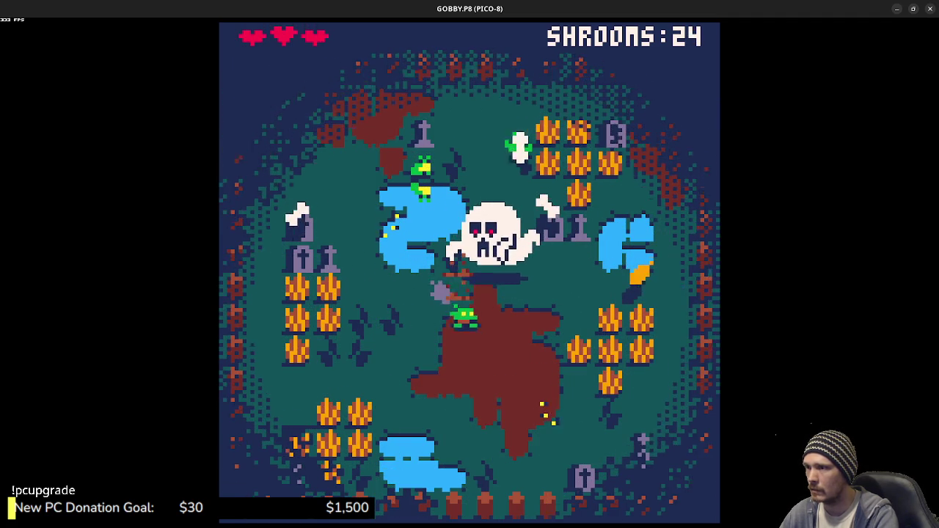
pyautogui.press('Right')
pyautogui.press('Up')
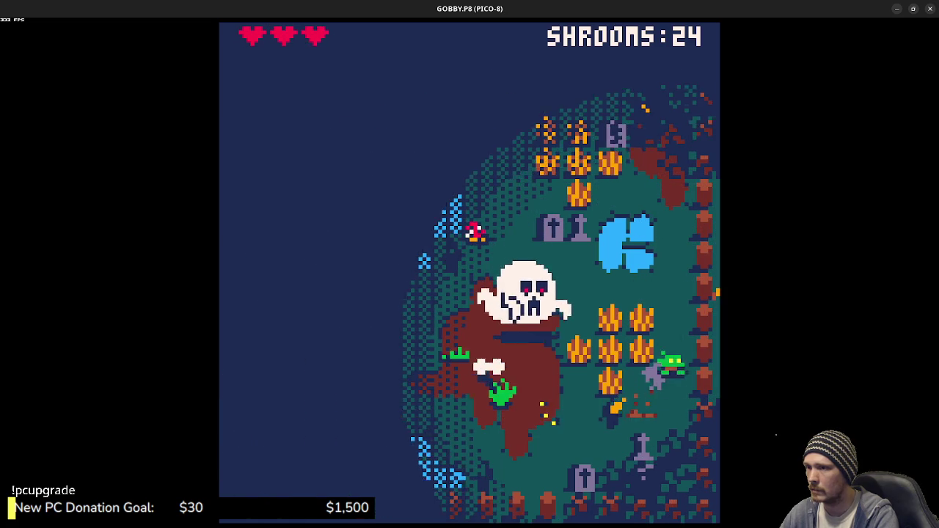
pyautogui.press('Up')
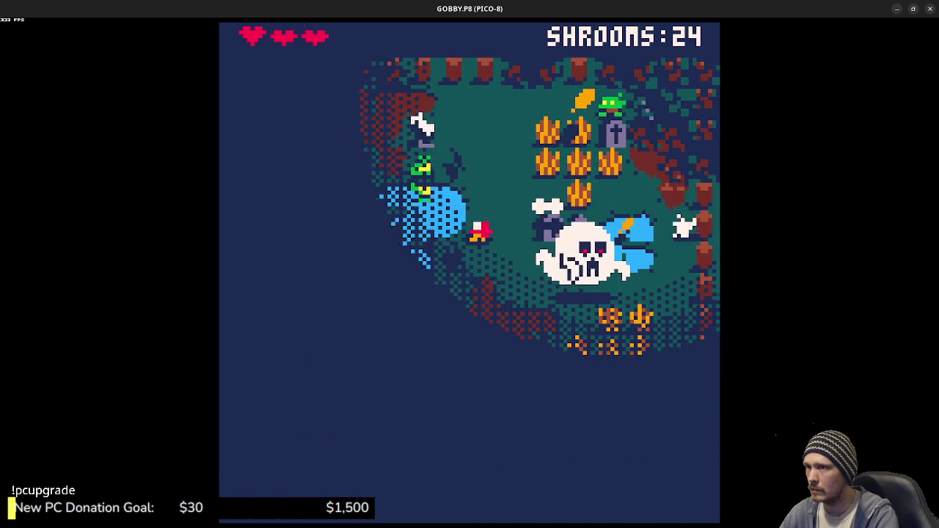
pyautogui.press('Left')
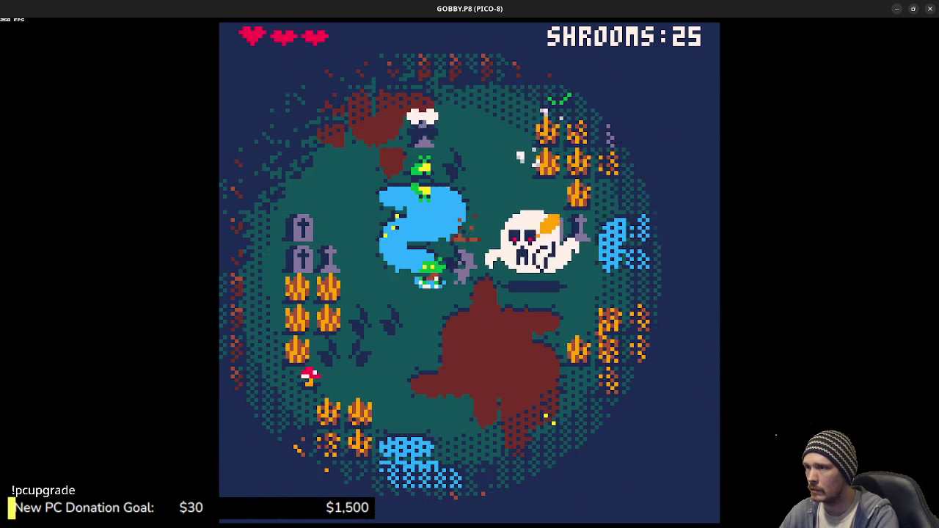
pyautogui.press('Down')
pyautogui.press('Right')
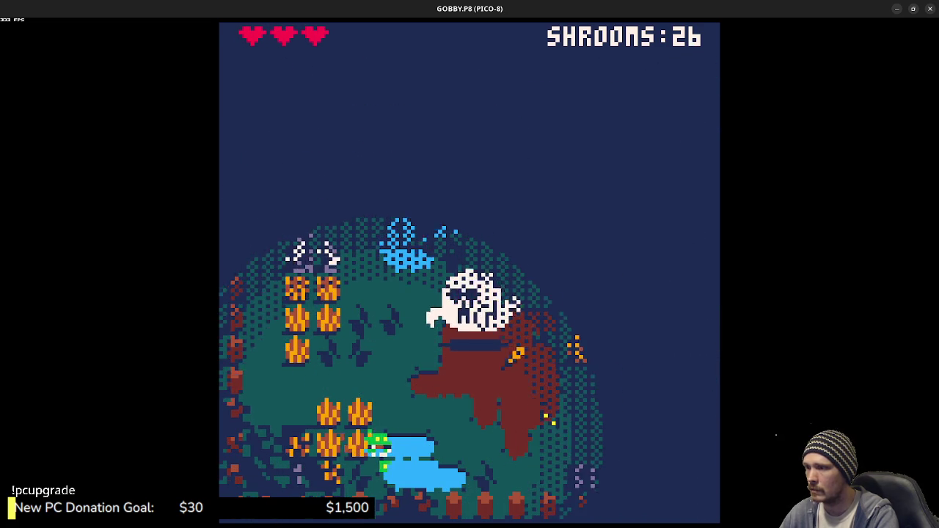
pyautogui.press('Right')
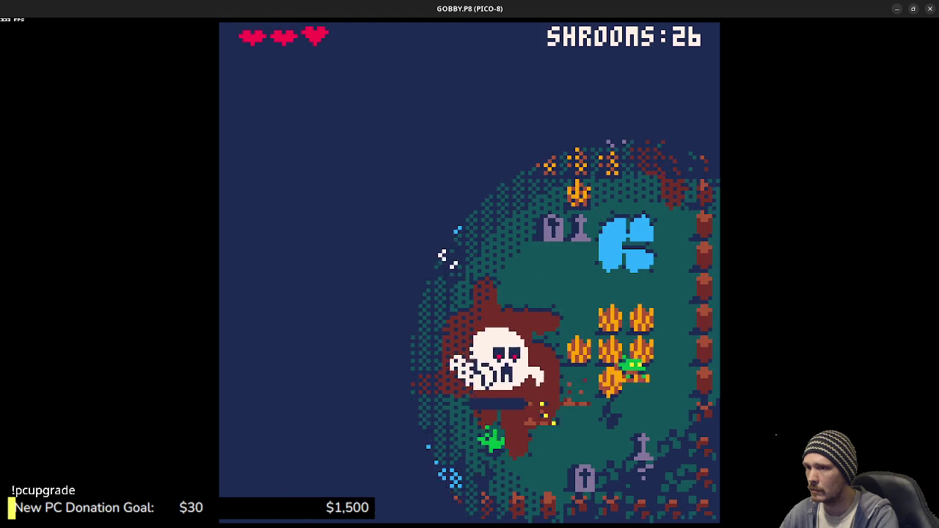
pyautogui.press('Up')
pyautogui.press('Left')
pyautogui.press('Down')
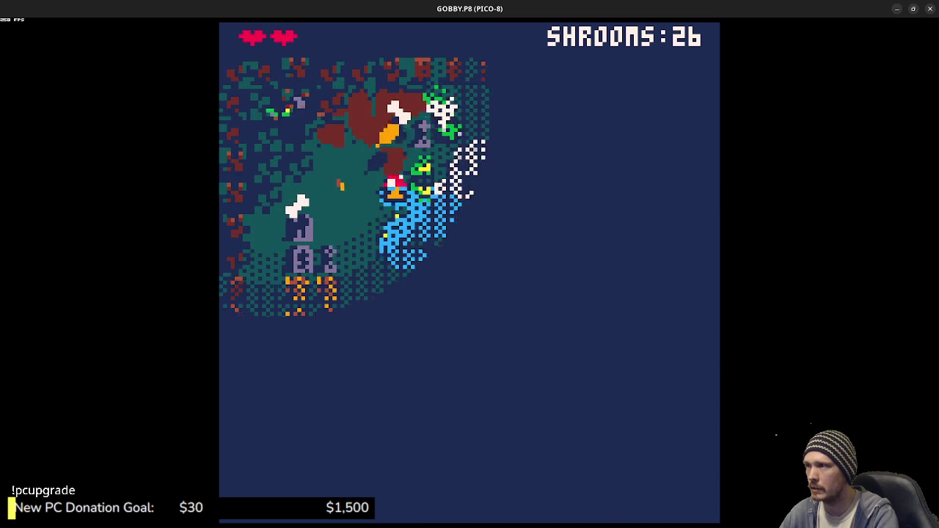
# Step: Eat mushrooms in the centre and right side, dodging the ghost across the graveyard
pyautogui.press('Down')
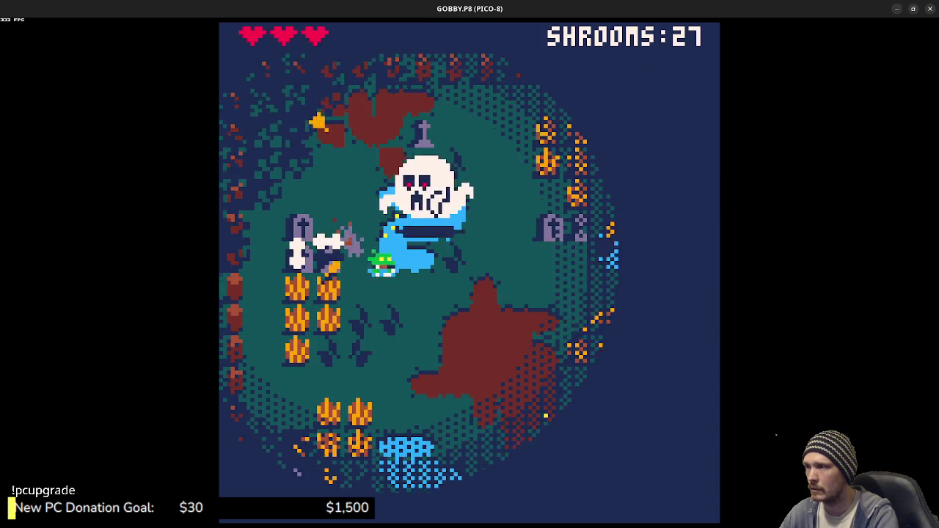
pyautogui.press('Right')
pyautogui.press('Right')
pyautogui.press('Down')
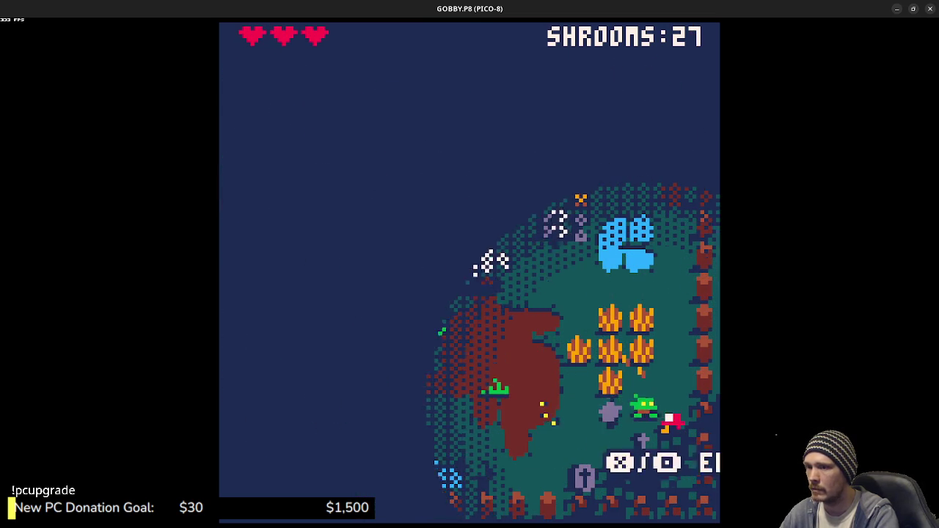
pyautogui.press('Right')
pyautogui.press('Down')
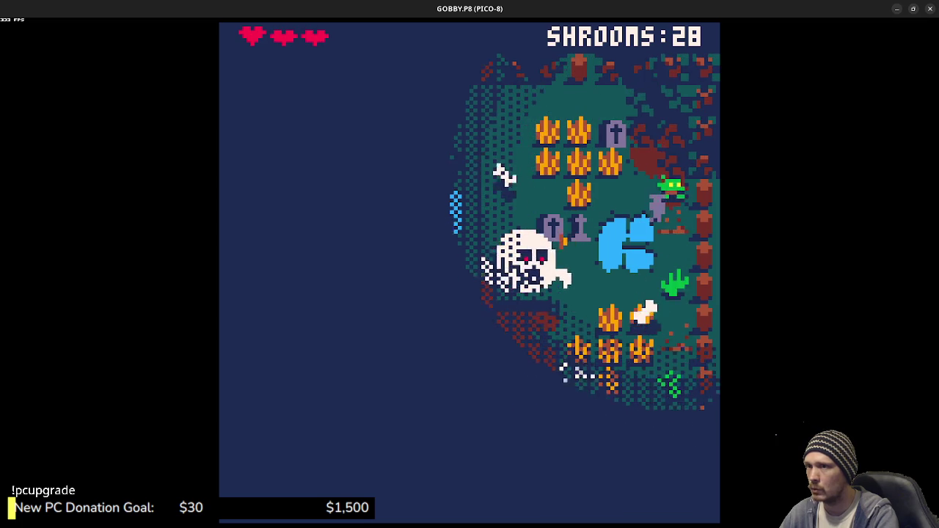
pyautogui.press('Left')
pyautogui.press('Left')
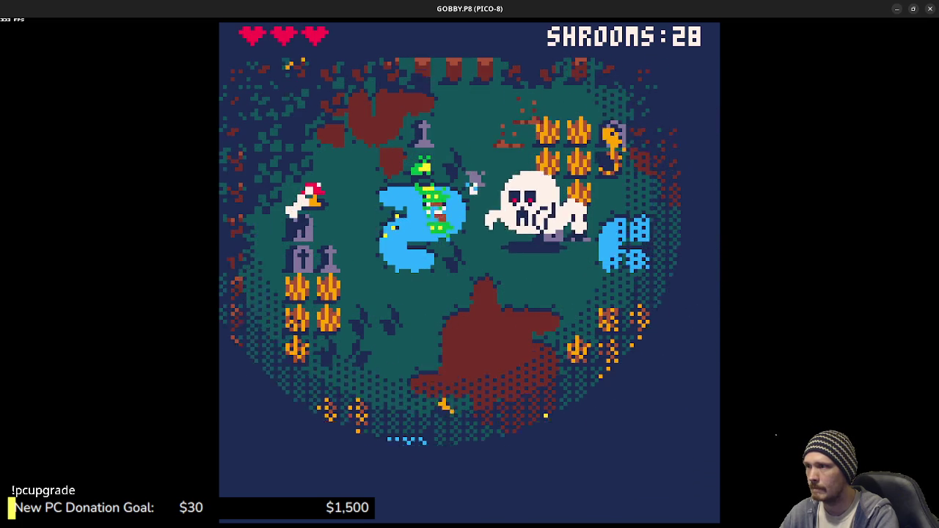
pyautogui.press('Down')
pyautogui.press('Left')
pyautogui.press('Up')
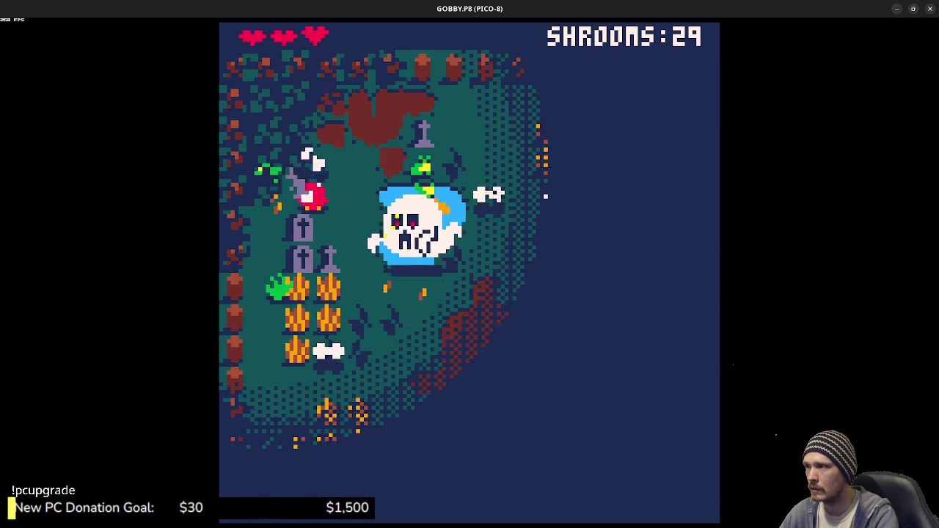
pyautogui.press('Up')
pyautogui.press('Right')
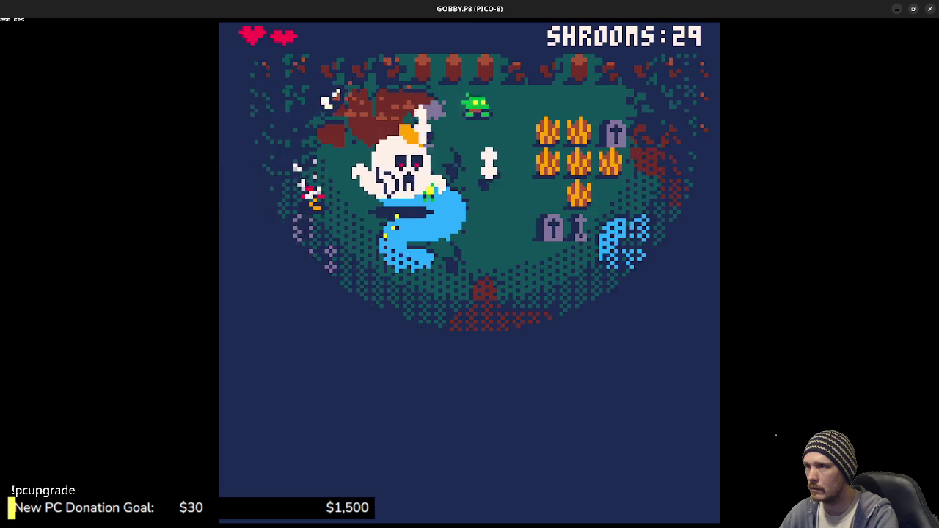
pyautogui.press('Down')
pyautogui.press('Left')
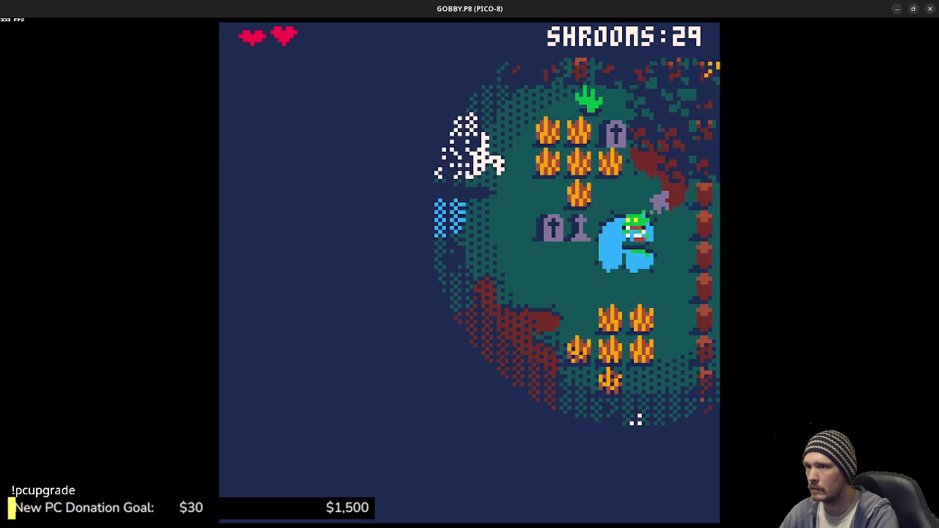
pyautogui.press('Left')
pyautogui.press('Down')
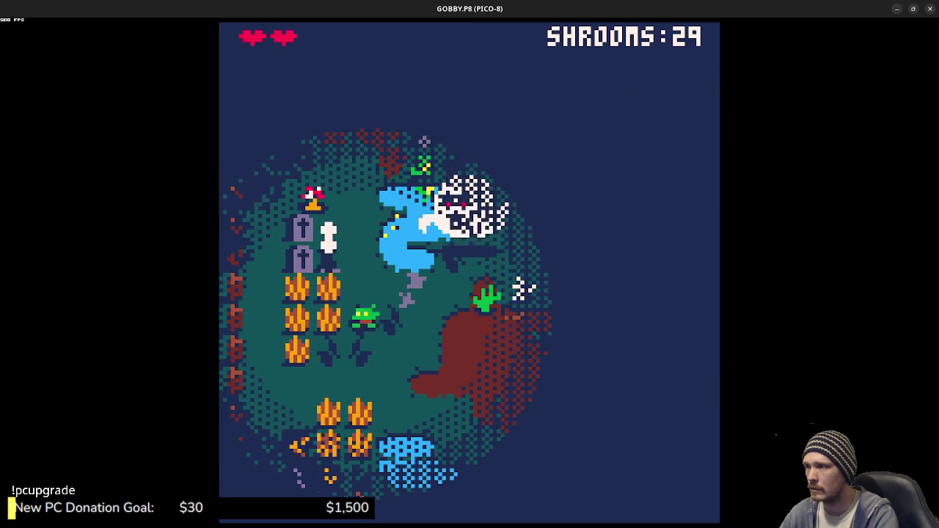
pyautogui.press('Left')
pyautogui.press('Up')
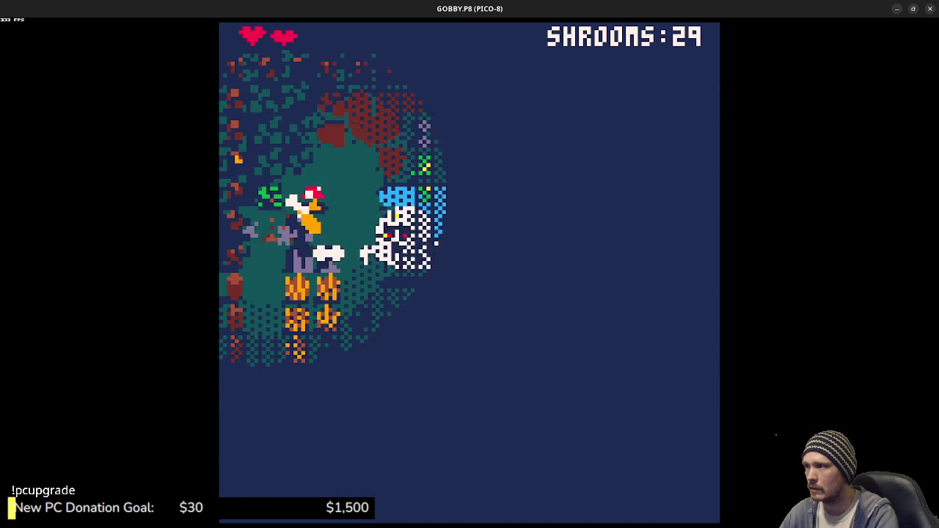
# Step: Collect the mushrooms around the left and right fires and the top graves
pyautogui.press('Up')
pyautogui.press('Right')
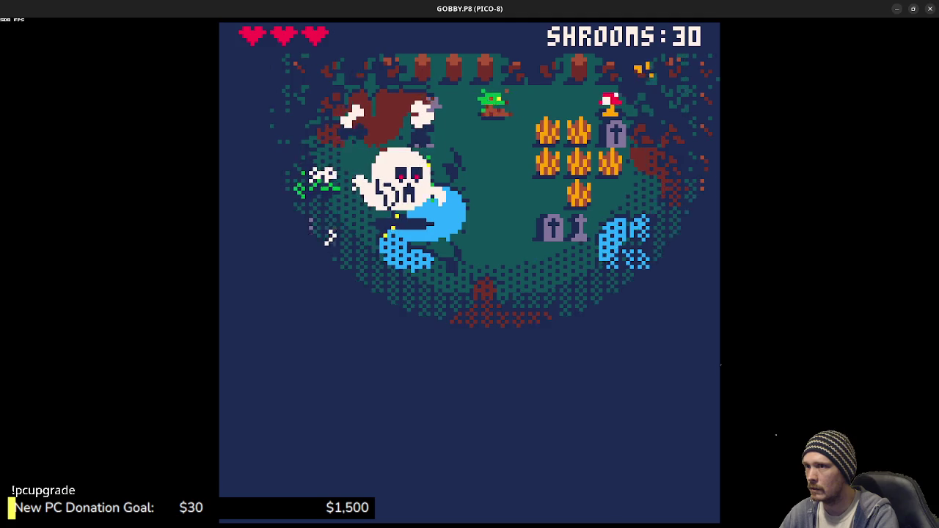
pyautogui.press('Right')
pyautogui.press('Down')
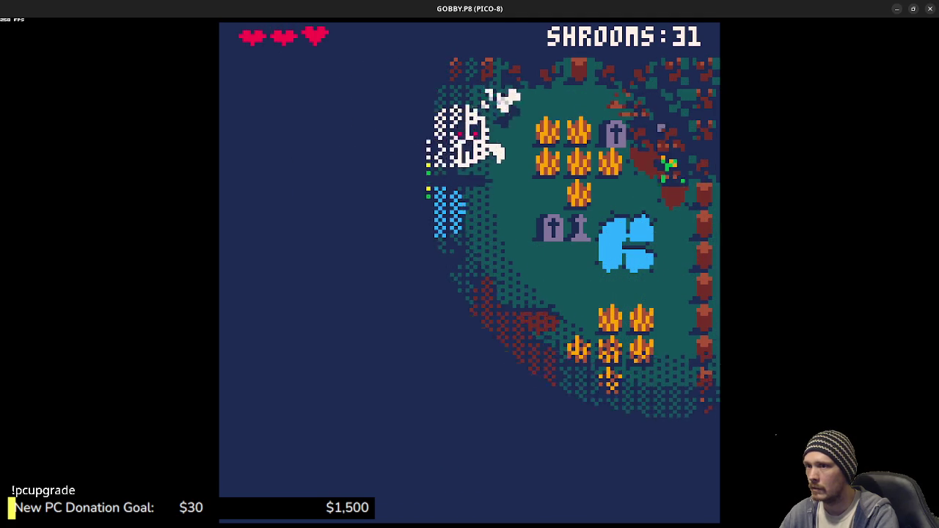
pyautogui.press('Left')
pyautogui.press('Down')
pyautogui.press('Left')
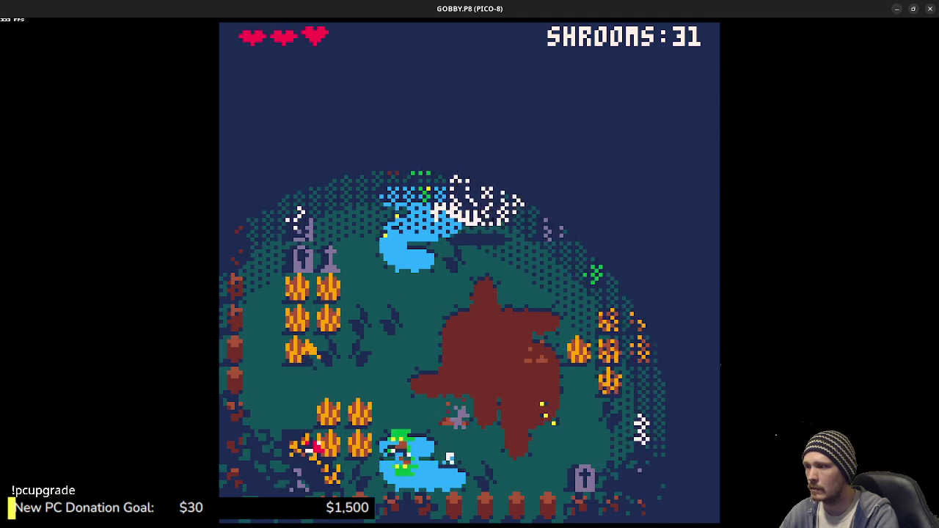
pyautogui.press('Up')
pyautogui.press('Right')
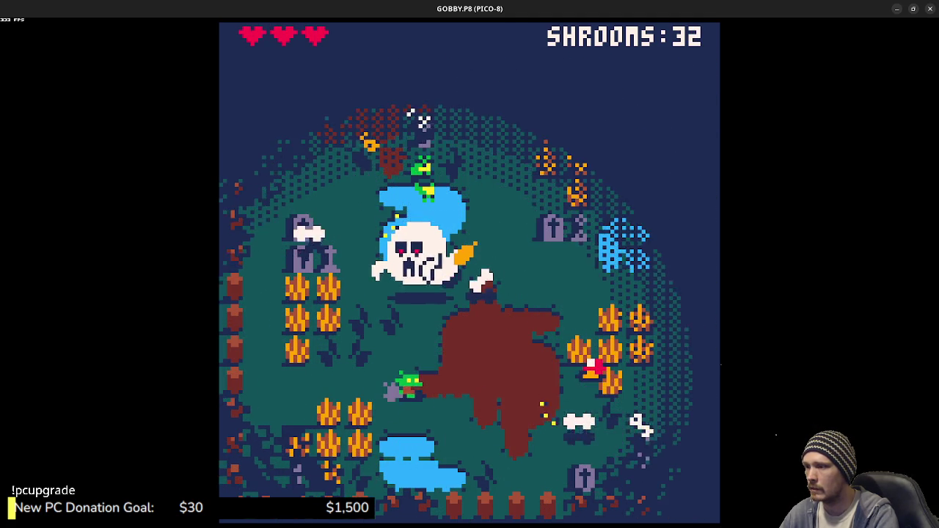
pyautogui.press('Up')
pyautogui.press('Right')
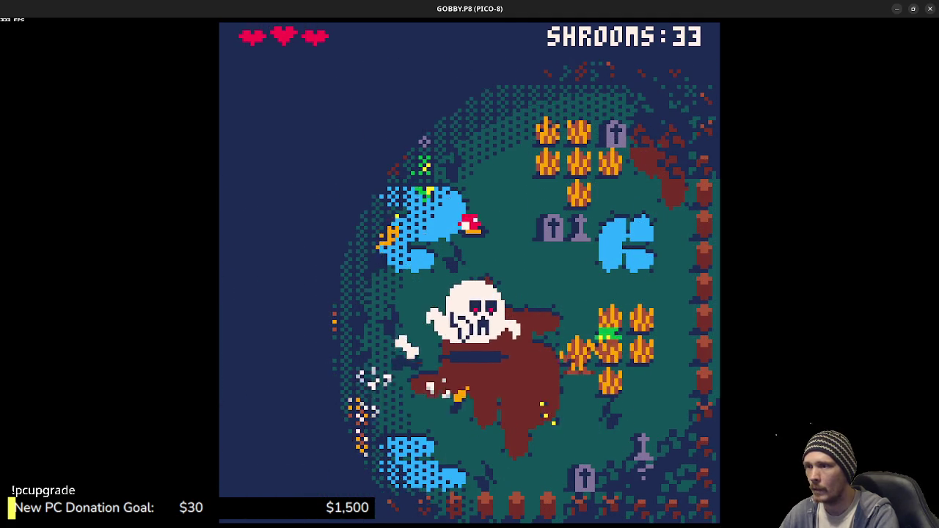
pyautogui.press('Up')
pyautogui.press('Left')
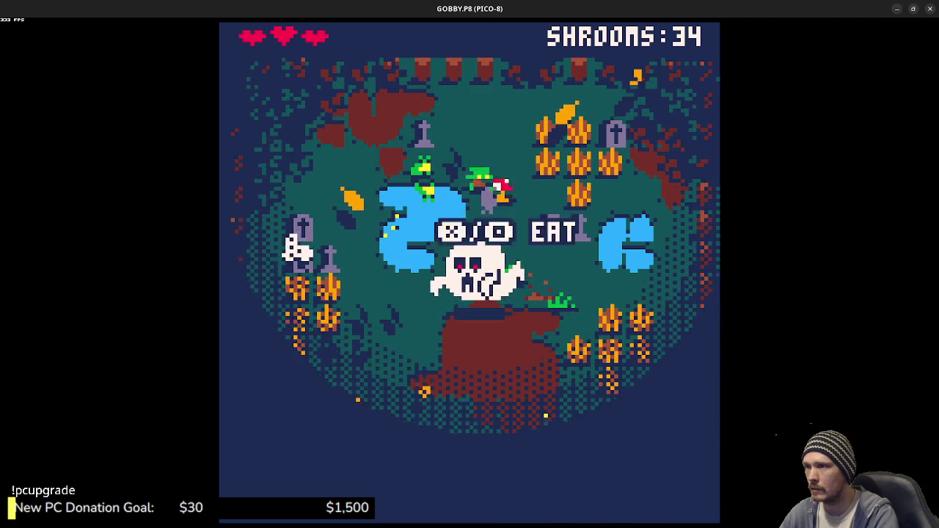
pyautogui.press('Up')
pyautogui.press('Left')
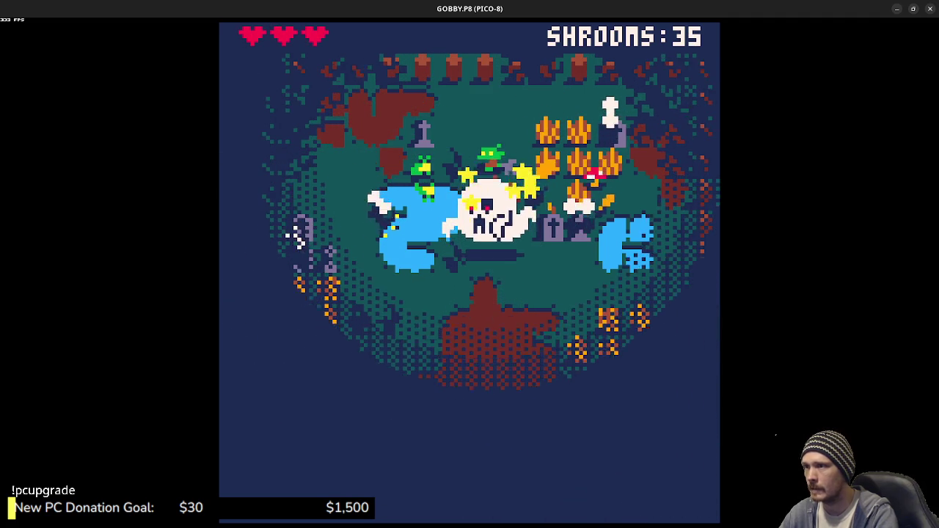
pyautogui.press('Up')
pyautogui.press('Down')
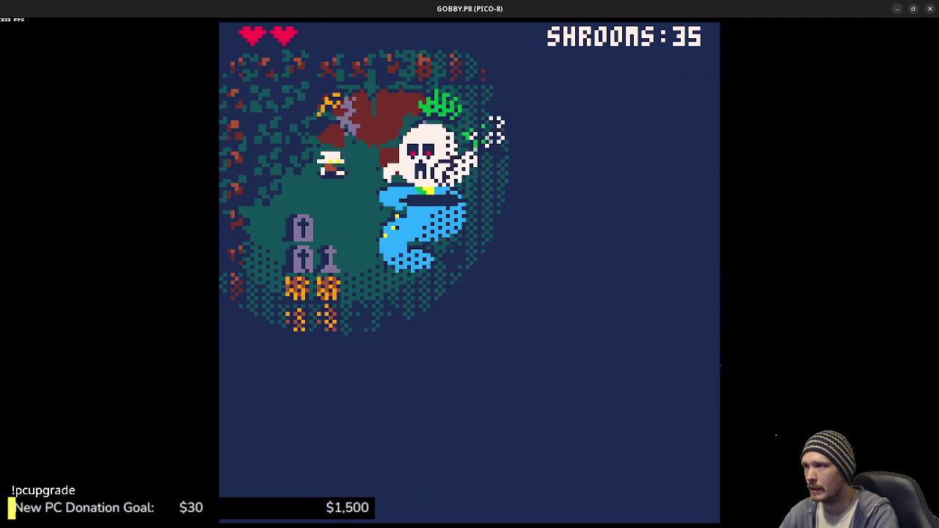
pyautogui.press('Right')
pyautogui.press('Right')
pyautogui.press('Up')
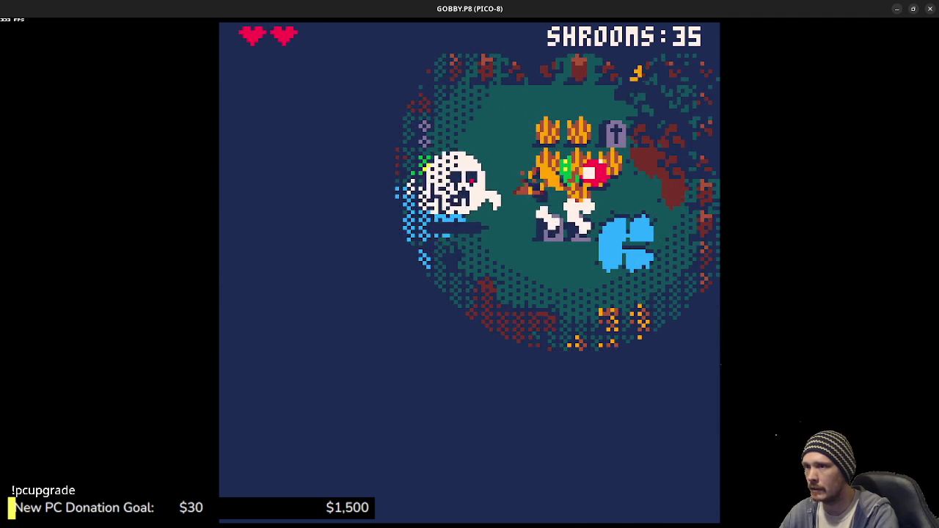
pyautogui.press('Down')
pyautogui.press('Left')
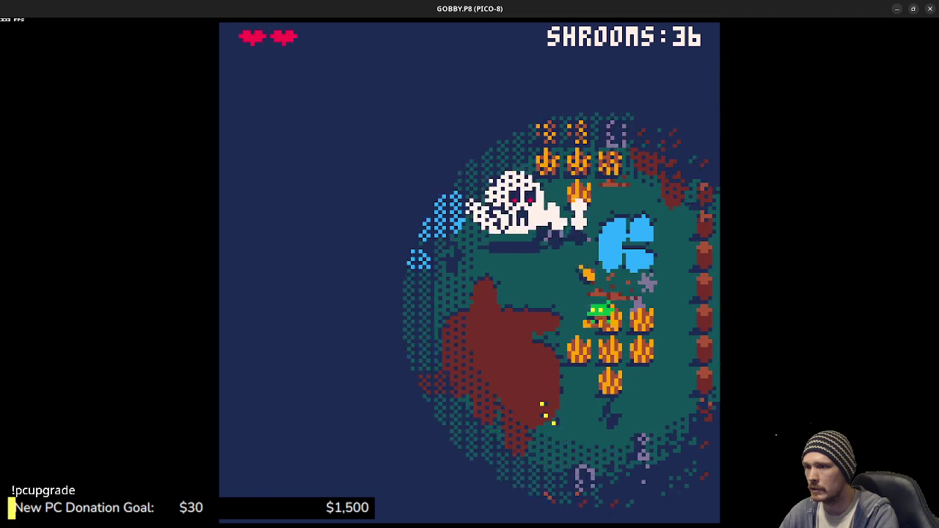
pyautogui.press('Left')
pyautogui.press('Down')
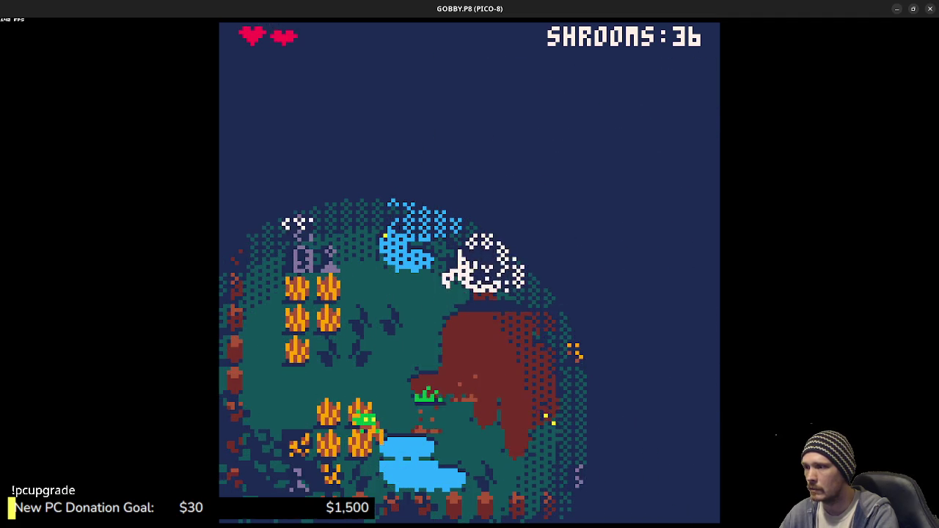
pyautogui.press('Right')
pyautogui.press('Up')
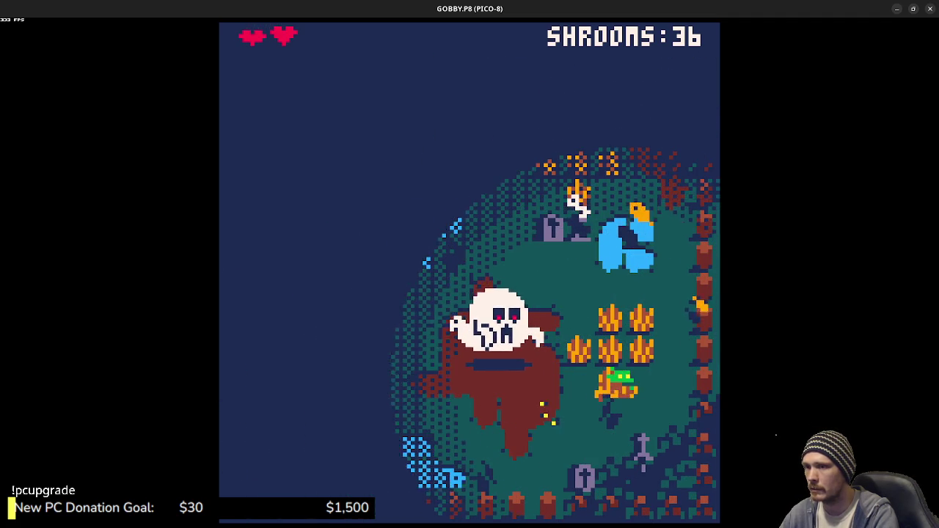
pyautogui.press('Up')
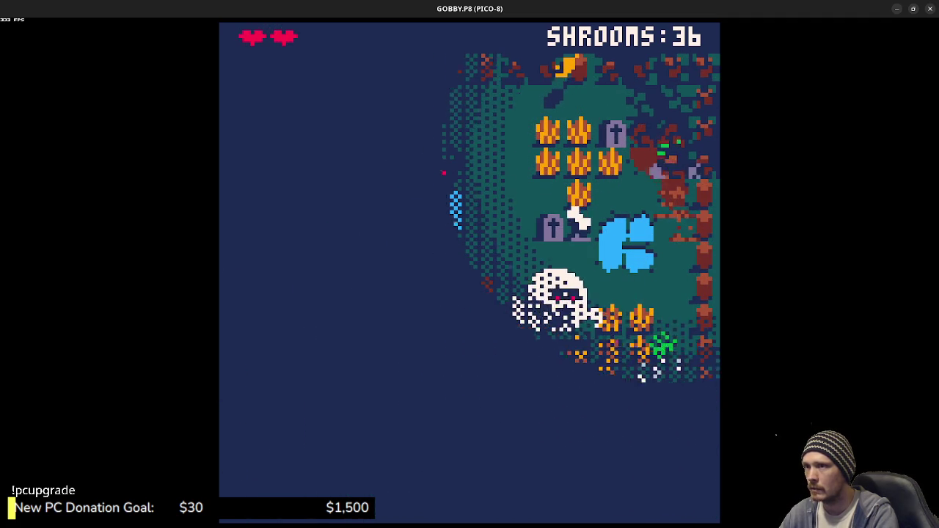
# Step: Regain a heart at the pond, then gather shrooms in the orange patch and lower garden to reach 40
pyautogui.press('Left')
pyautogui.press('Down')
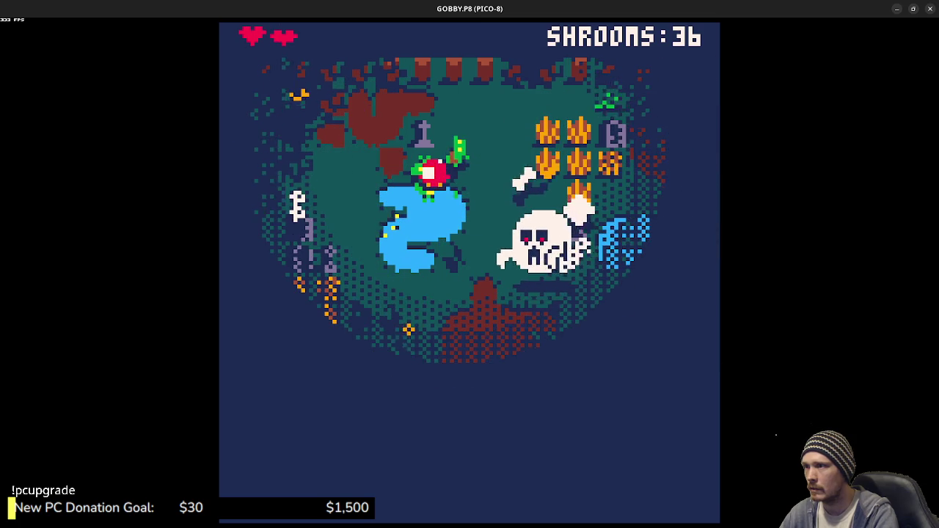
pyautogui.press('Down')
pyautogui.press('Right')
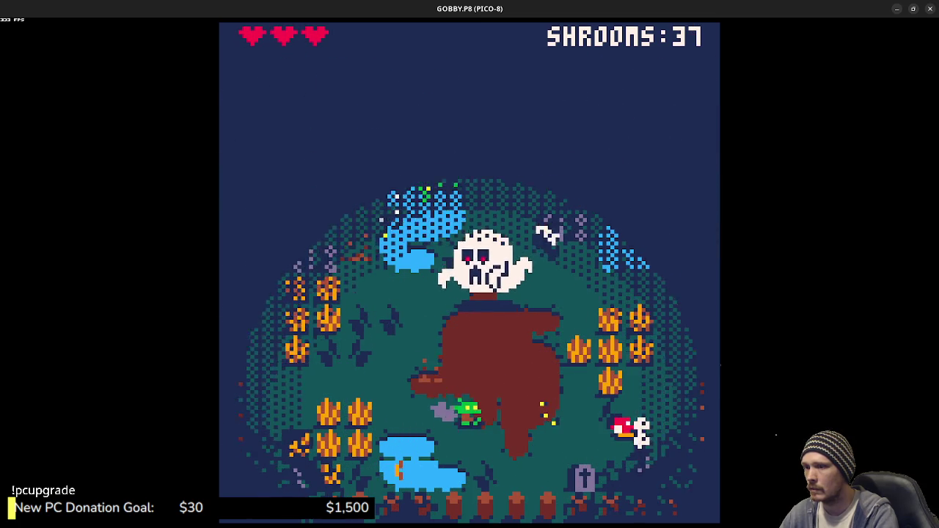
pyautogui.press('Left')
pyautogui.press('Down')
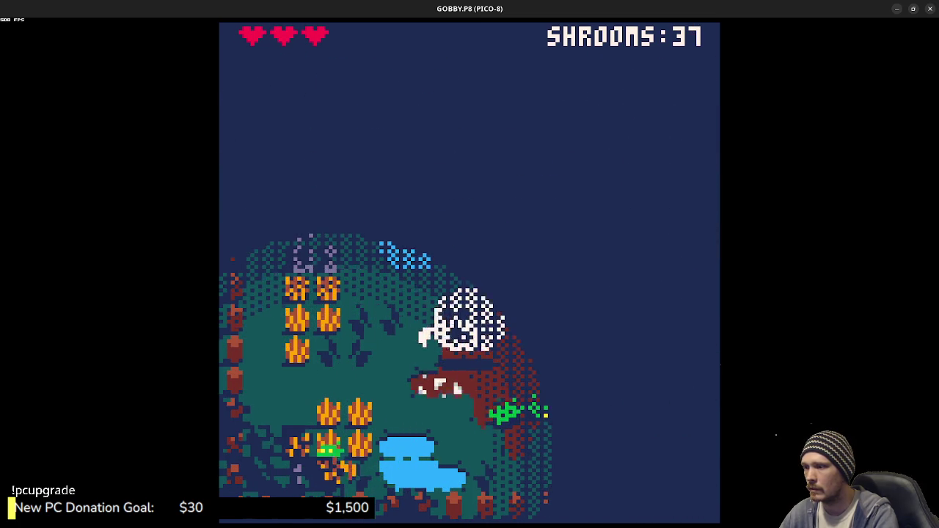
pyautogui.press('Up')
pyautogui.press('Right')
pyautogui.press('Left')
pyautogui.press('Down')
pyautogui.press('Right')
pyautogui.press('Right')
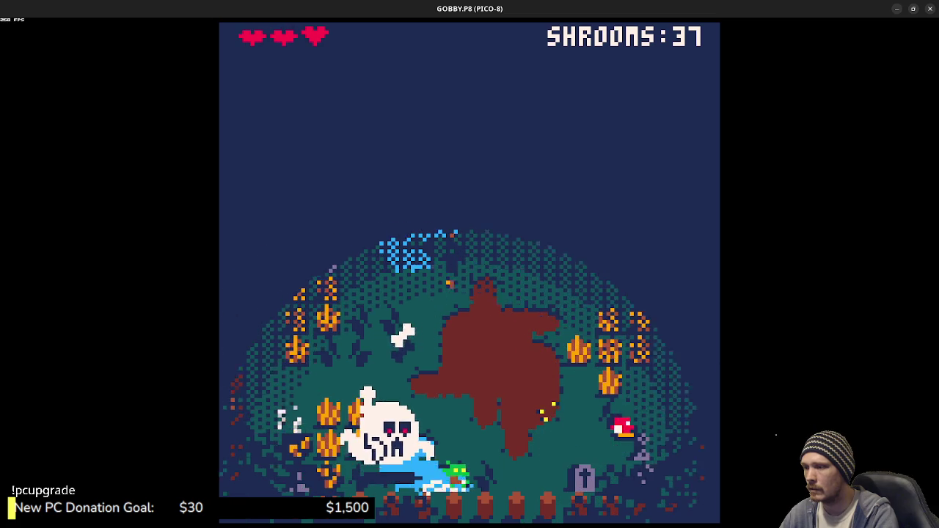
pyautogui.press('Up')
pyautogui.press('Right')
pyautogui.press('Up')
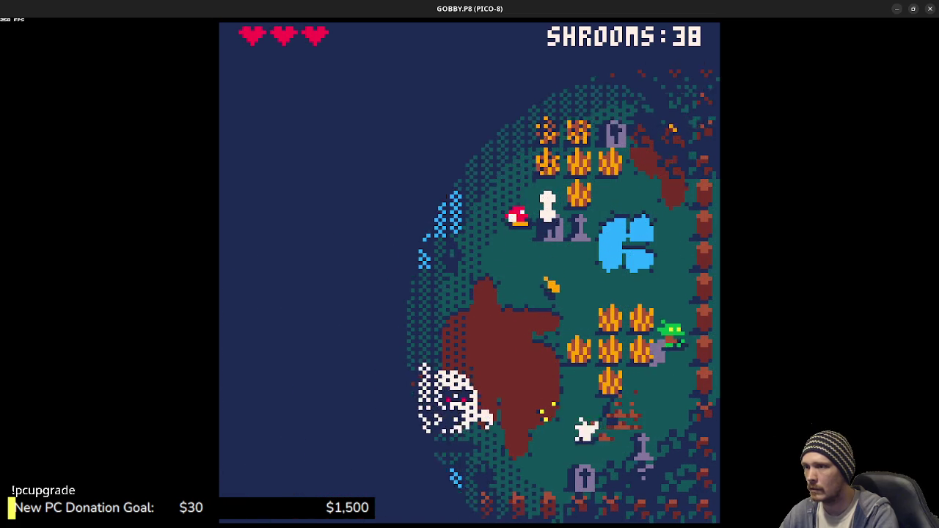
pyautogui.press('Down')
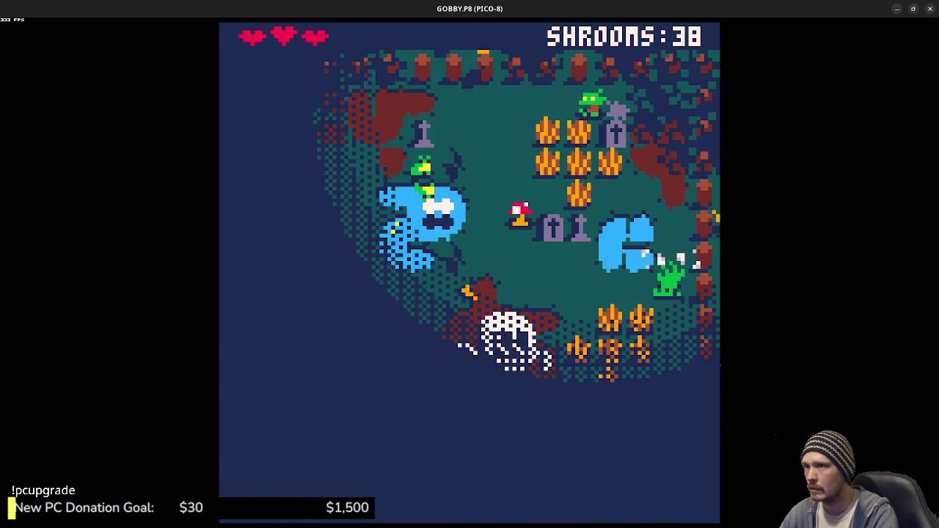
pyautogui.press('Down')
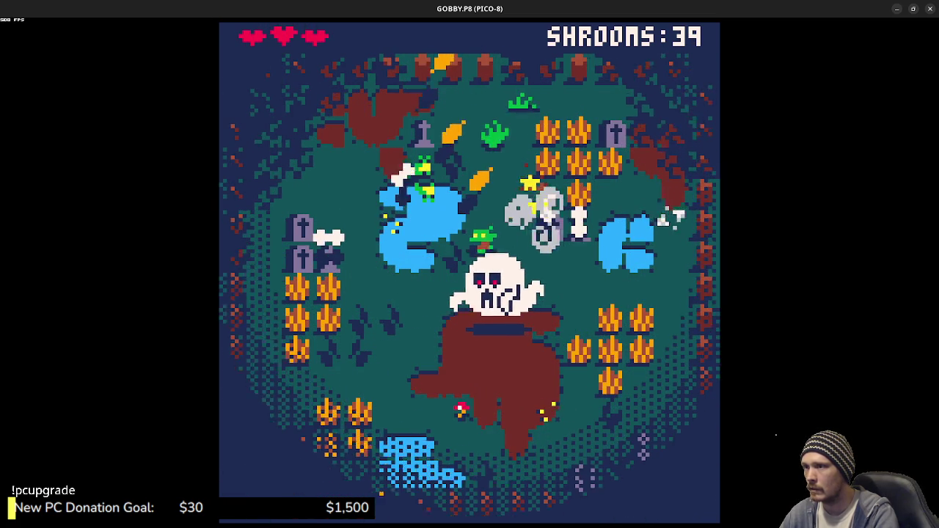
pyautogui.press('Left')
pyautogui.press('Right')
pyautogui.press('Right')
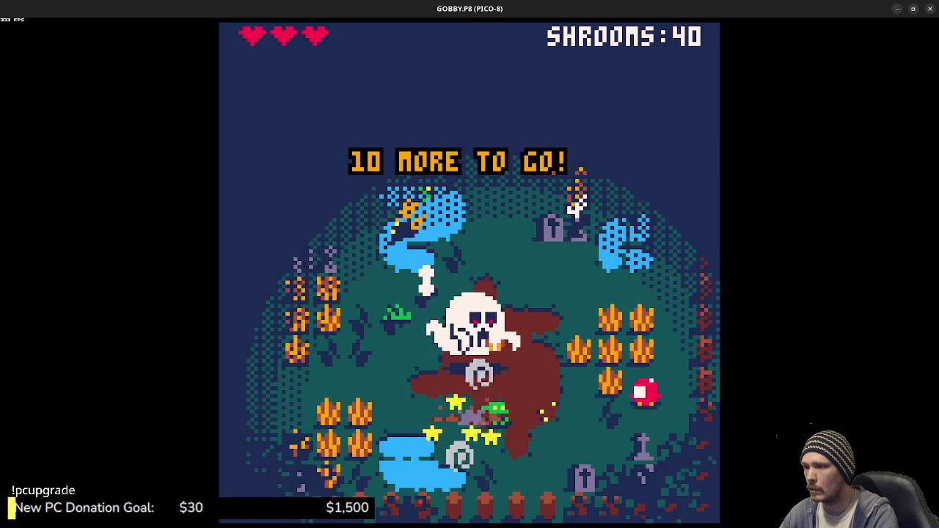
# Step: Walk past the mushroom patch and pond, eating one to bring shrooms to 43
pyautogui.press('Up')
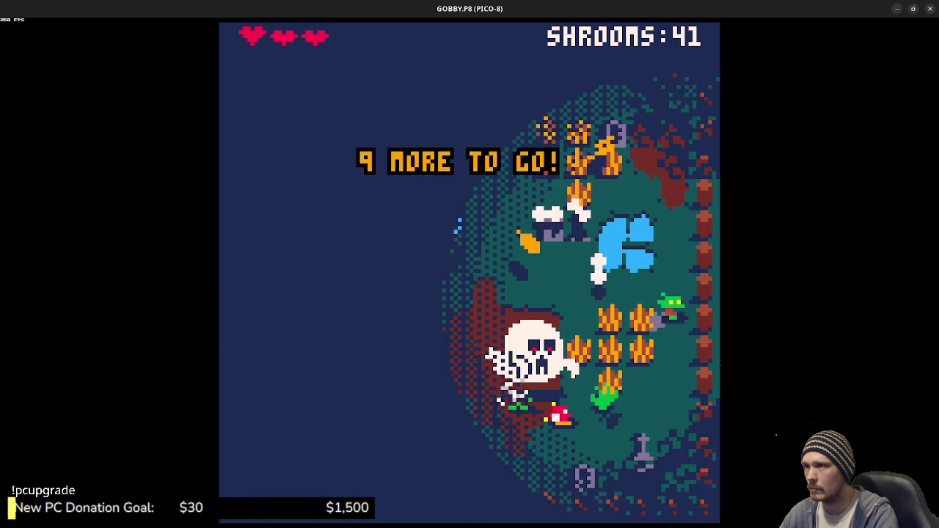
pyautogui.press('Up')
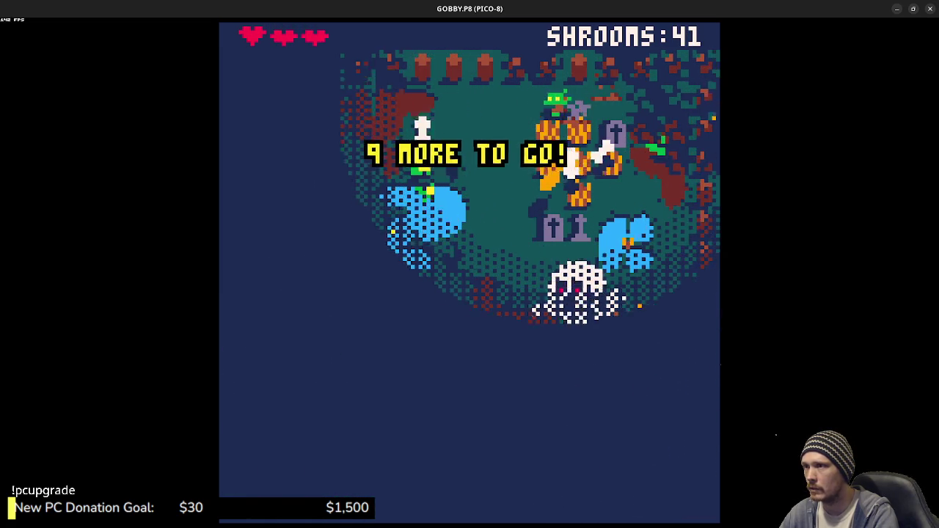
pyautogui.press('Left')
pyautogui.press('Down')
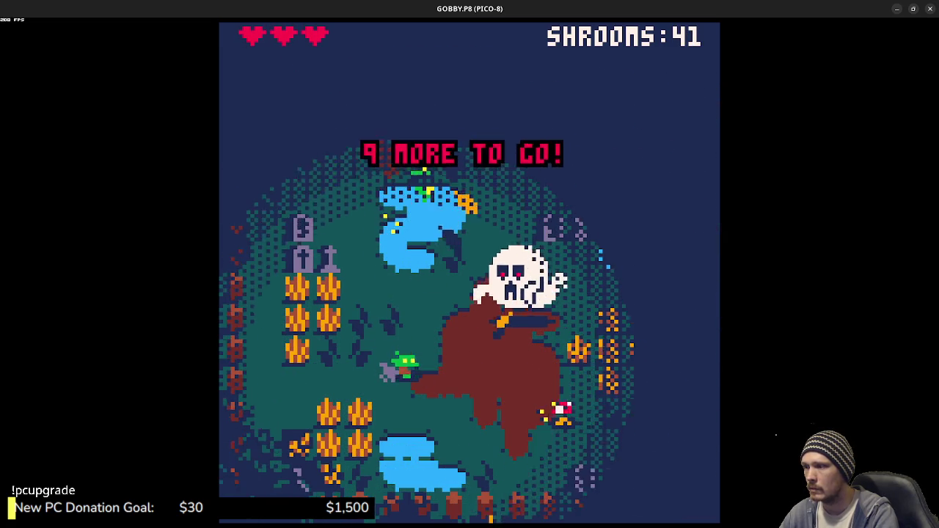
pyautogui.press('Down')
pyautogui.press('Right')
pyautogui.press('Right')
pyautogui.press('Up')
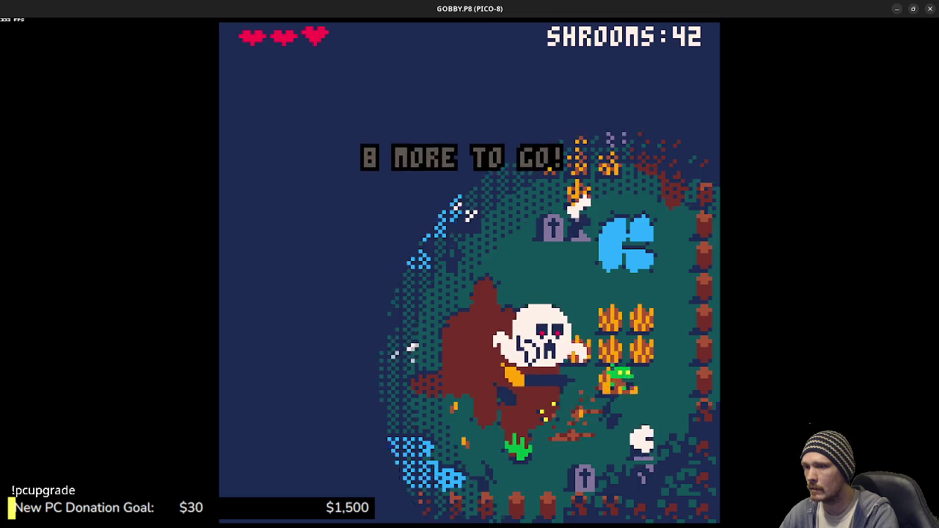
pyautogui.press('Up')
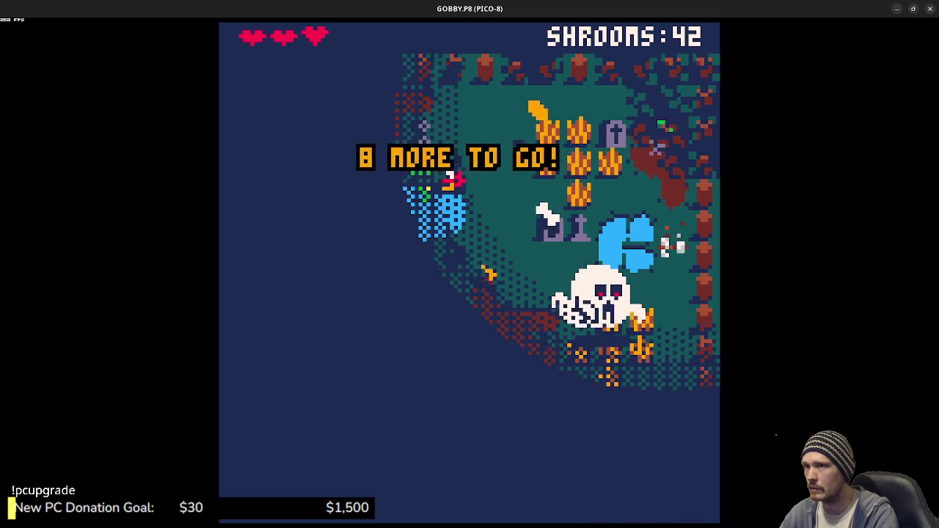
pyautogui.press('Right')
pyautogui.press('x')
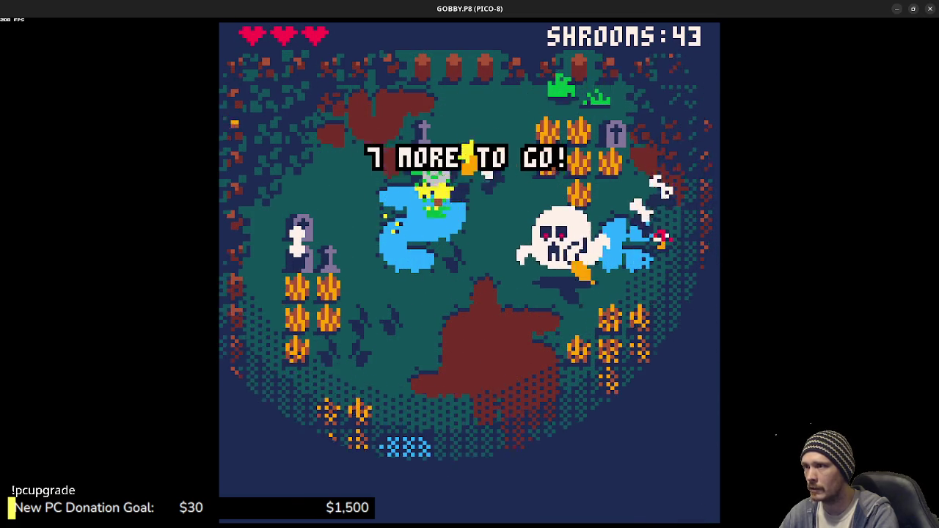
# Step: Eat the red mushrooms by the pond and in the mushroom patch
pyautogui.press('Left')
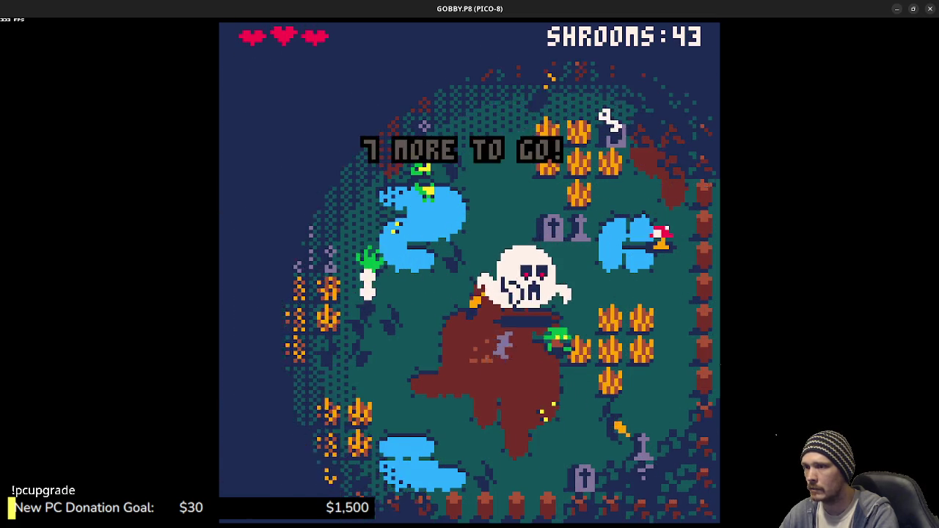
pyautogui.press('x')
pyautogui.press('Down')
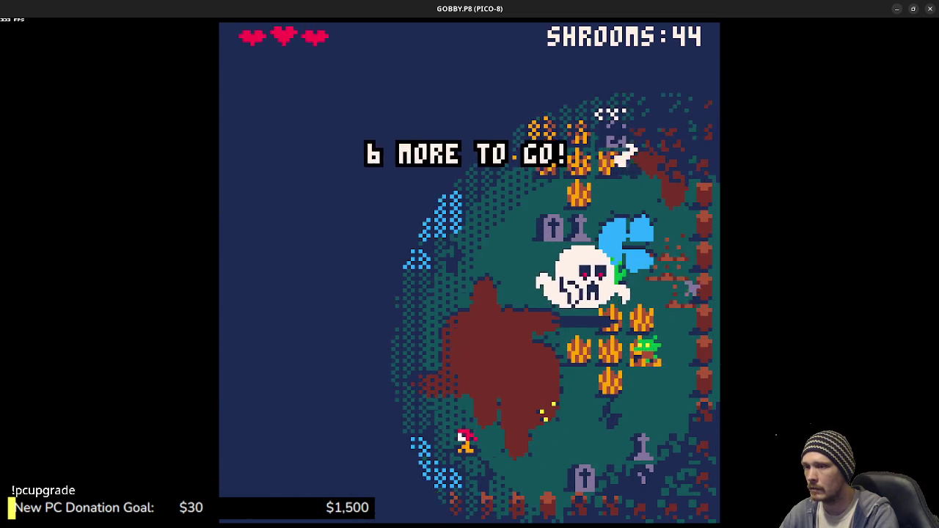
pyautogui.press('Left')
pyautogui.press('Down')
pyautogui.press('x')
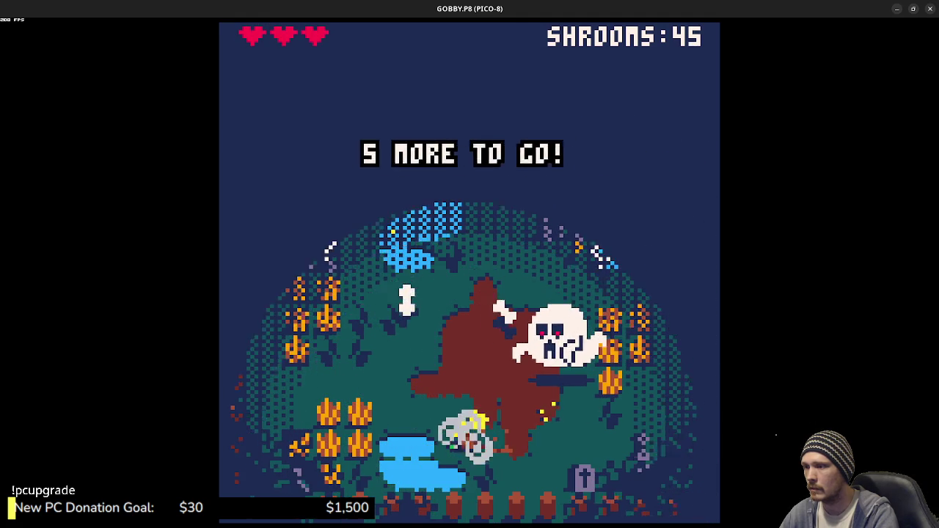
pyautogui.press('Left')
pyautogui.press('Up')
pyautogui.press('x')
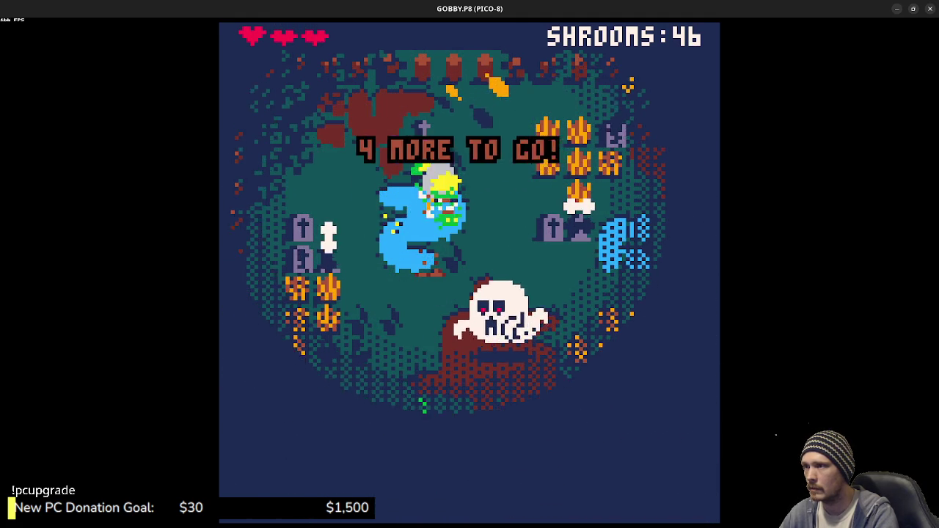
# Step: Roam the graveyard eating the last mushrooms until the game reaches its thank-you ending
pyautogui.press('Up')
pyautogui.press('Right')
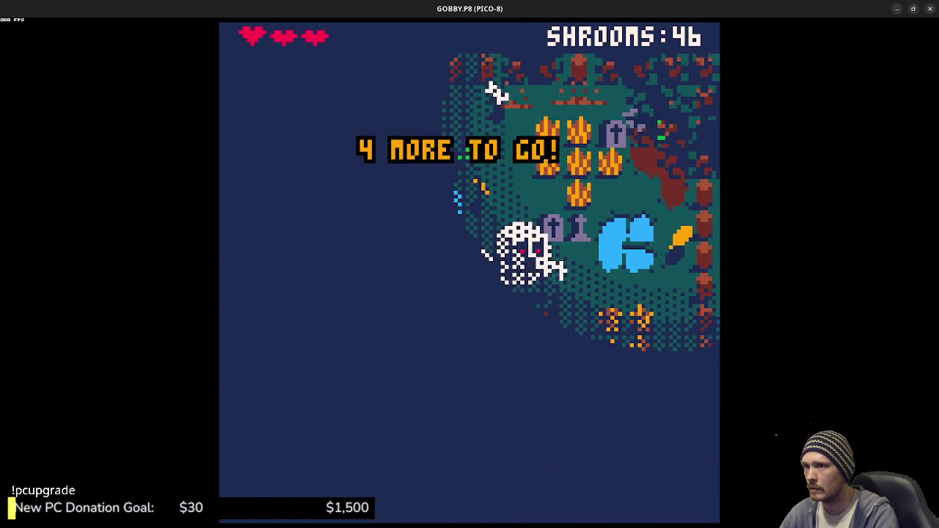
pyautogui.press('Down')
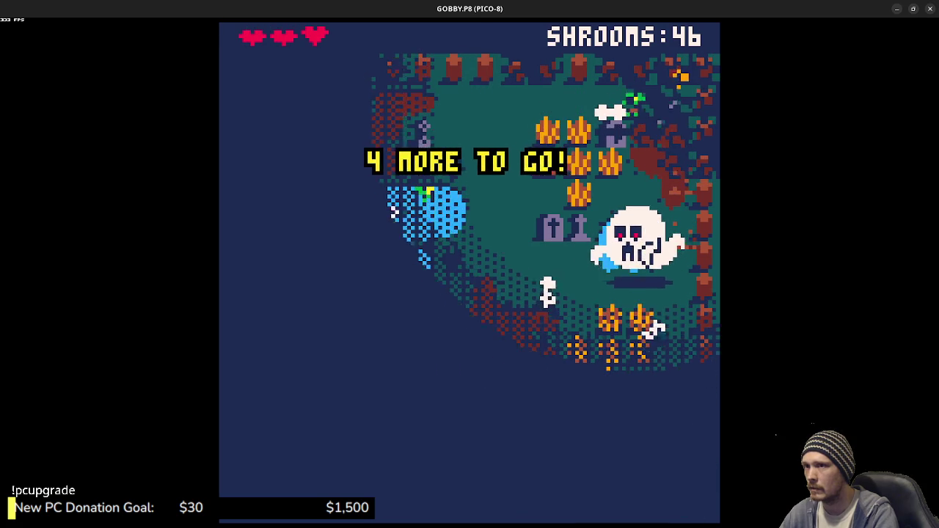
pyautogui.press('Down')
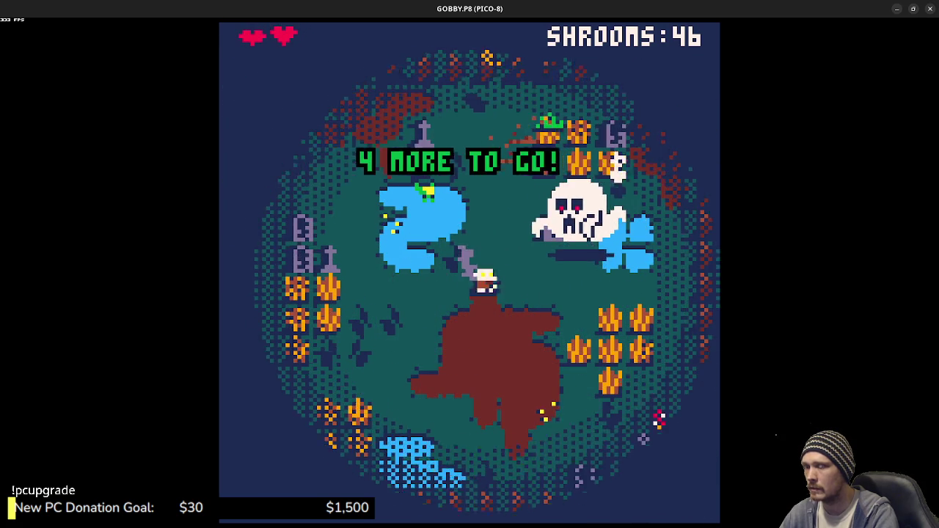
pyautogui.press('Right')
pyautogui.press('Down')
pyautogui.press('Left')
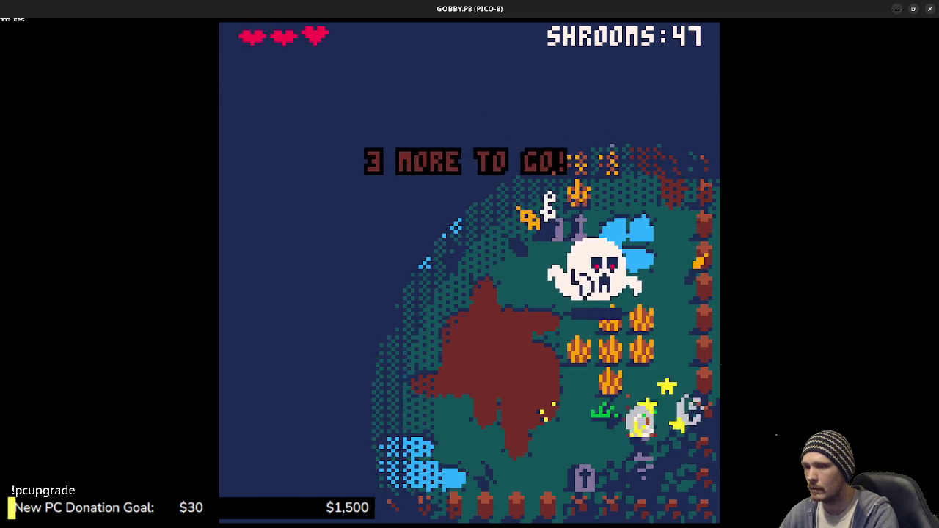
pyautogui.press('Left')
pyautogui.press('Up')
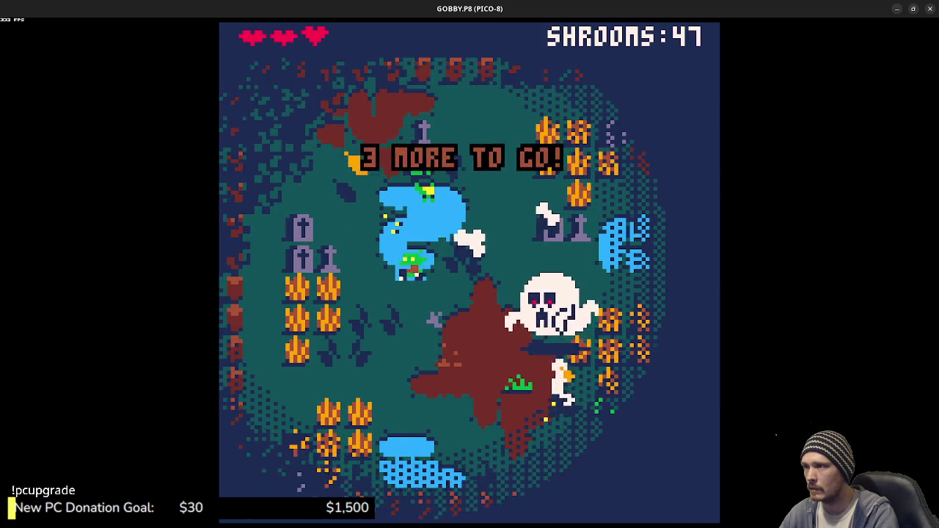
pyautogui.press('Up')
pyautogui.press('Right')
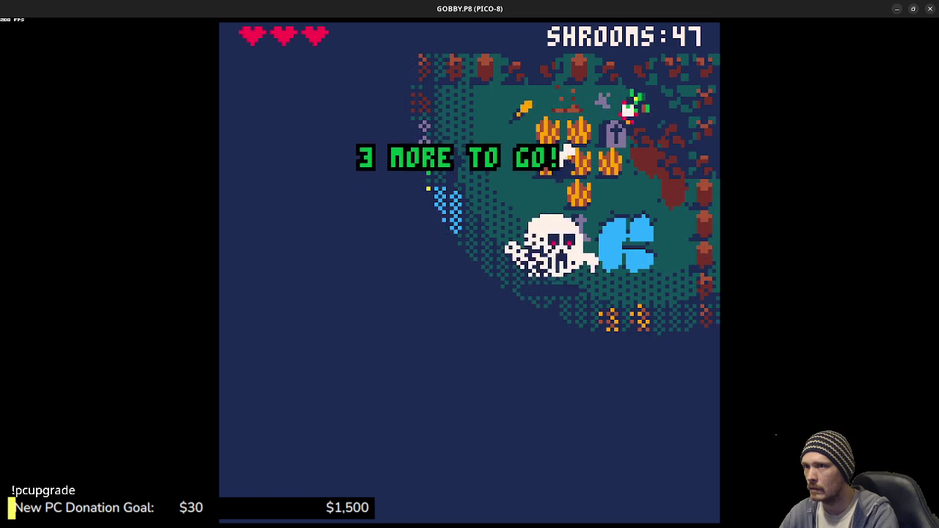
pyautogui.press('Down')
pyautogui.press('Left')
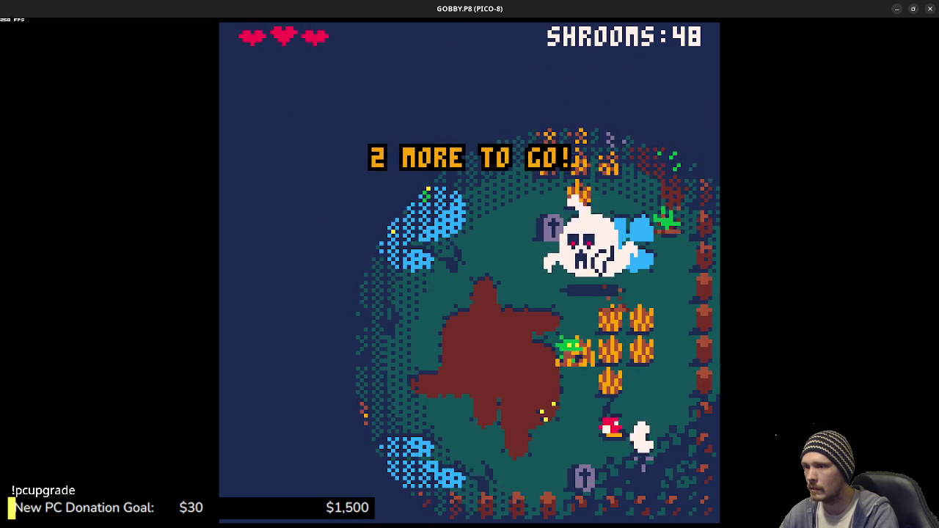
pyautogui.press('Left')
pyautogui.press('Up')
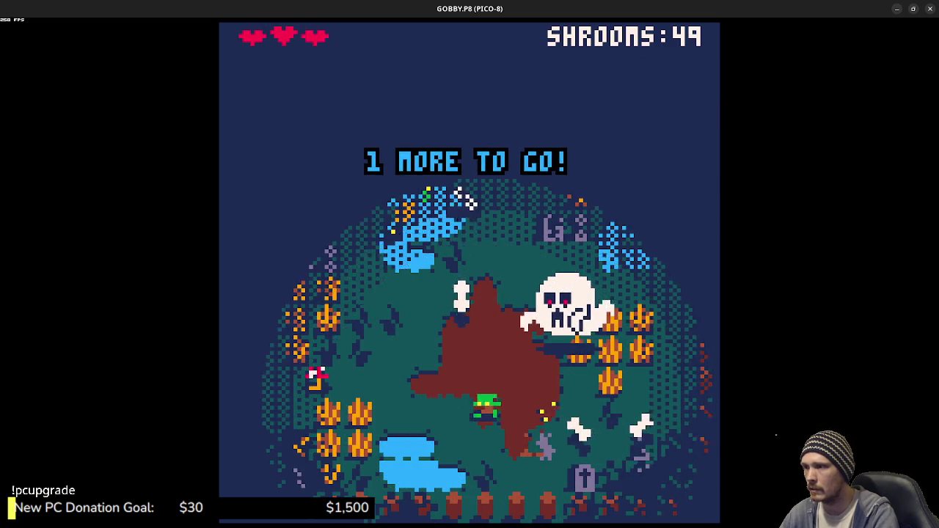
pyautogui.press('x')
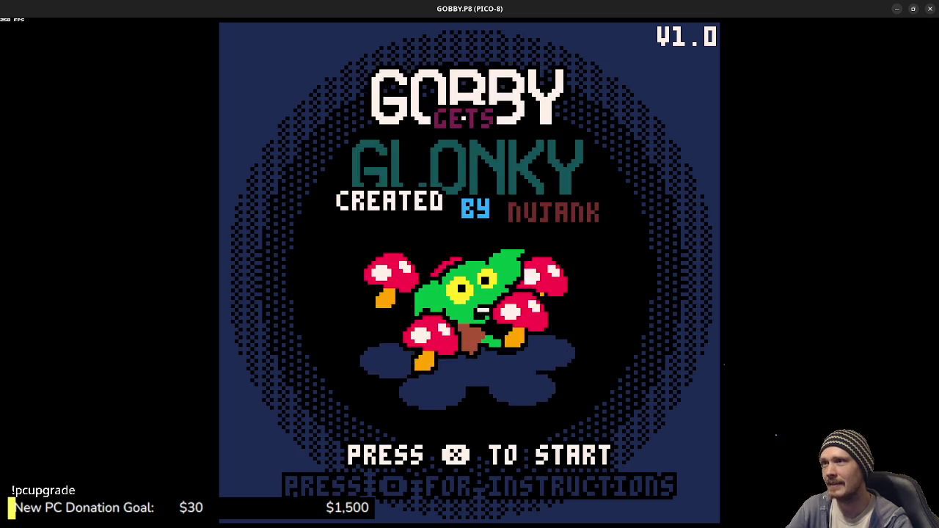
# Step: Stop the Gobby Gets Glonky cart to get back to the PICO-8 command prompt
pyautogui.press('Escape')
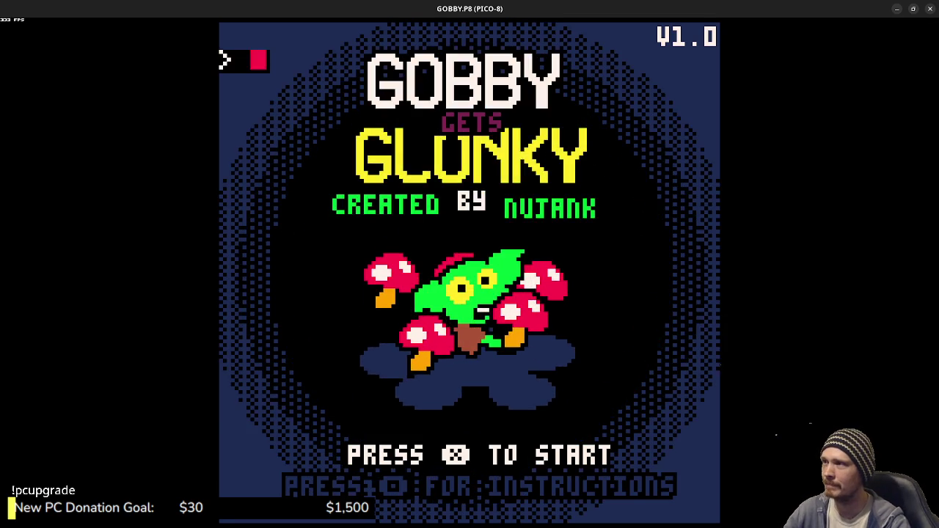
pyautogui.press('Escape')
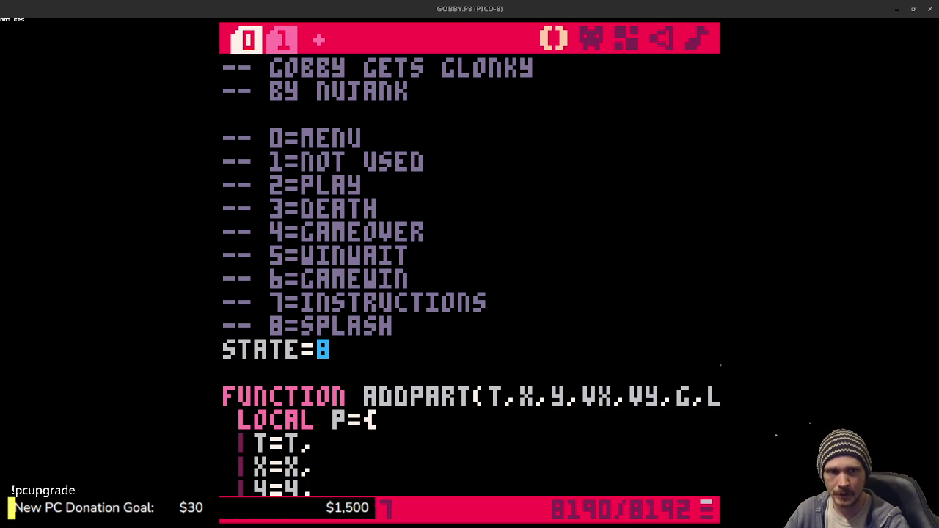
# Step: Run the cart, abandon the 'export .png' command, and switch to the sprite editor
pyautogui.hotkey('ctrl', 'r')
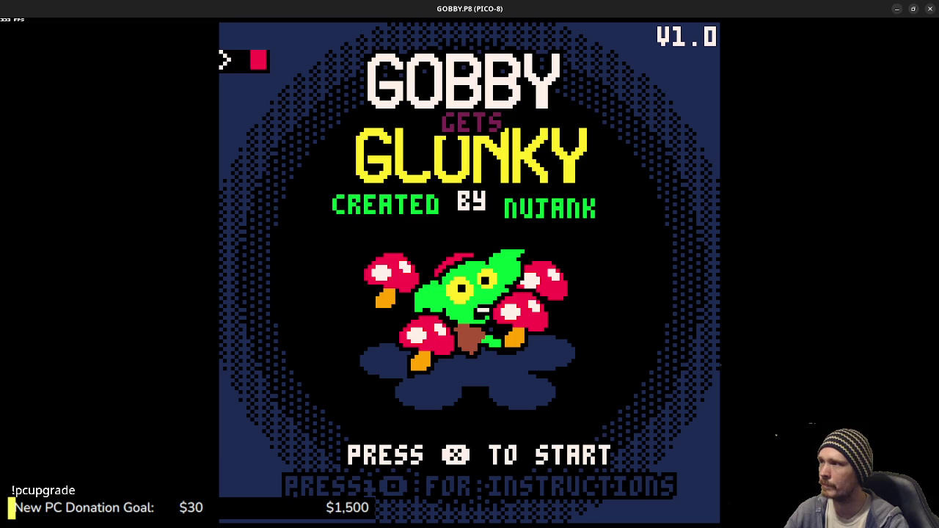
pyautogui.write('export ')
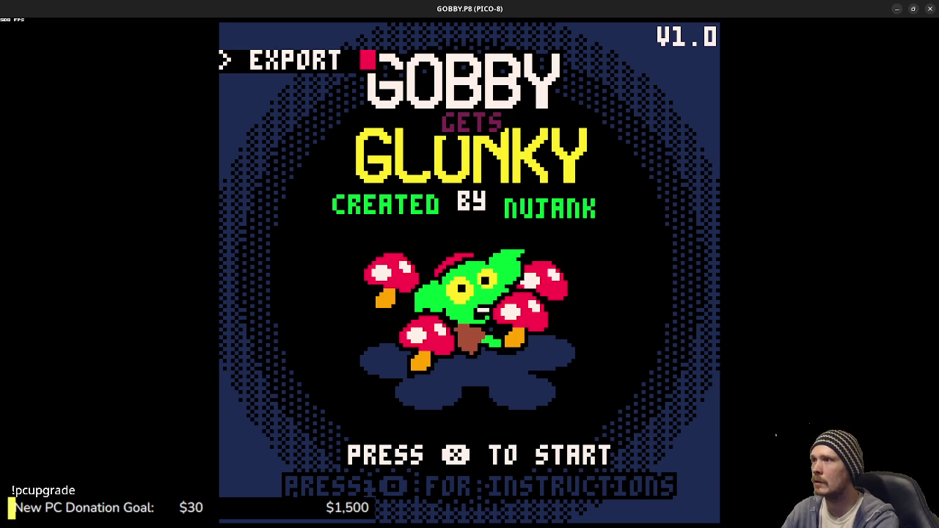
pyautogui.write('.png')
pyautogui.press('BackSpace')
pyautogui.press('BackSpace')
pyautogui.press('BackSpace')
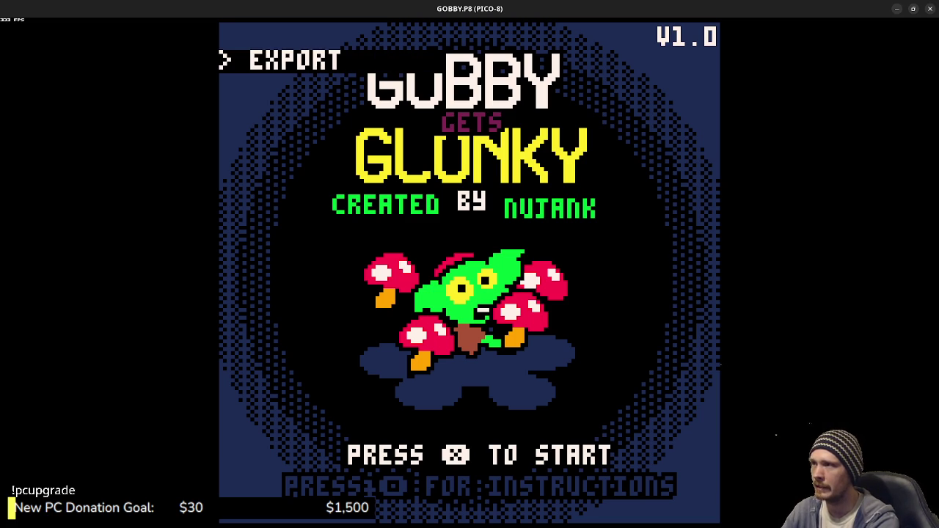
pyautogui.press('Escape')
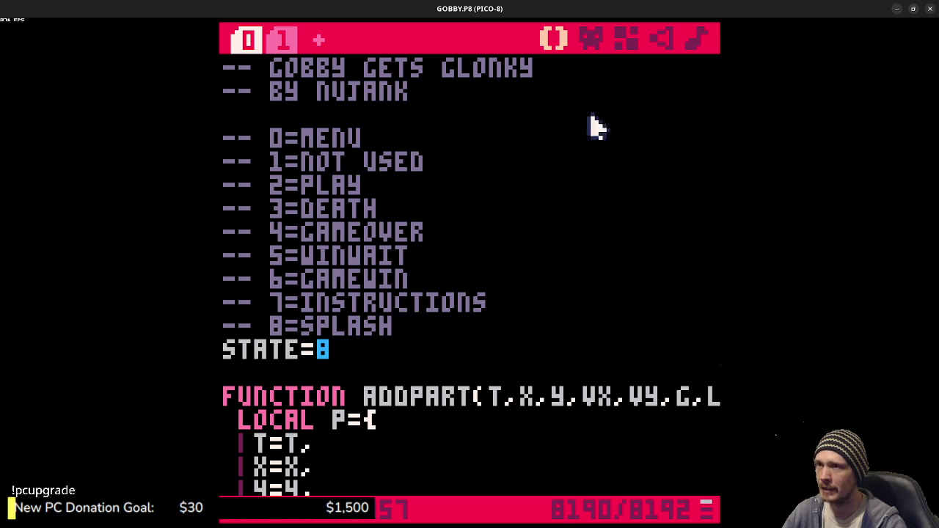
pyautogui.click(598, 38)
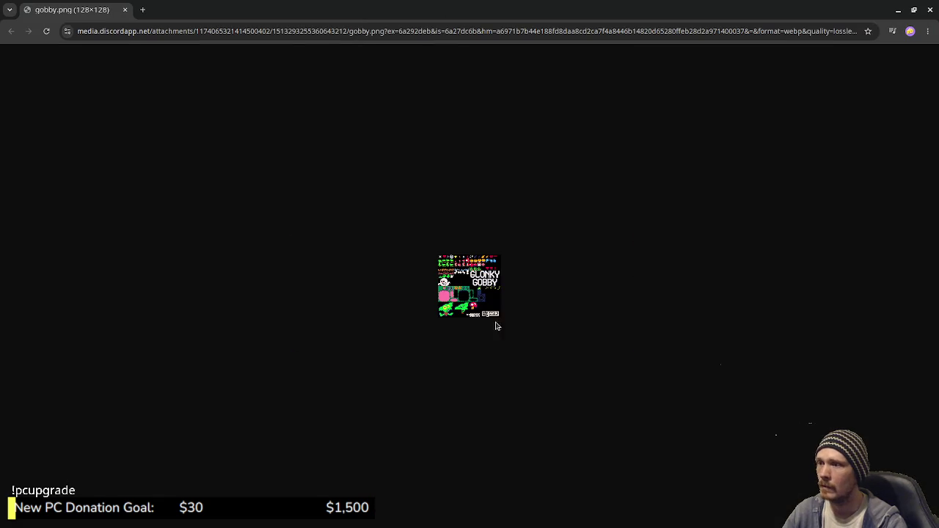
pyautogui.keyDown('ctrl'); pyautogui.scroll(9, 481, 288); pyautogui.keyUp('ctrl')
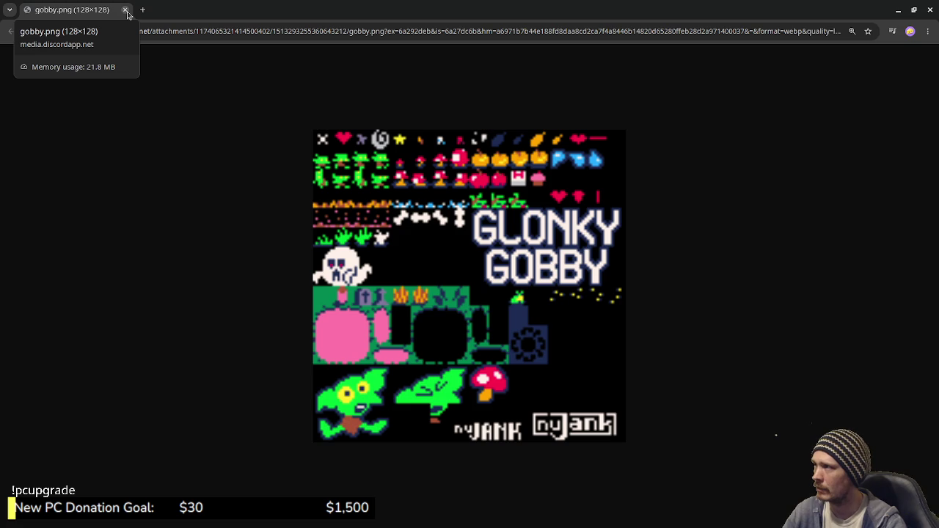
pyautogui.click(125, 11)
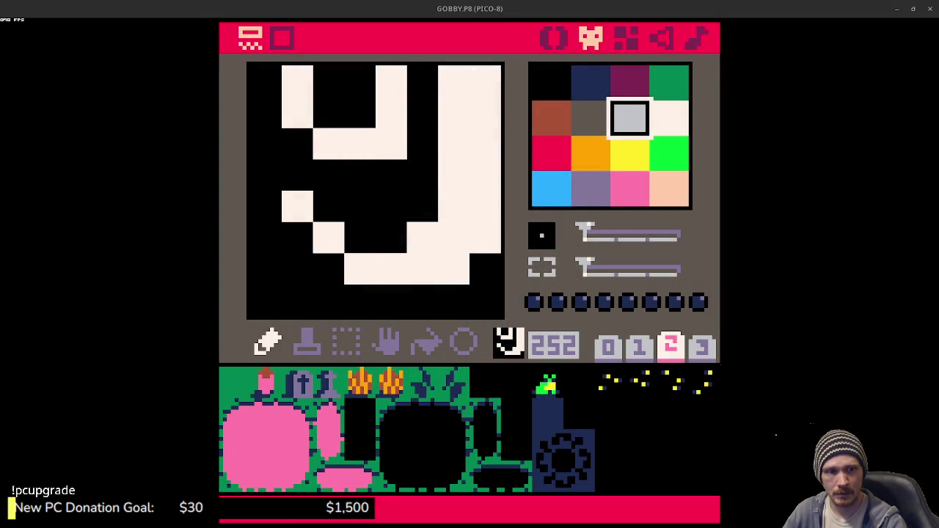
# Step: Show the level map in PICO-8, then view gobby.map.png and its zoom settings in Chrome
pyautogui.click(625, 40)
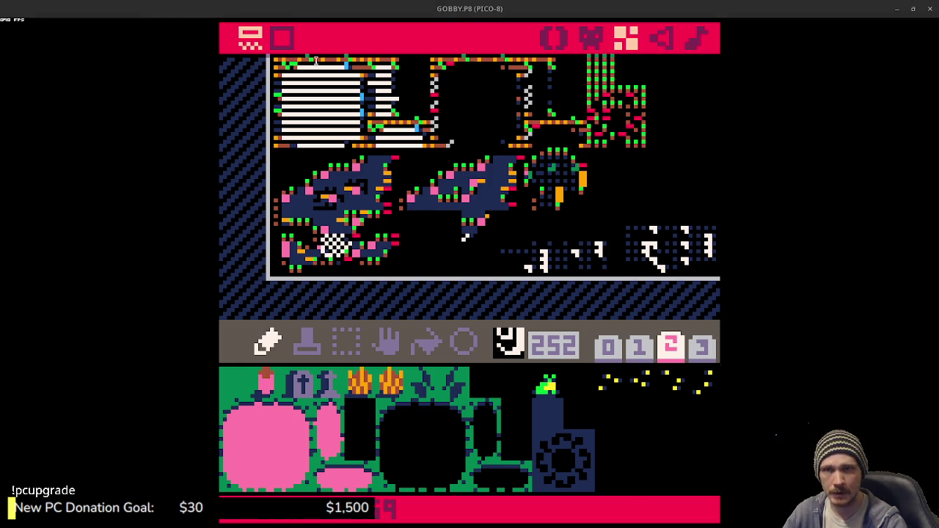
pyautogui.hotkey('alt', 'Tab')
pyautogui.click(853, 33)
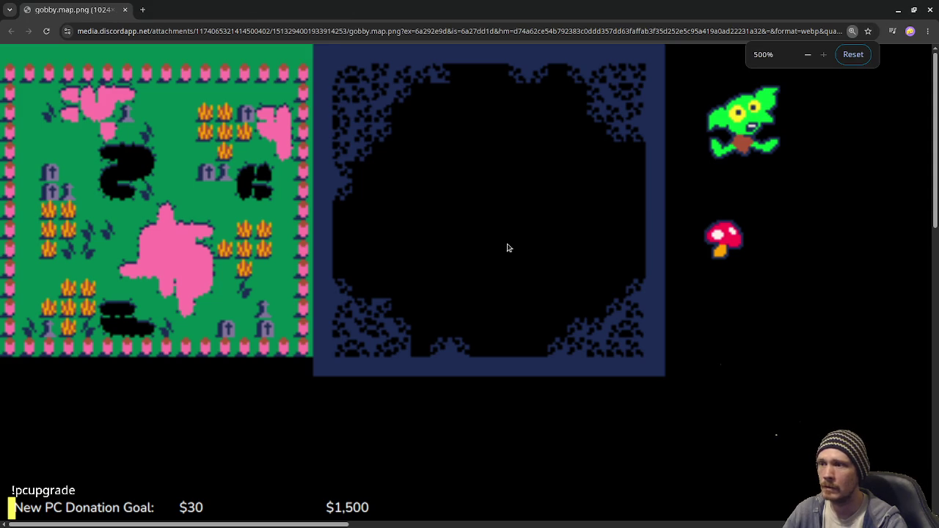
# Step: Reset gobby.map.png to 100% zoom, then close the Chrome window
pyautogui.click(852, 55)
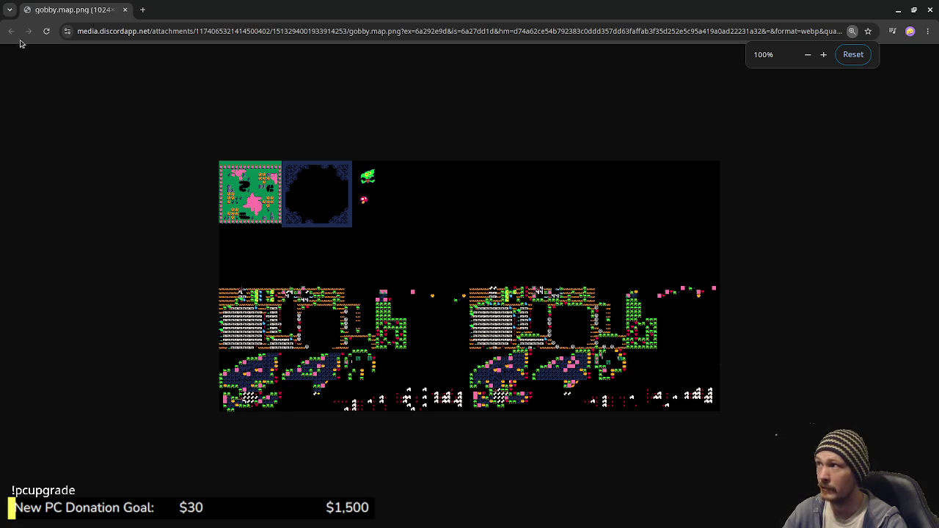
pyautogui.click(125, 9)
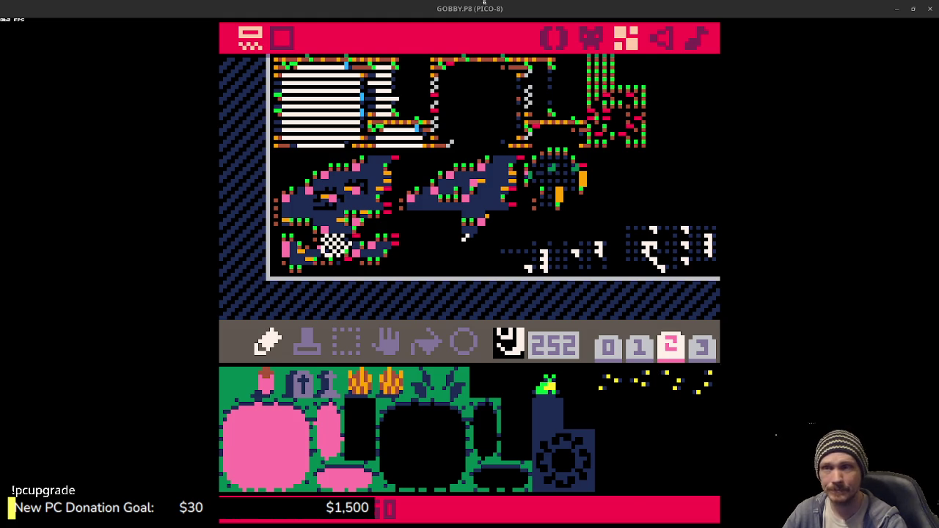
pyautogui.hotkey('alt', 'Tab')
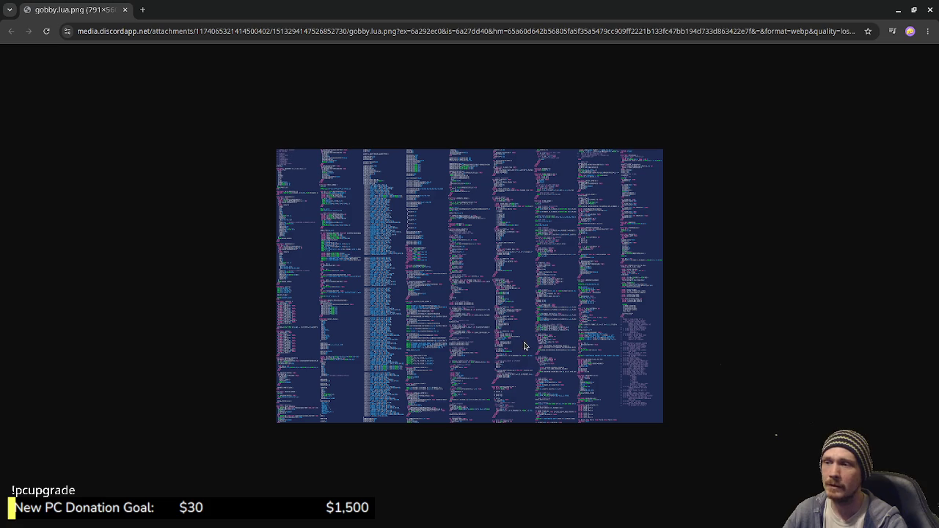
pyautogui.hotkey('ctrl', '+')
pyautogui.hotkey('ctrl', '+')
pyautogui.hotkey('ctrl', '+')
pyautogui.hotkey('ctrl', '+')
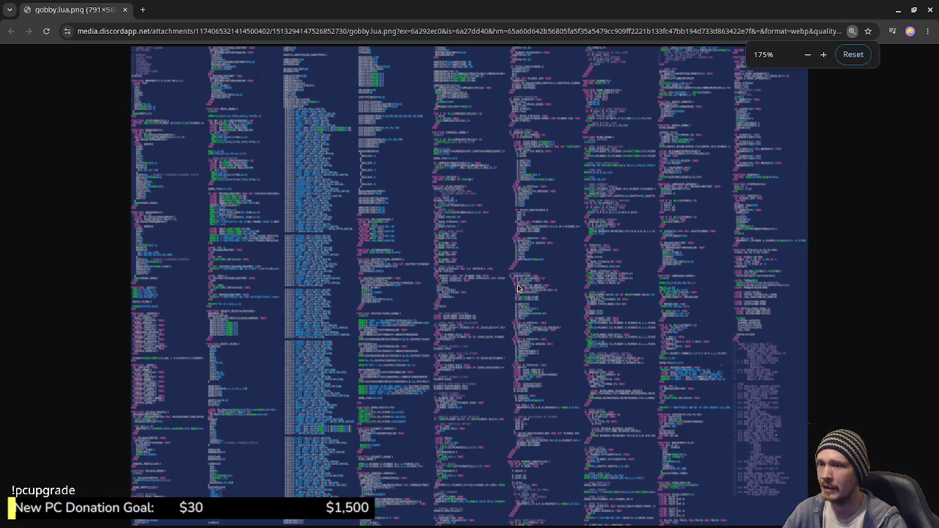
pyautogui.hotkey('ctrl', '+')
pyautogui.hotkey('ctrl', '+')
pyautogui.hotkey('ctrl', '+')
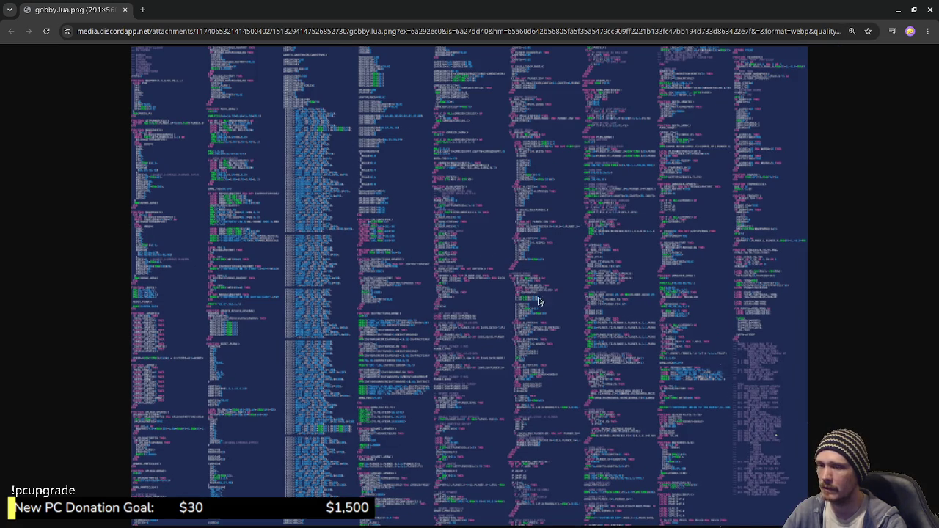
pyautogui.hotkey('ctrl', '-')
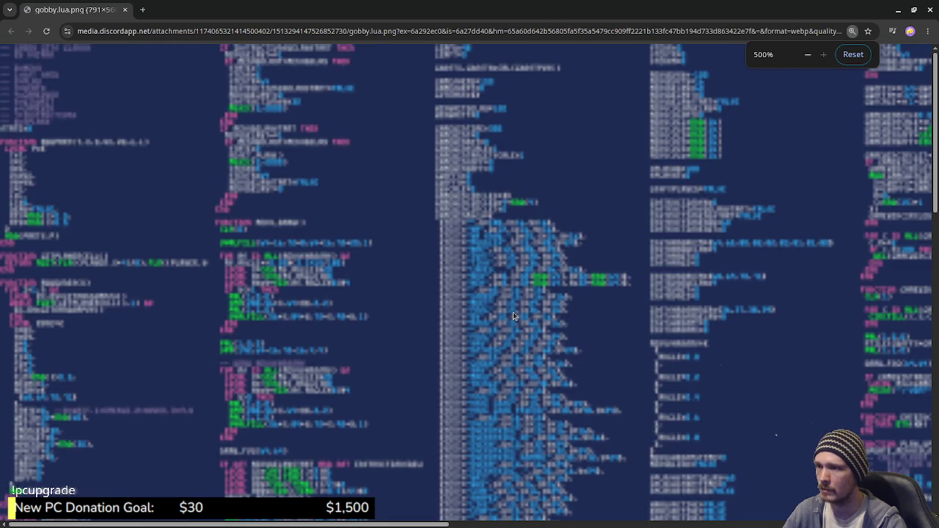
pyautogui.hotkey('ctrl', '-')
pyautogui.hotkey('ctrl', '-')
pyautogui.hotkey('ctrl', '-')
pyautogui.hotkey('ctrl', '-')
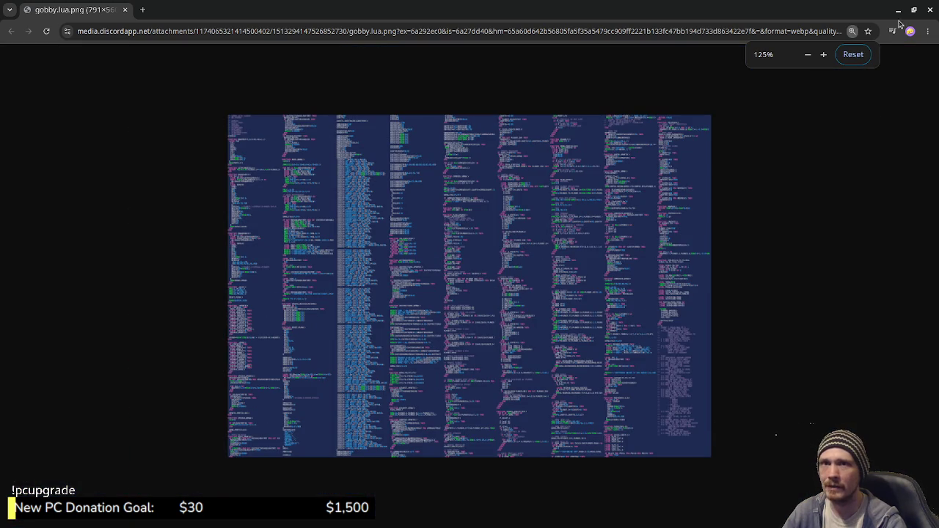
pyautogui.click(931, 11)
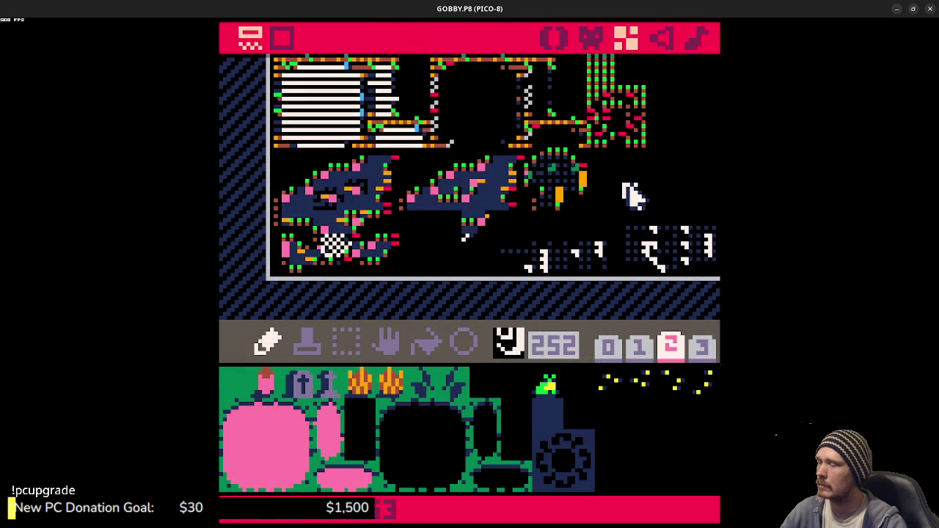
# Step: Run the cart, open its gobby folder with FOLDER, and select gobby.lua.png
pyautogui.hotkey('ctrl', 'r')
pyautogui.write('folder')
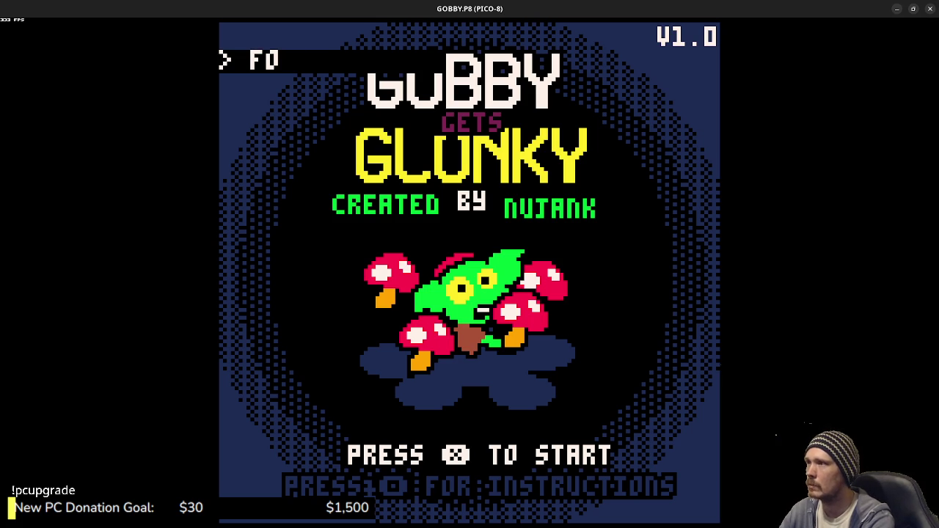
pyautogui.press('Return')
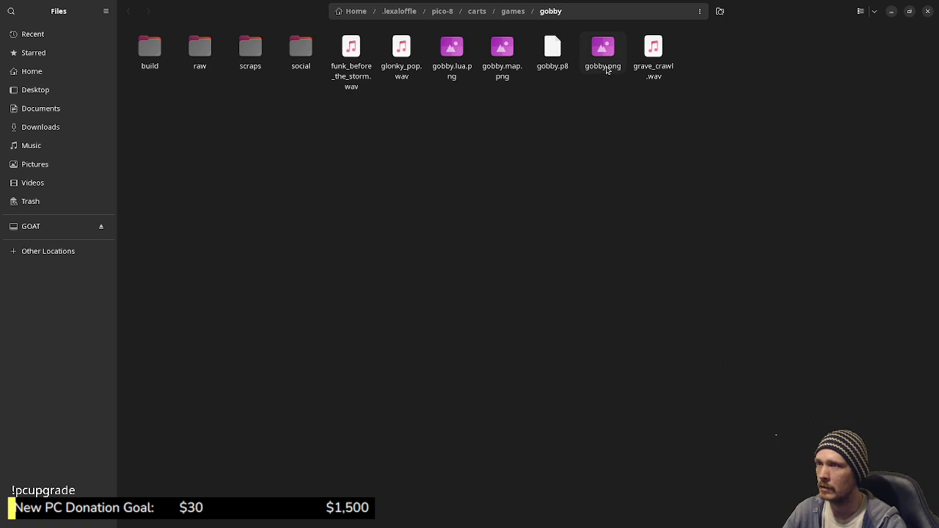
pyautogui.moveTo(450, 60); pyautogui.dragTo(503, 150)
# Step: Open gobby.lua.png maximized in Image Viewer and zoom around the top of the code sheet
pyautogui.press('Return')
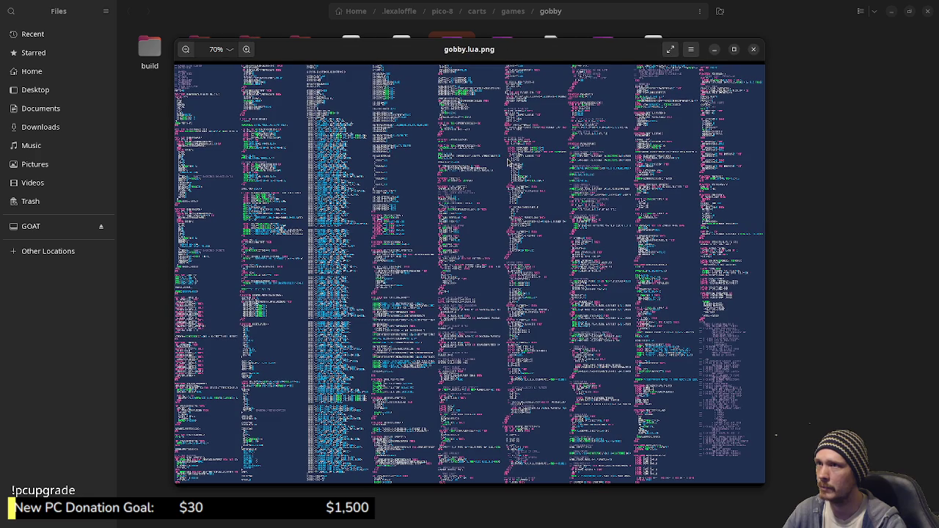
pyautogui.click(736, 49)
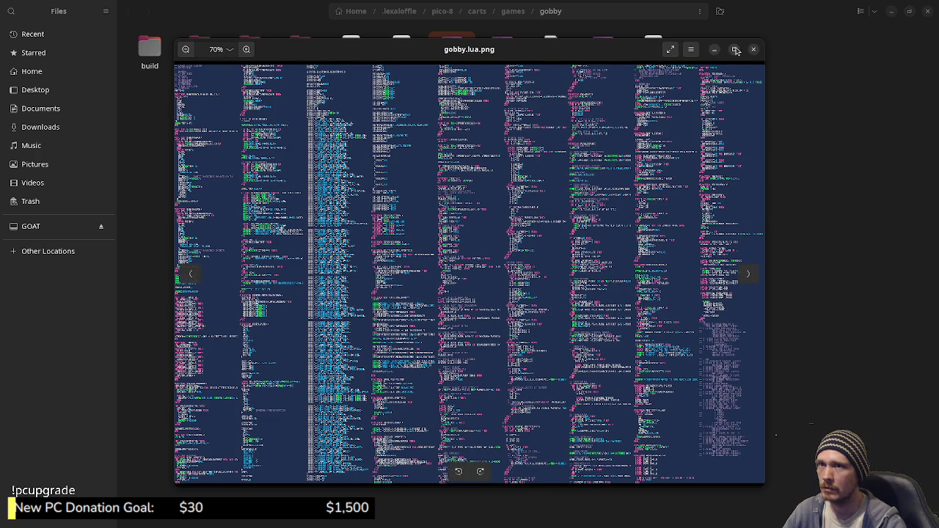
pyautogui.scroll(4, 406, 212)
pyautogui.scroll(3, 416, 202)
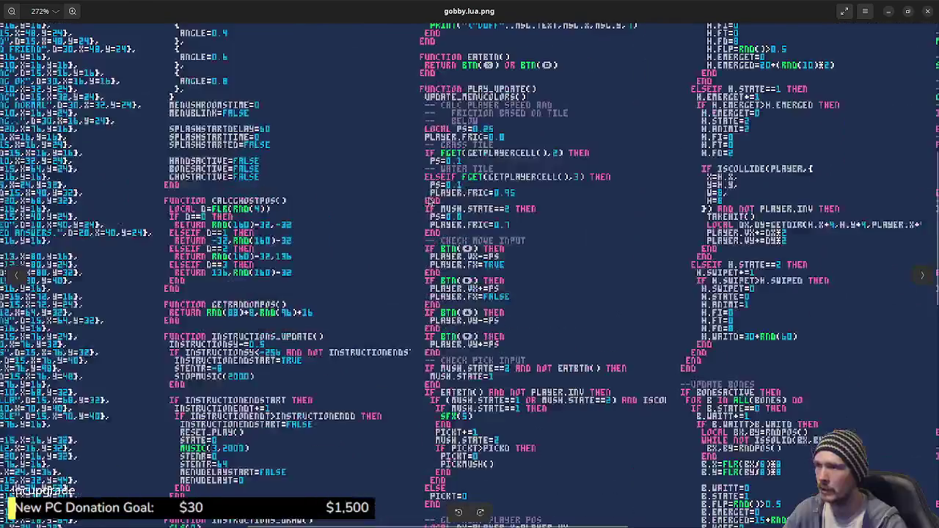
pyautogui.hscroll(-8, 340, 184)
pyautogui.scroll(3, 338, 158)
pyautogui.hscroll(-2, 338, 158)
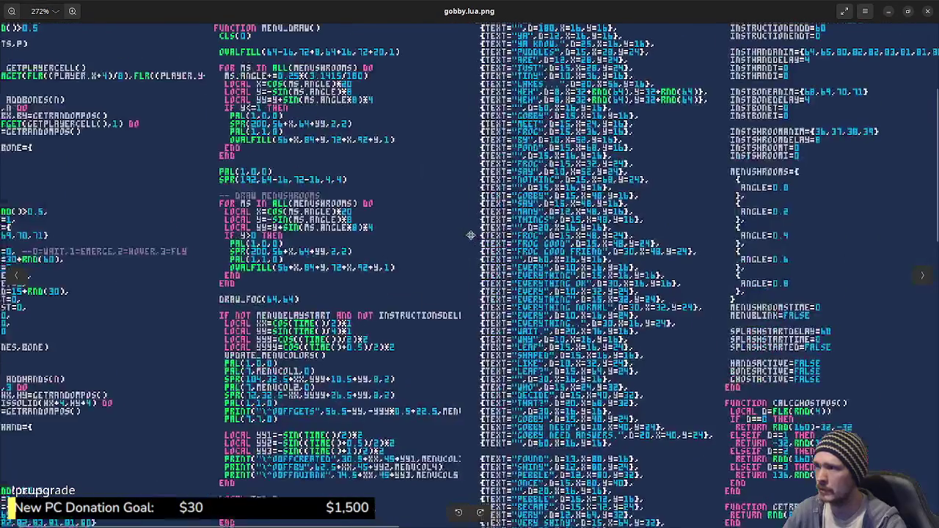
pyautogui.scroll(1, 435, 126)
pyautogui.hscroll(1, 381, 141)
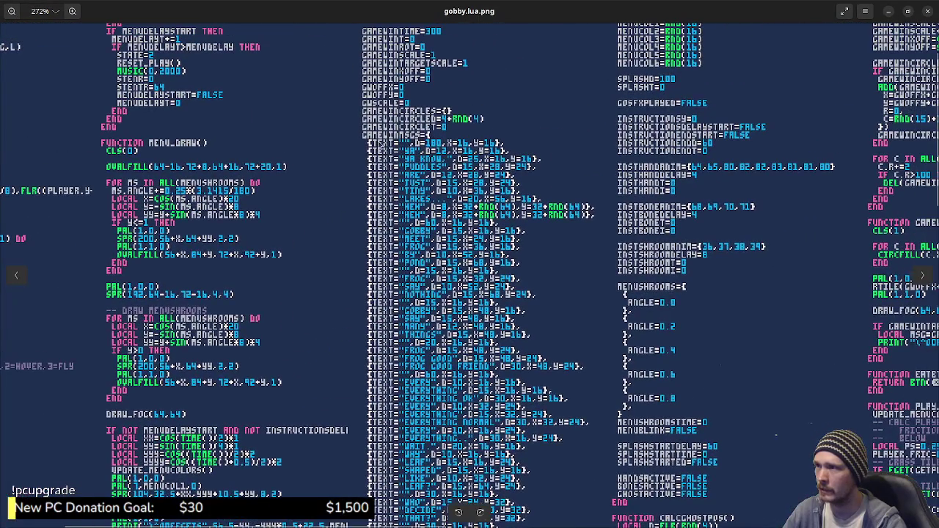
pyautogui.scroll(-3, 425, 159)
pyautogui.hscroll(-1, 444, 160)
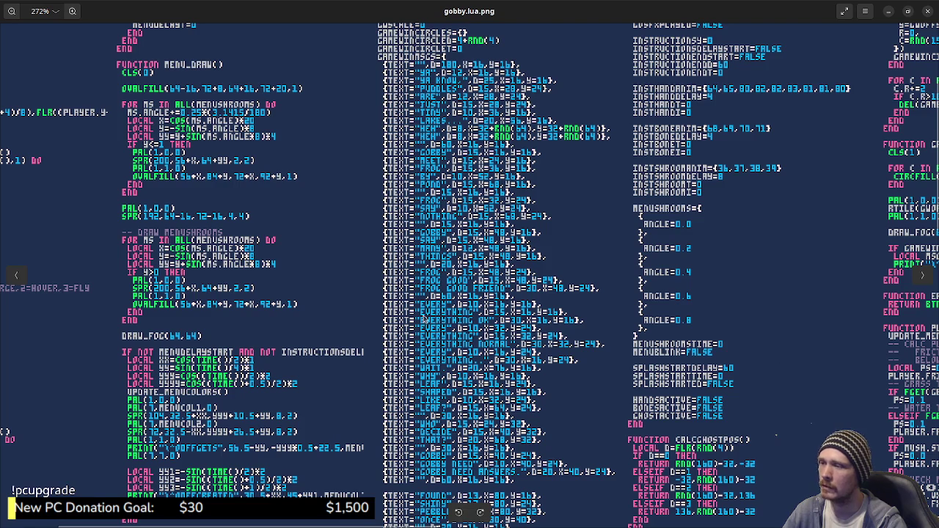
pyautogui.scroll(-3, 444, 353)
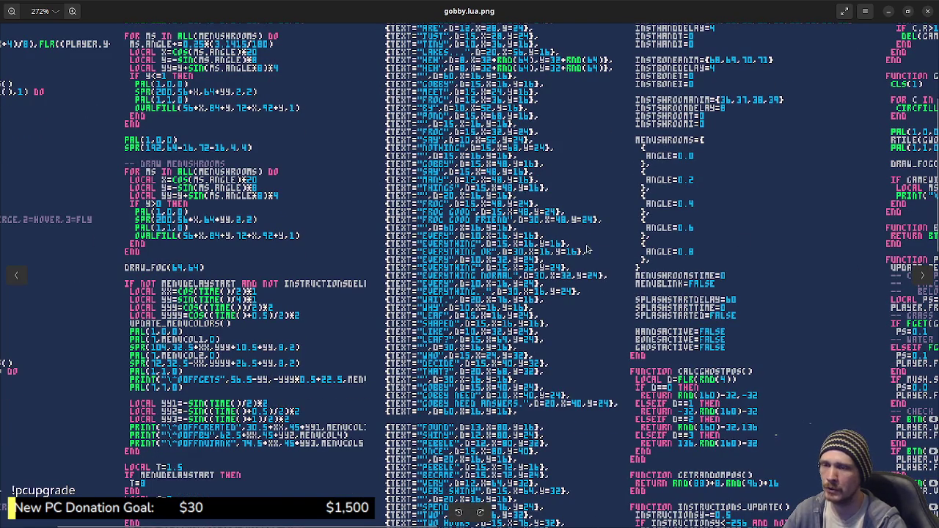
pyautogui.scroll(5, 419, 251)
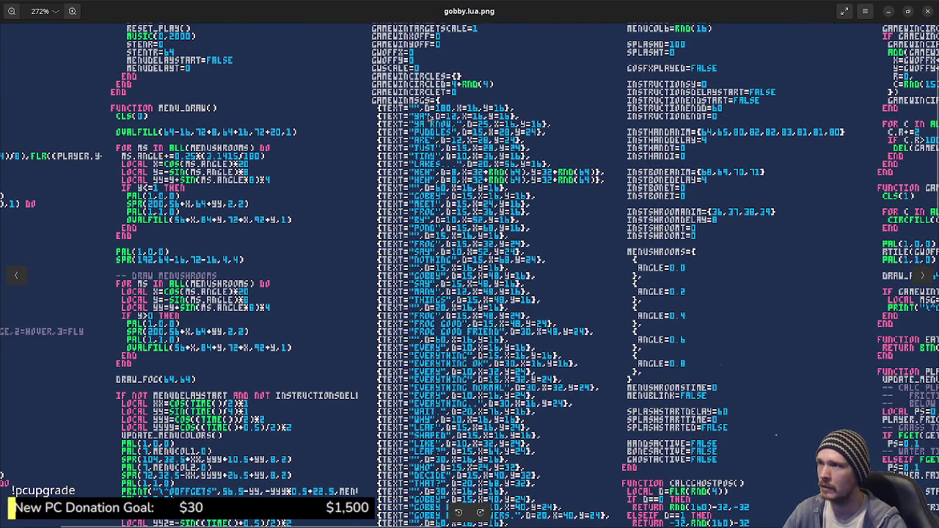
pyautogui.moveTo(230, 327); pyautogui.dragTo(371, 391)
# Step: Scroll across the rest of the code sheet until it all fits, then close Image Viewer
pyautogui.scroll(-10, 243, 348)
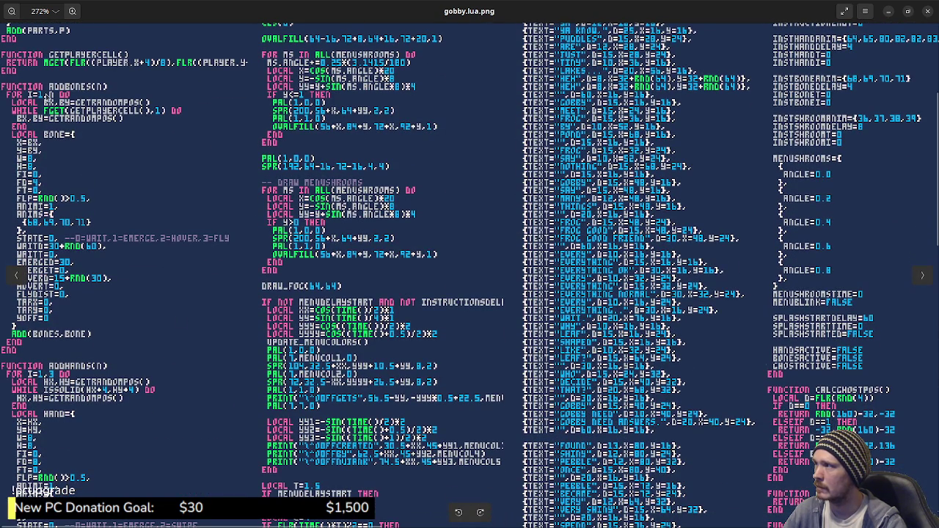
pyautogui.scroll(-8, 103, 403)
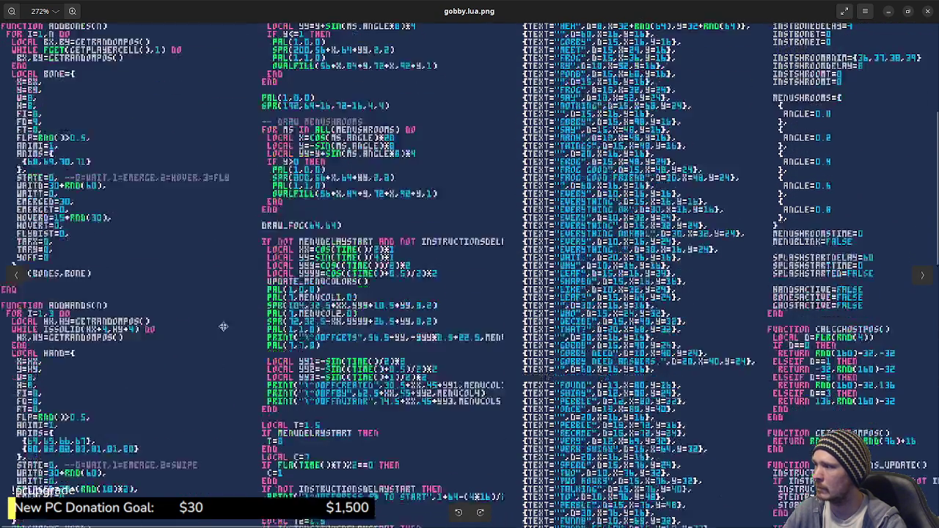
pyautogui.scroll(-10, 95, 287)
pyautogui.hscroll(5, 204, 211)
pyautogui.scroll(-6, 204, 210)
pyautogui.hscroll(10, 204, 211)
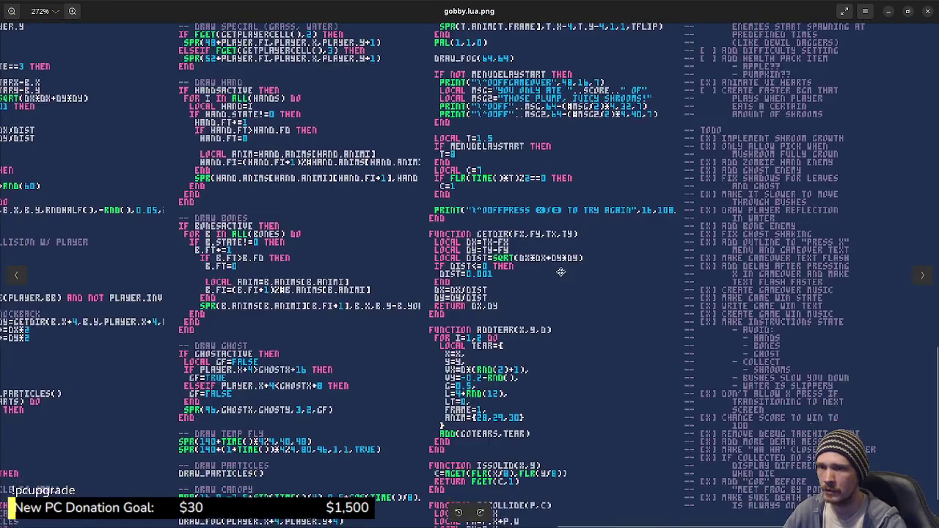
pyautogui.scroll(8, 741, 421)
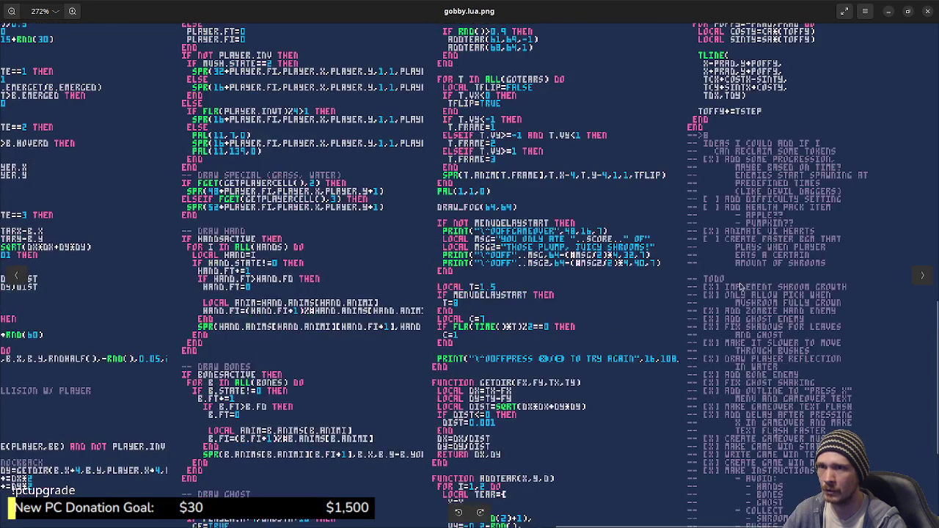
pyautogui.scroll(-10, 620, 321)
pyautogui.hscroll(-7, 430, 343)
pyautogui.scroll(-2, 453, 362)
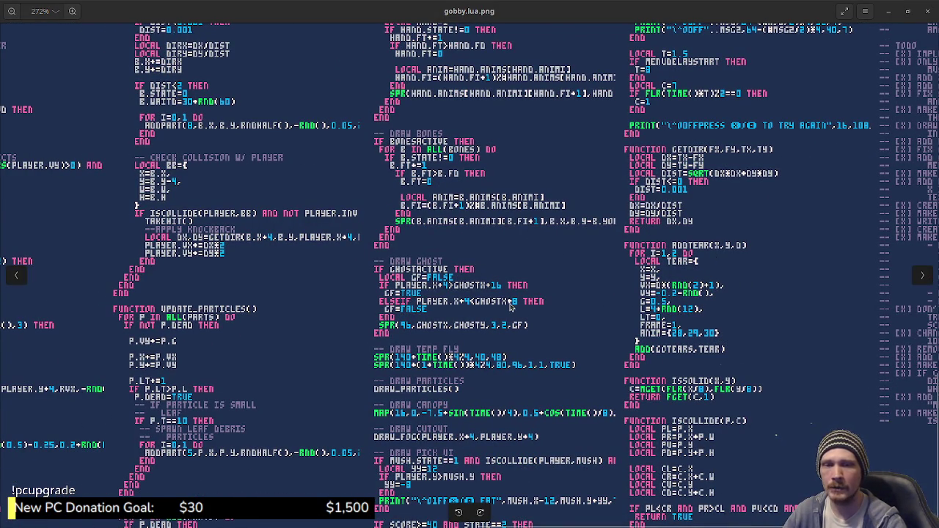
pyautogui.hscroll(-10, 509, 307)
pyautogui.scroll(3, 508, 306)
pyautogui.hscroll(-18, 403, 297)
pyautogui.scroll(7, 403, 297)
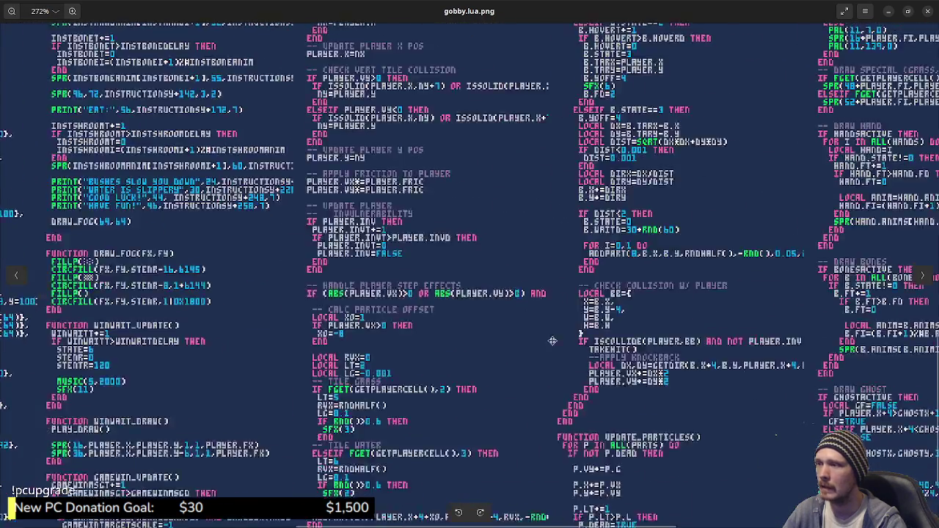
pyautogui.hscroll(-3, 581, 402)
pyautogui.scroll(2, 581, 403)
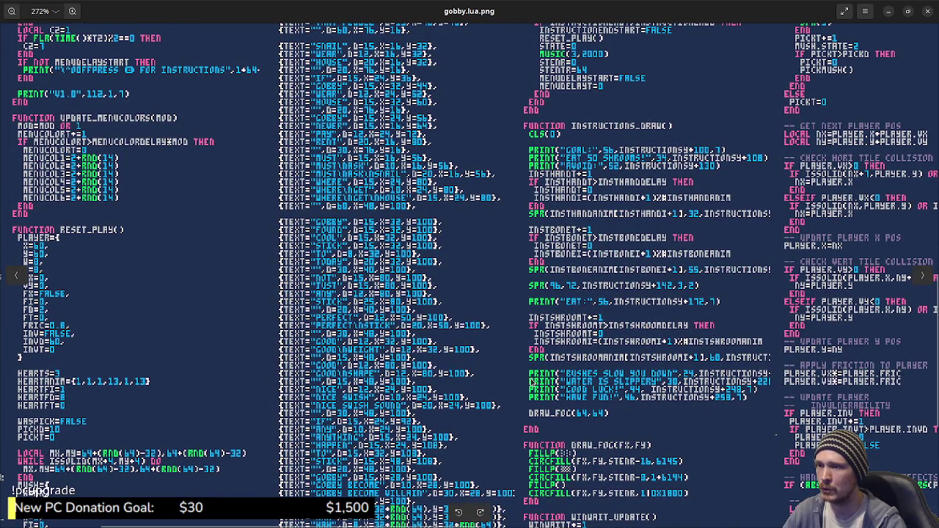
pyautogui.scroll(-5, 526, 376)
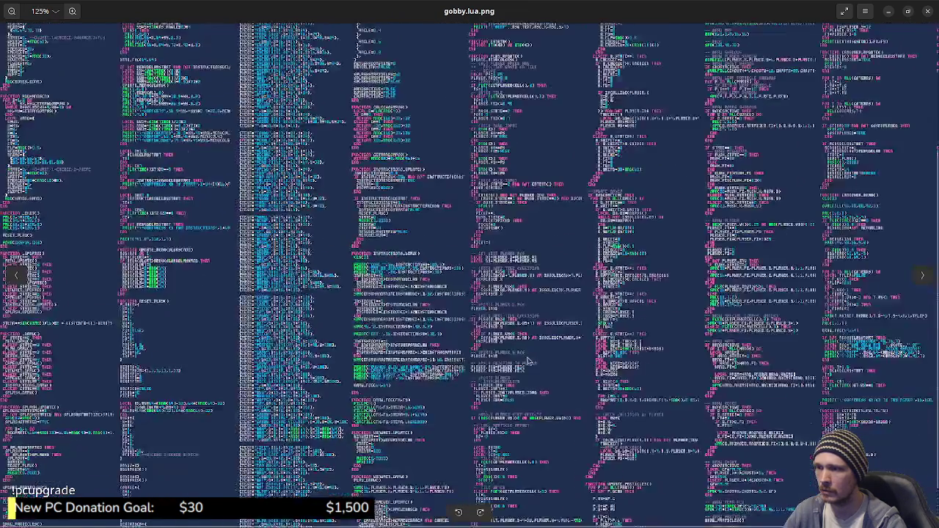
pyautogui.scroll(-2, 526, 354)
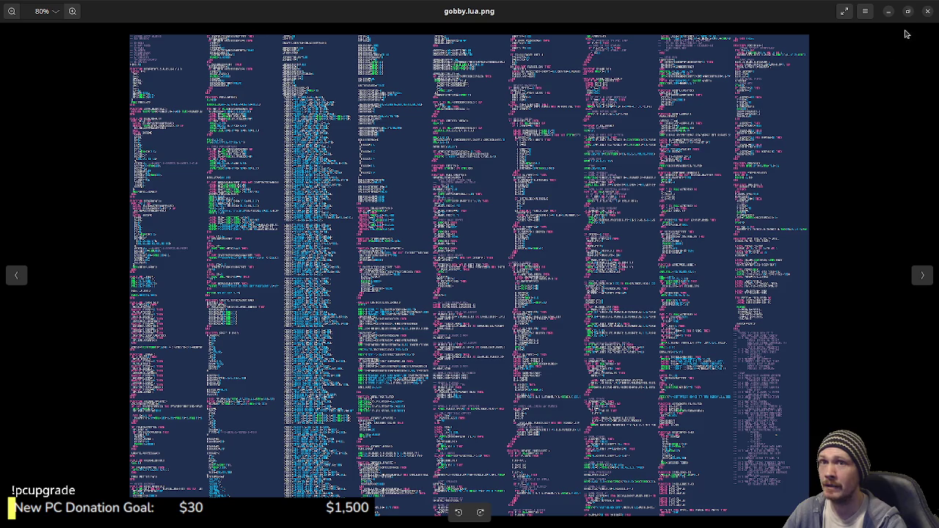
pyautogui.click(928, 13)
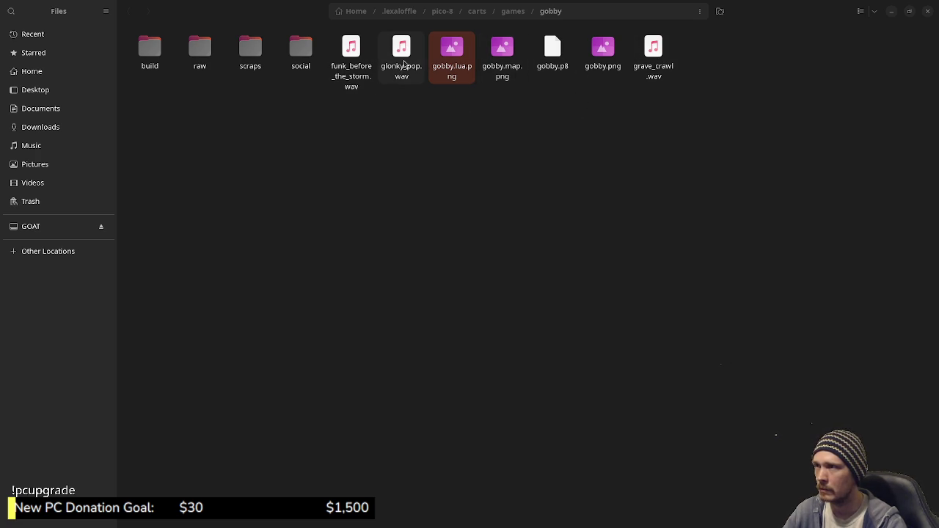
pyautogui.click(352, 63)
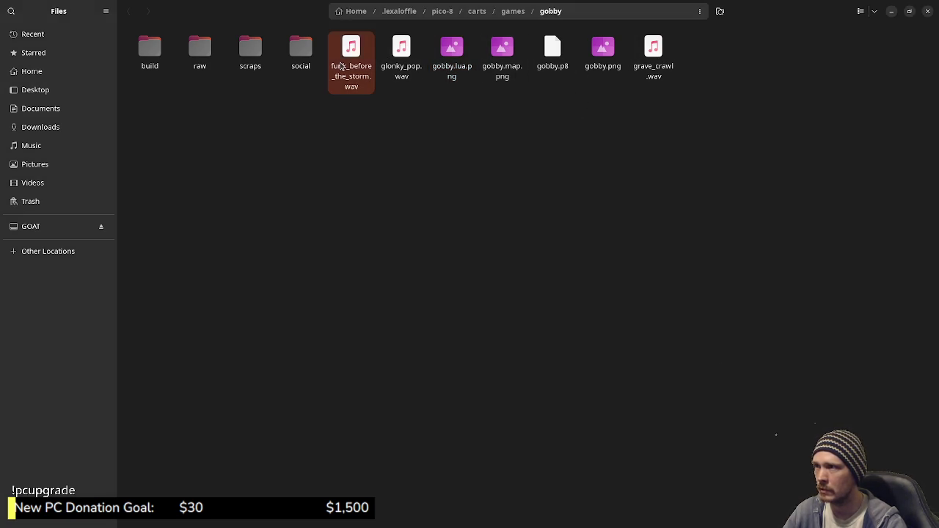
pyautogui.press('Return')
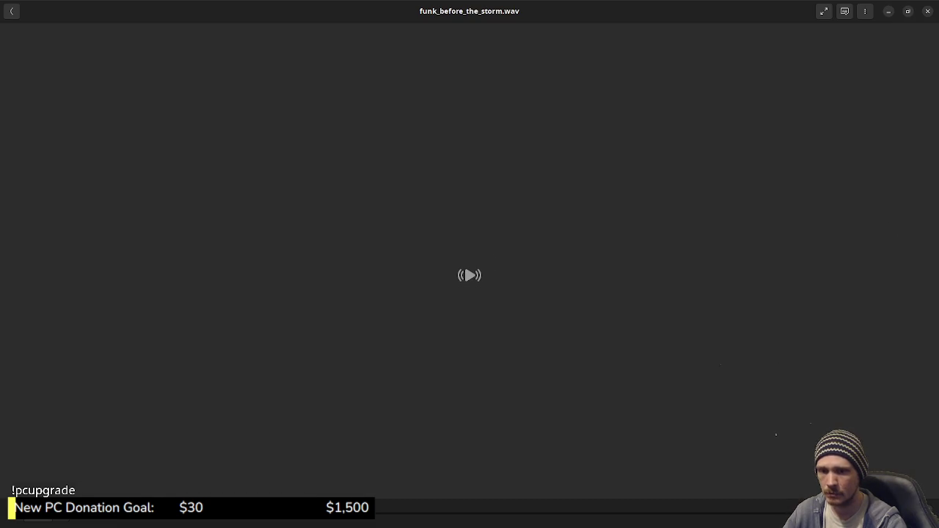
pyautogui.moveTo(922, 424)
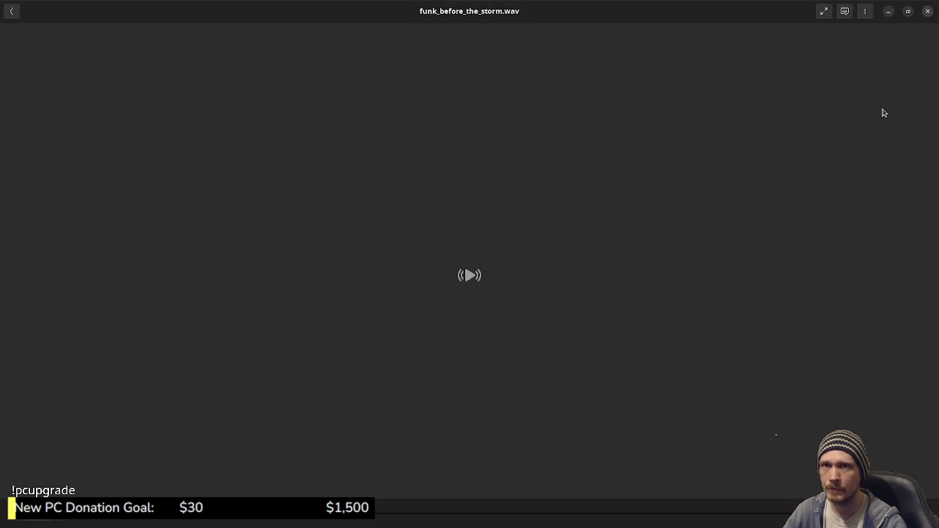
pyautogui.press('Escape')
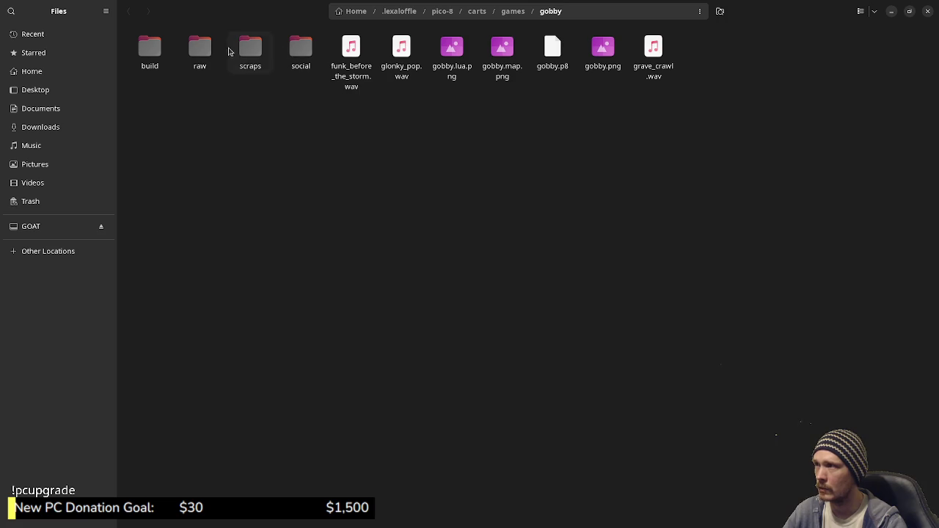
# Step: Open the gobby build folder and select the cartridge png inside it
pyautogui.click(150, 59)
pyautogui.press('Return')
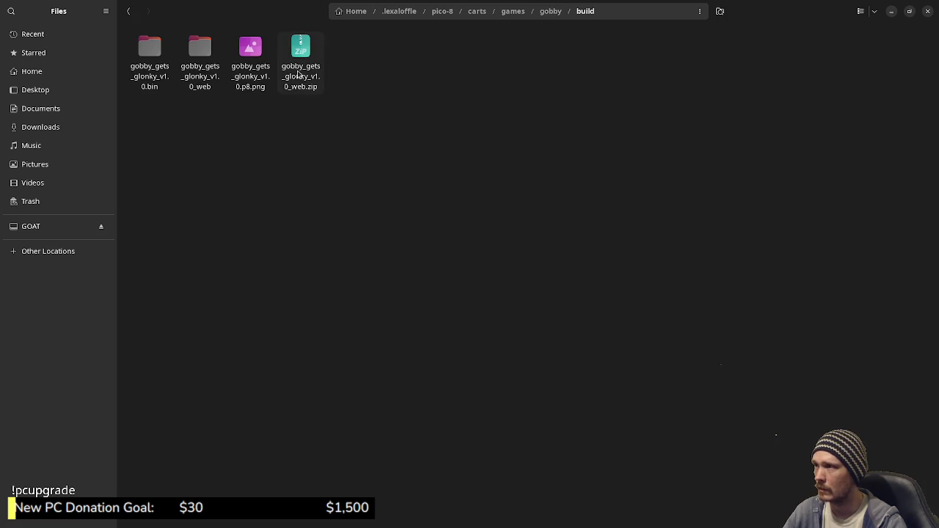
pyautogui.click(250, 59)
pyautogui.moveTo(258, 88)
pyautogui.mouseDown()
pyautogui.moveTo(383, 90)
pyautogui.moveTo(257, 90)
pyautogui.mouseUp()
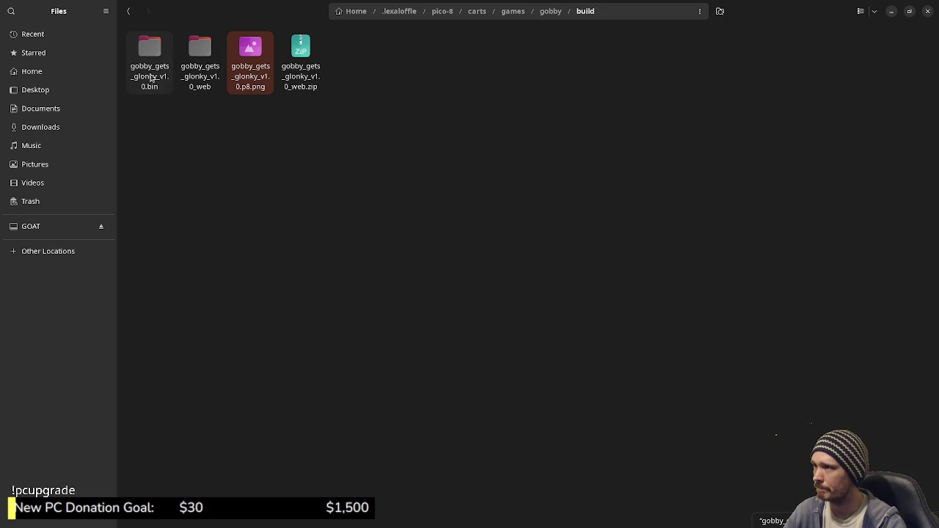
# Step: Browse the v1.0 bin export and its linux folder, then open gobby_gets_glonky_v1.0.p8.png from build
pyautogui.doubleClick(150, 78)
pyautogui.doubleClick(209, 54)
pyautogui.click(129, 11)
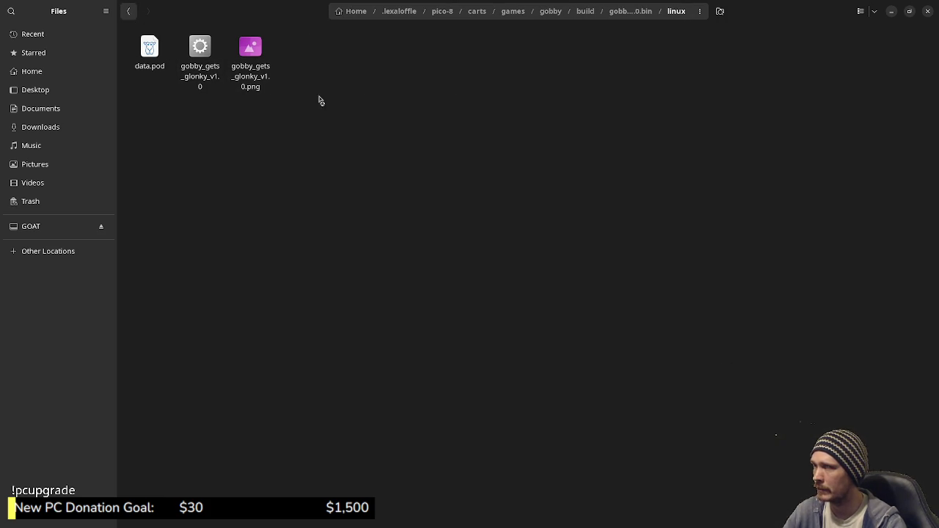
pyautogui.click(131, 12)
pyautogui.click(249, 81)
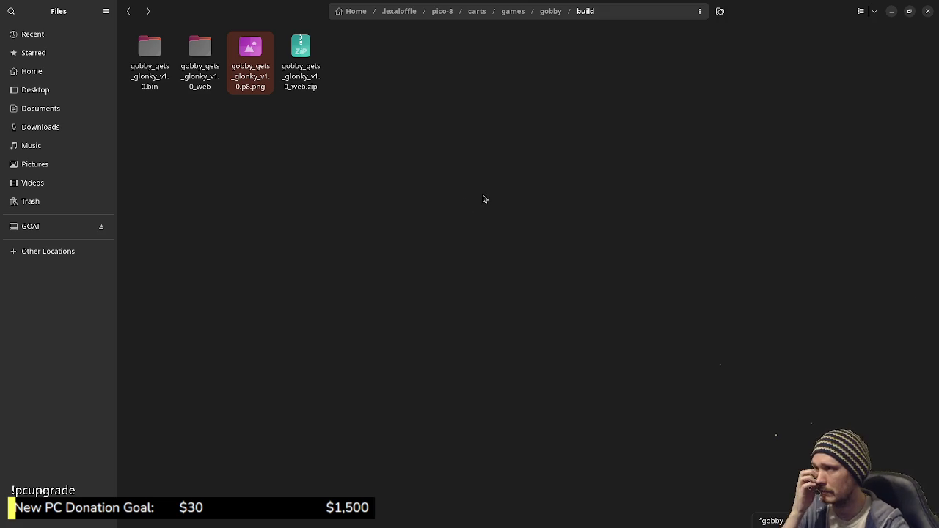
pyautogui.doubleClick(247, 86)
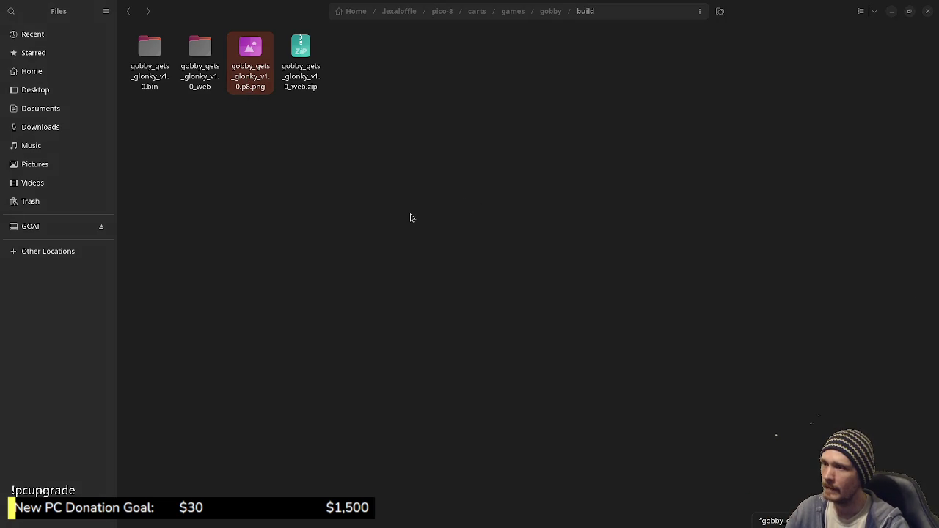
# Step: Maximize the cartridge image and zoom in to 2000% on the title art
pyautogui.click(551, 193)
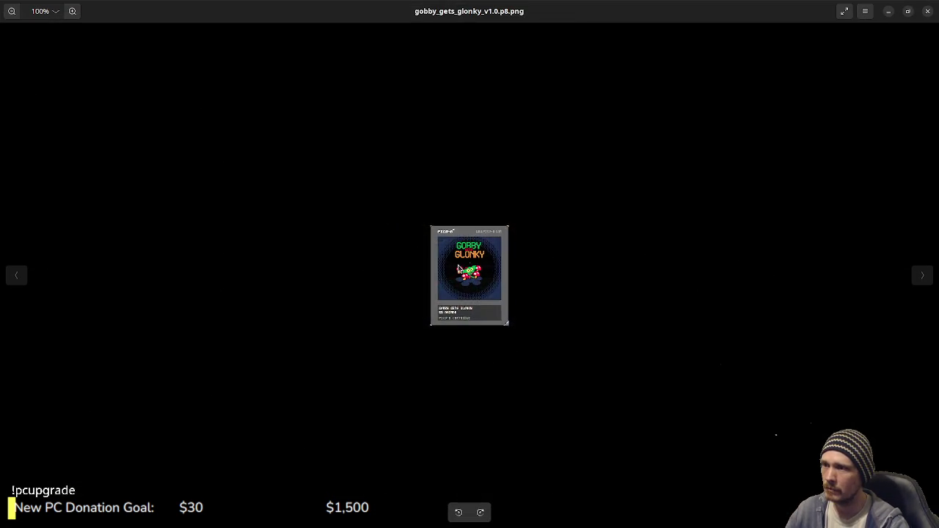
pyautogui.scroll(1, 487, 253)
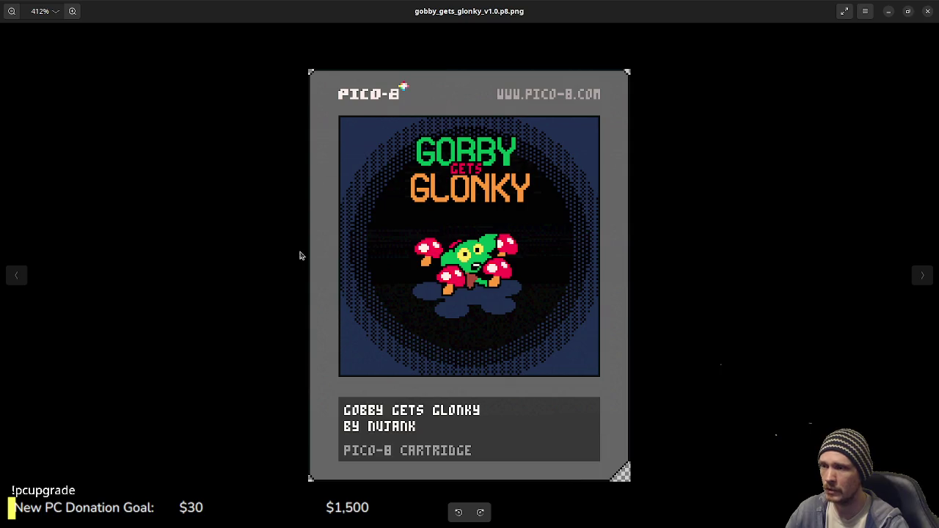
pyautogui.scroll(5, 565, 392)
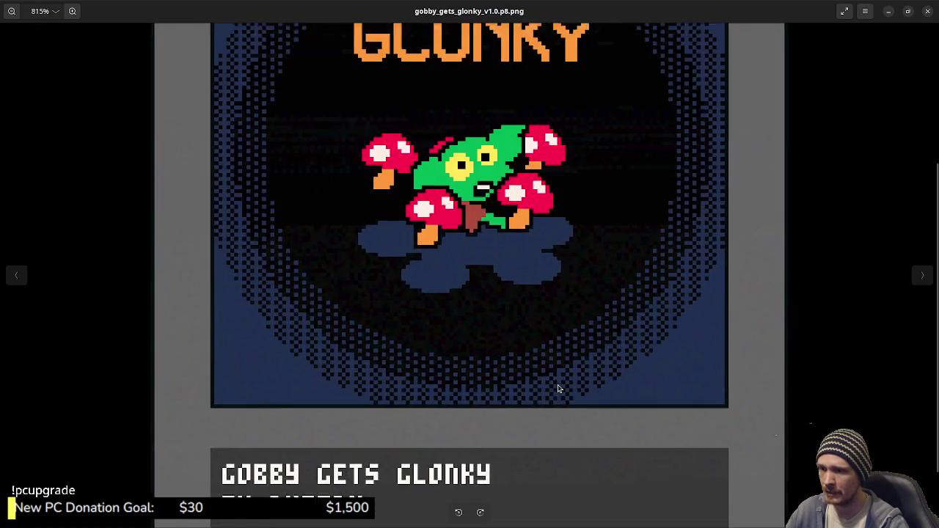
pyautogui.scroll(4, 609, 391)
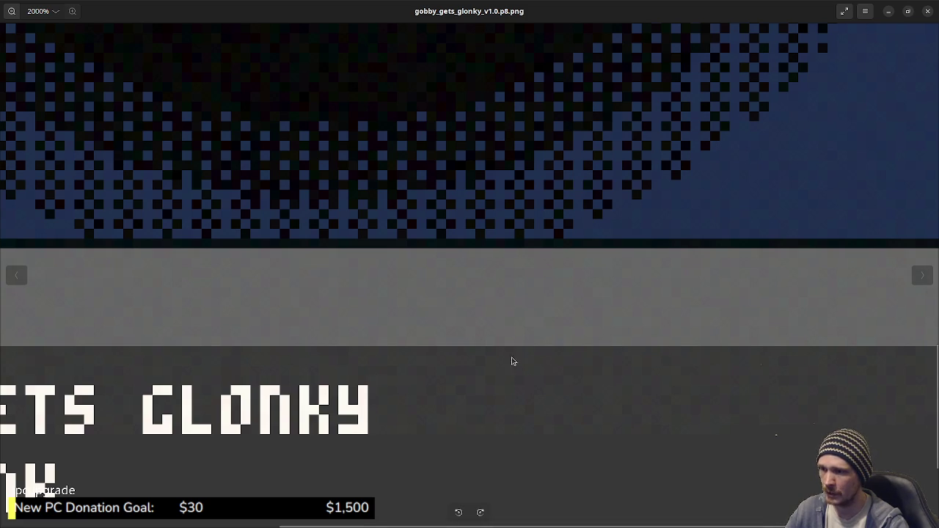
pyautogui.scroll(-3, 576, 424)
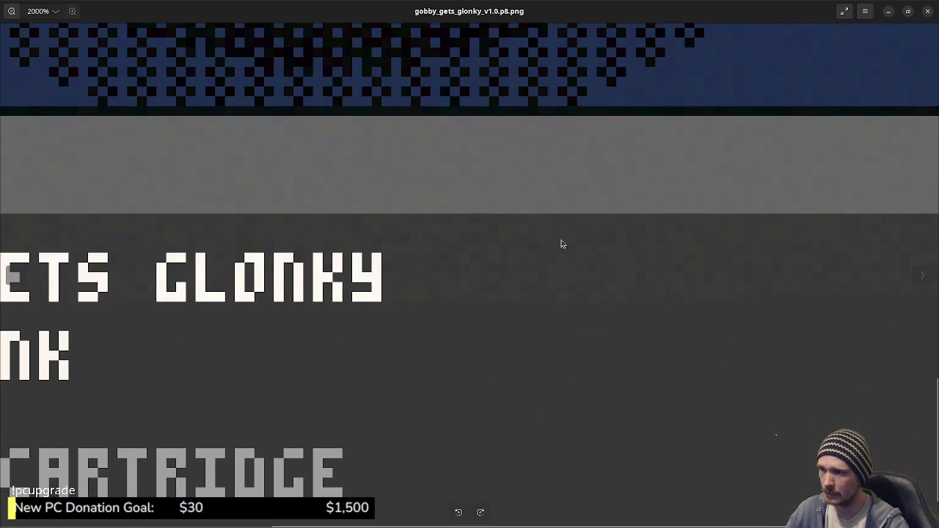
pyautogui.scroll(3, 591, 264)
pyautogui.hscroll(3, 592, 264)
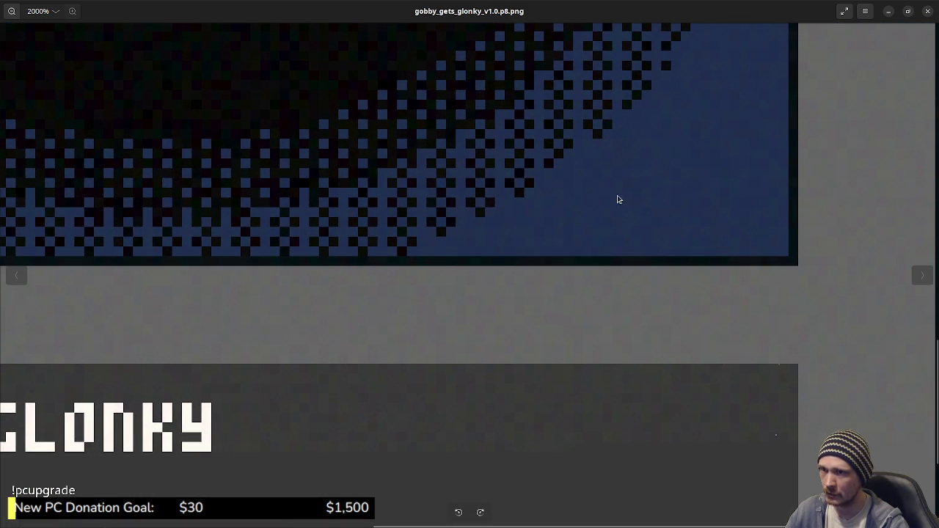
pyautogui.hscroll(-2, 558, 297)
pyautogui.scroll(1, 557, 297)
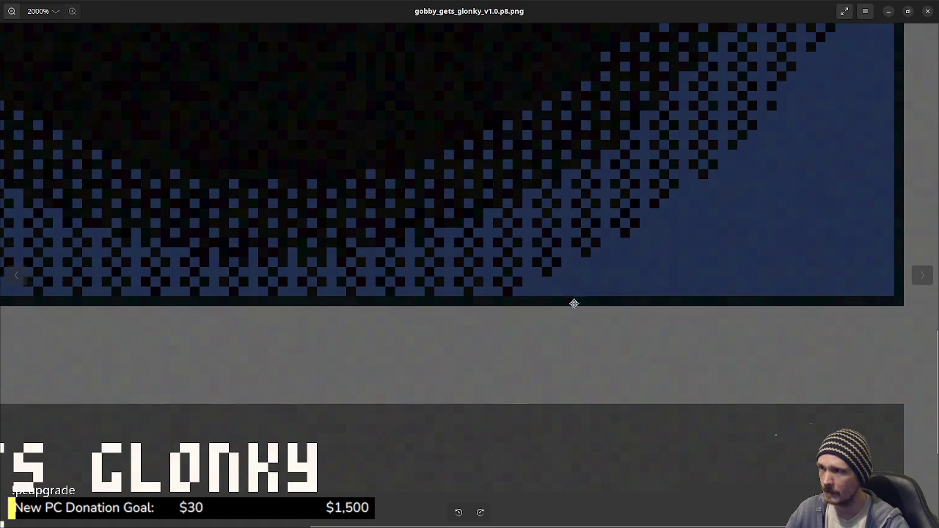
pyautogui.hscroll(-3, 551, 373)
pyautogui.scroll(-2, 551, 373)
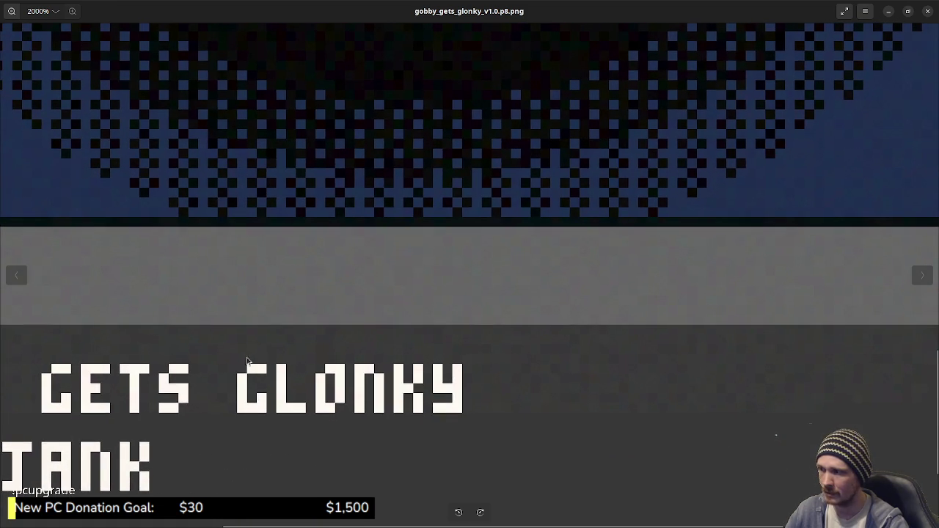
pyautogui.hscroll(-7, 599, 336)
pyautogui.scroll(-1, 600, 336)
pyautogui.scroll(1, 234, 304)
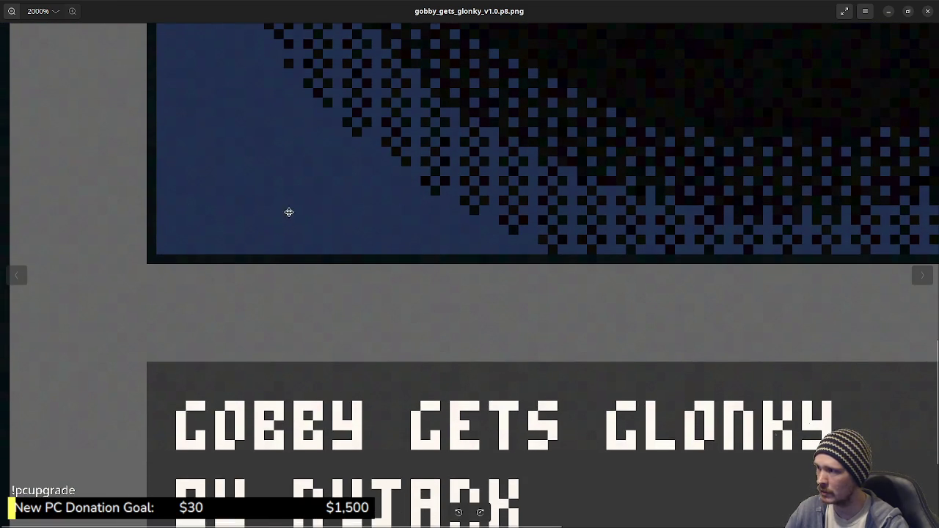
pyautogui.scroll(2, 228, 282)
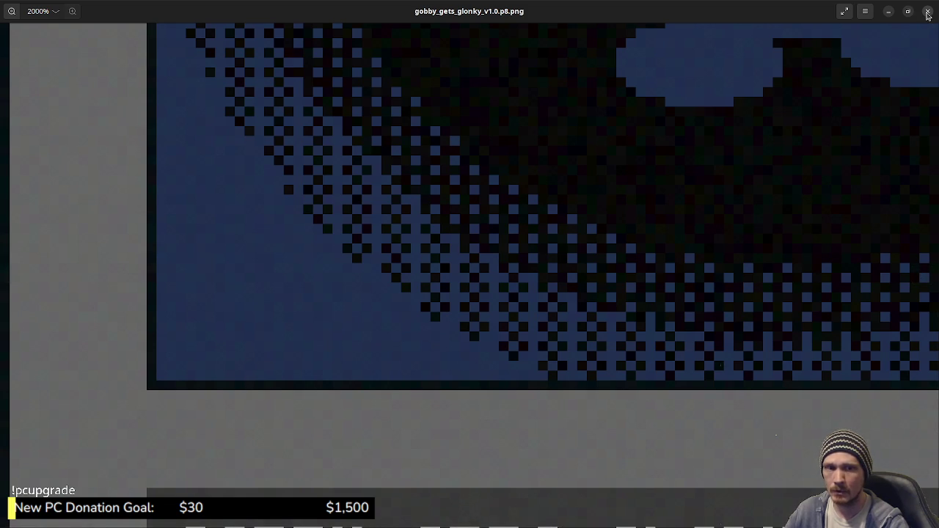
# Step: Pan the zoomed art over to the mushroom sprites, then close the viewer
pyautogui.moveTo(514, 272); pyautogui.dragTo(478, 348)
pyautogui.moveTo(579, 232); pyautogui.dragTo(507, 318)
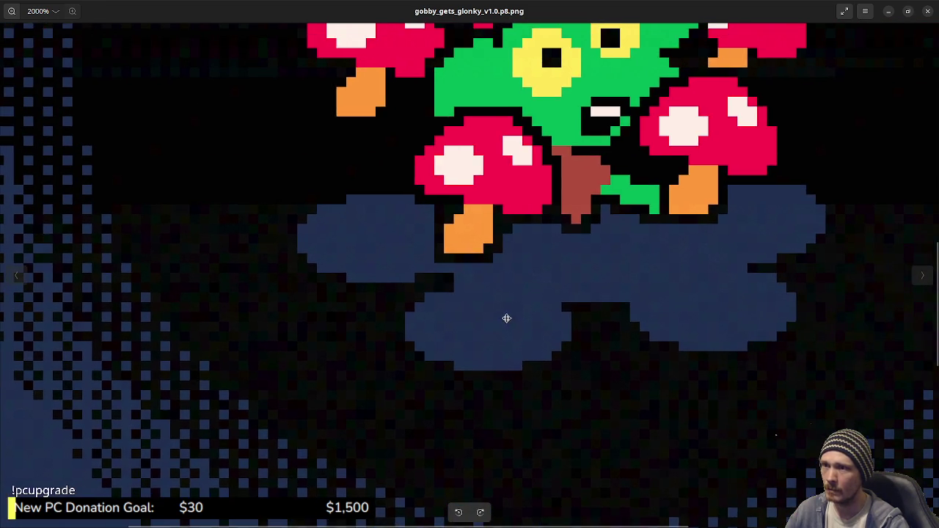
pyautogui.scroll(4, 583, 329)
pyautogui.hscroll(-5, 499, 323)
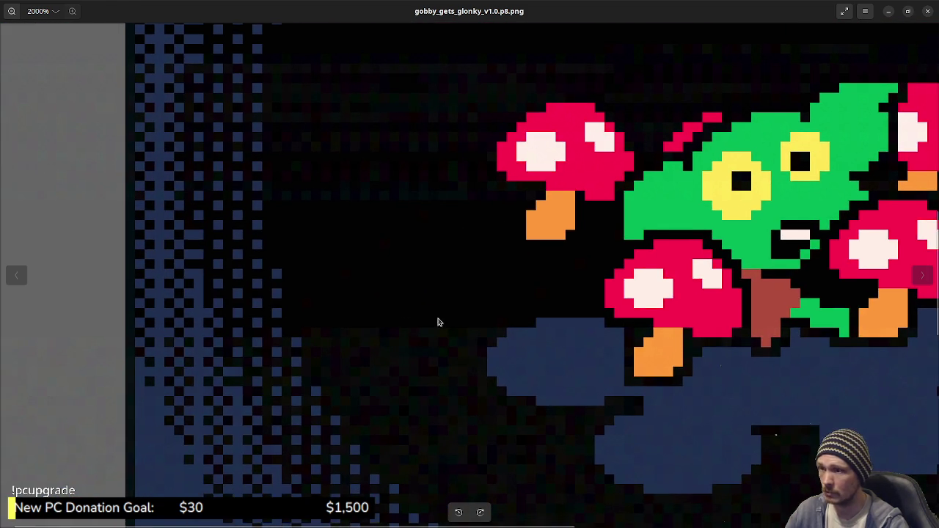
pyautogui.scroll(10, 504, 396)
pyautogui.scroll(6, 443, 385)
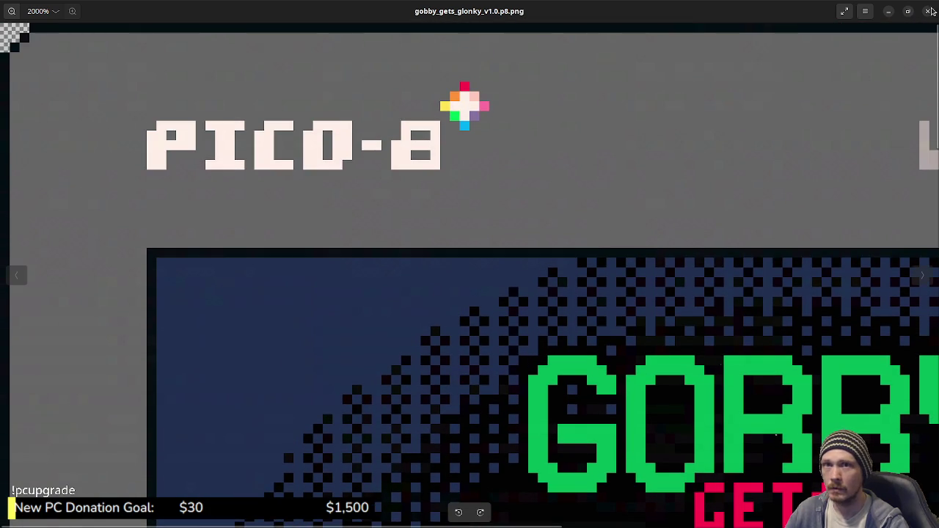
pyautogui.click(928, 11)
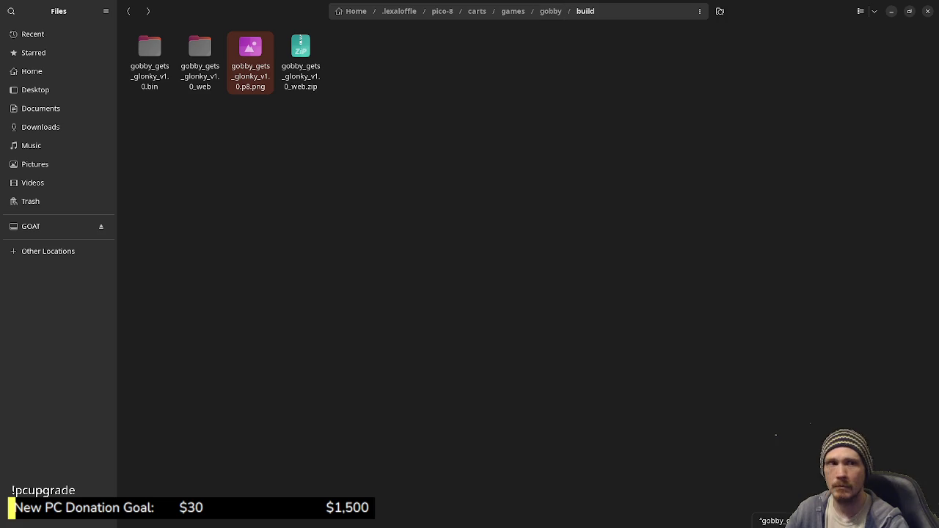
# Step: Scroll through the Gobby Gets Glonky BBS post in Chrome, then return to the gobby build folder
pyautogui.hotkey('alt', 'Tab')
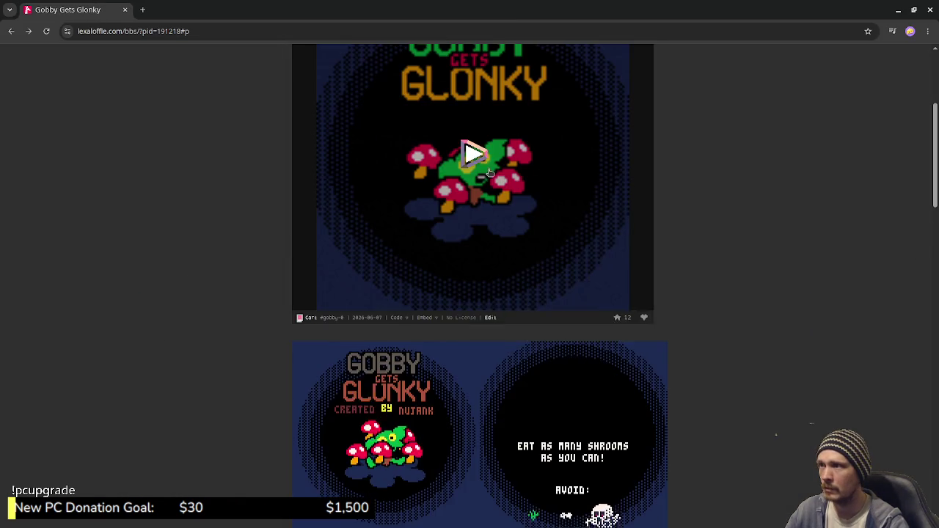
pyautogui.scroll(3, 559, 240)
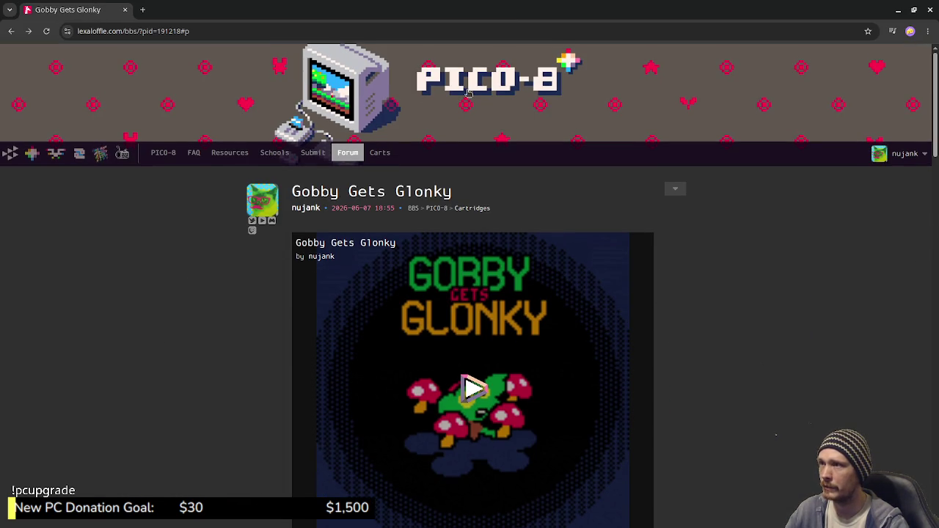
pyautogui.scroll(-3, 626, 212)
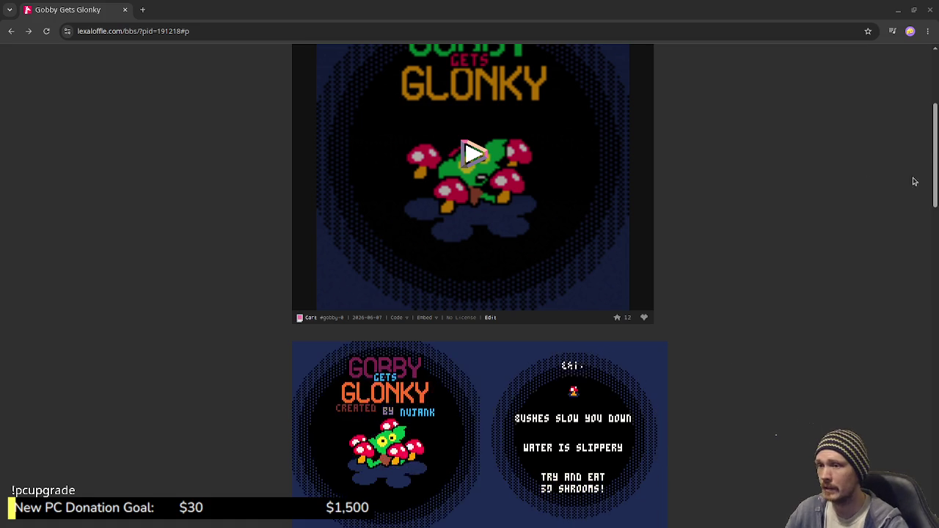
pyautogui.scroll(-10, 774, 220)
pyautogui.scroll(-14, 667, 235)
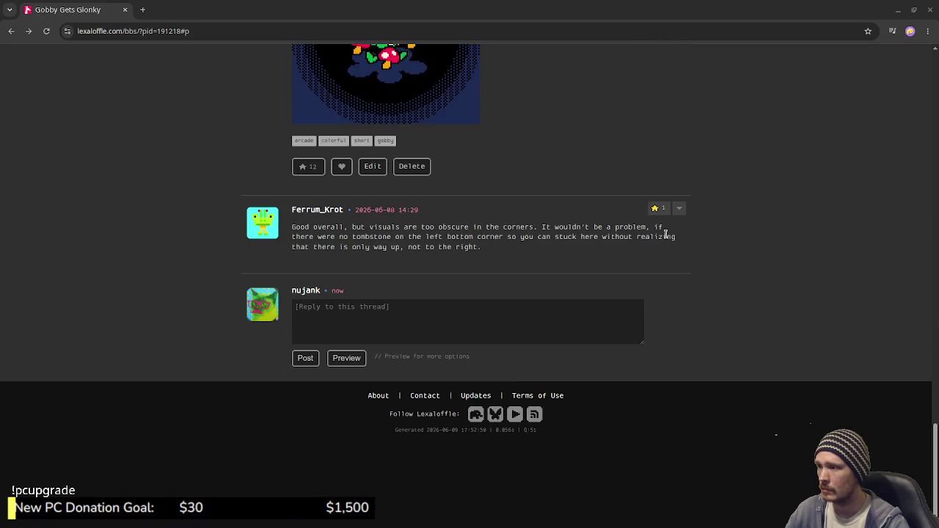
pyautogui.scroll(4, 646, 243)
pyautogui.scroll(2, 620, 260)
pyautogui.scroll(-3, 621, 264)
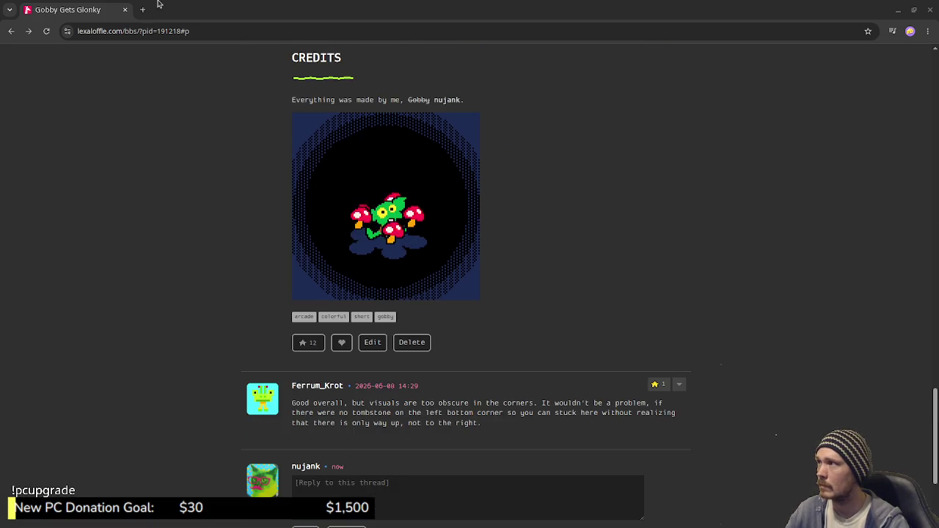
pyautogui.hotkey('alt', 'Tab')
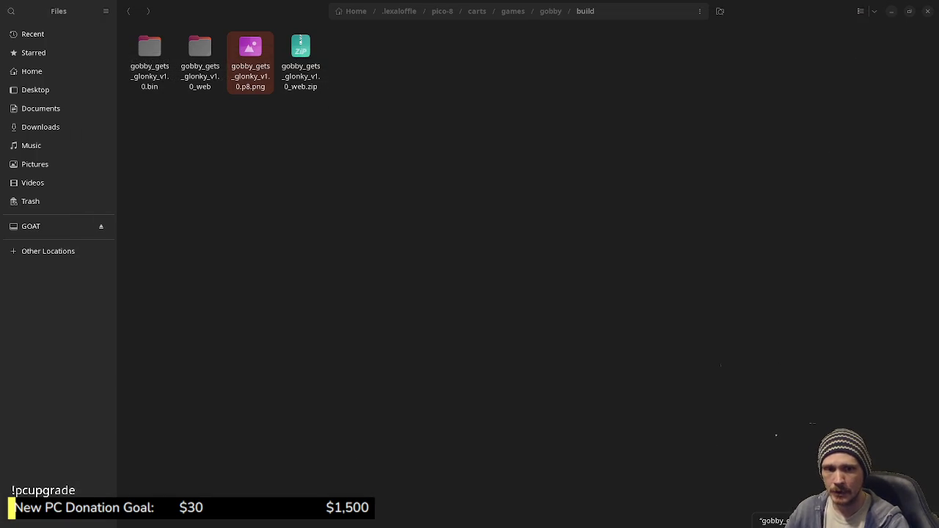
pyautogui.click(392, 285)
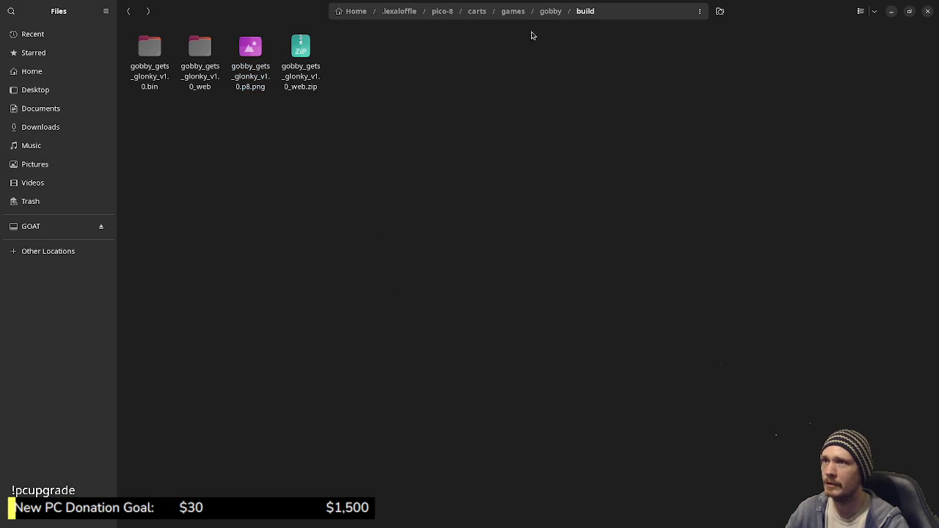
# Step: Stop the running game and REBOOT PICO-8 to a blank cart
pyautogui.click(892, 11)
pyautogui.press('Escape')
pyautogui.press('Escape')
pyautogui.write('reboot')
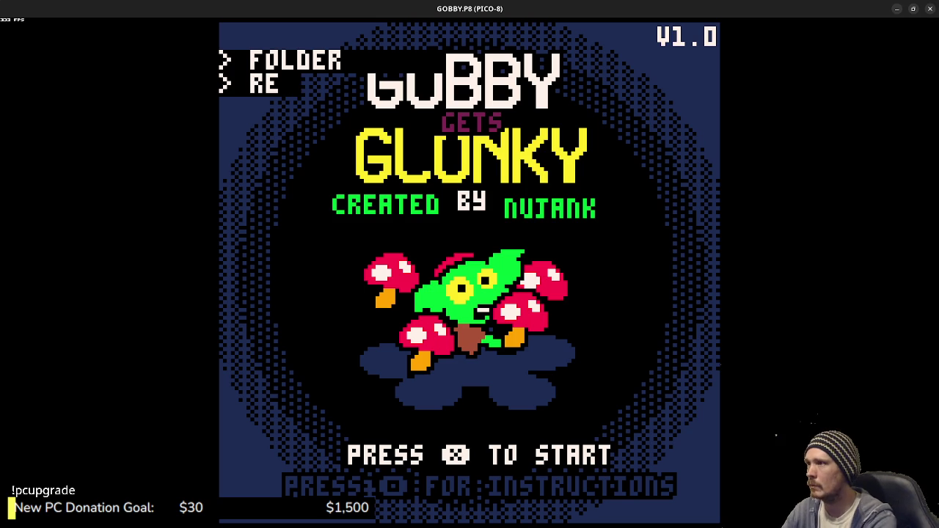
pyautogui.press('Return')
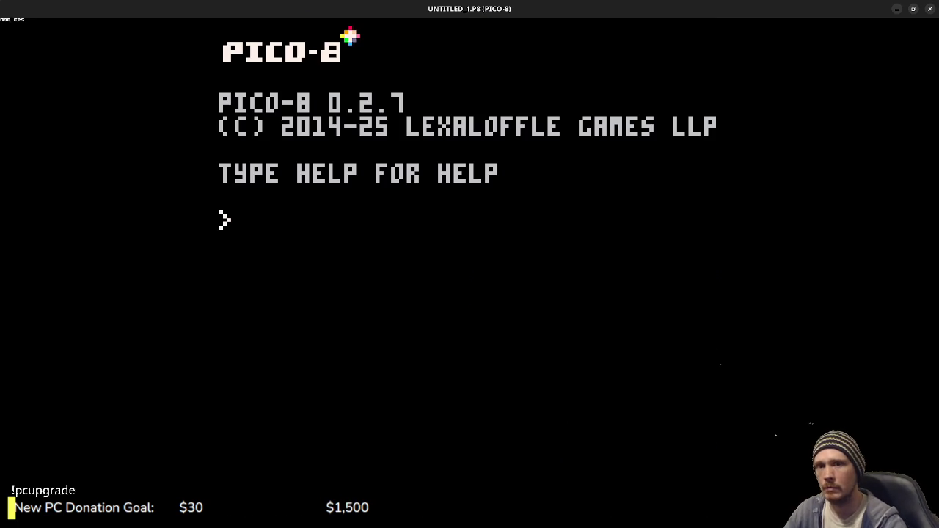
# Step: Navigate Files to the pico-8 carts folder, then minimize it
pyautogui.hotkey('alt', 'Tab')
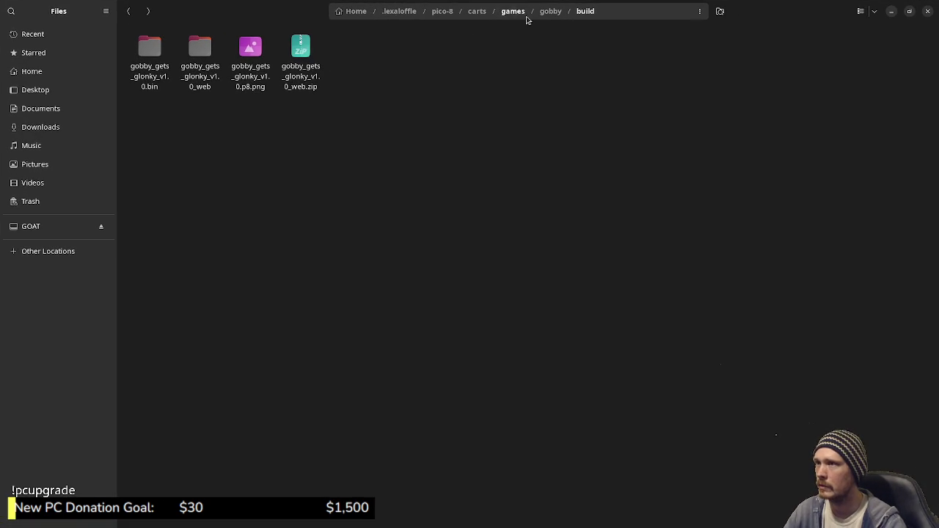
pyautogui.click(481, 12)
pyautogui.click(443, 11)
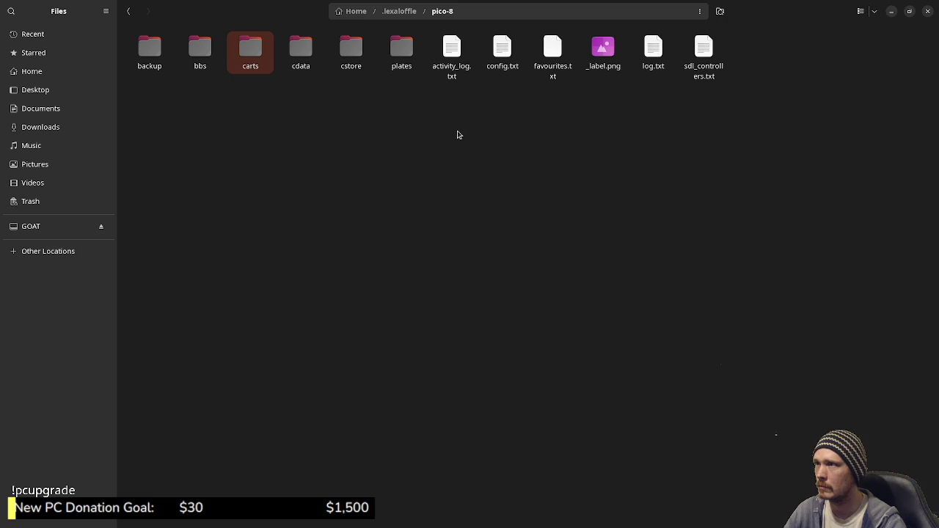
pyautogui.doubleClick(242, 57)
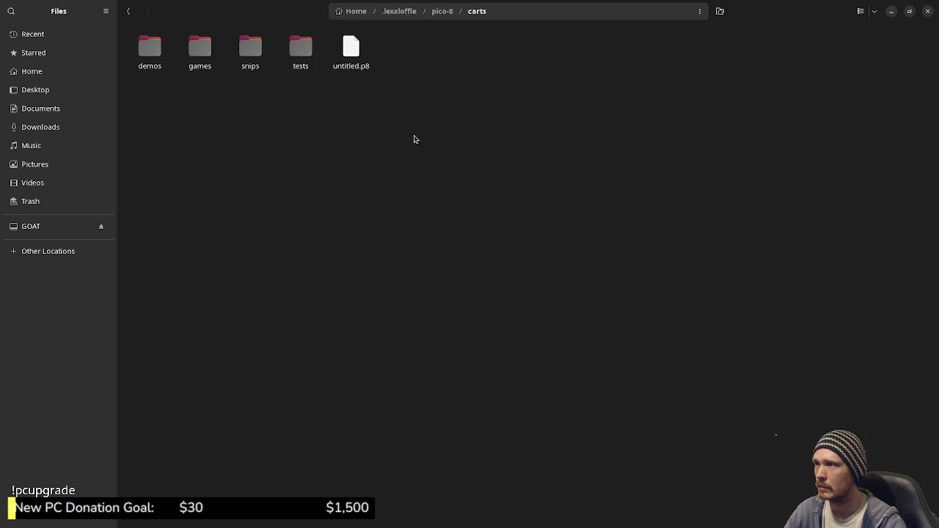
pyautogui.click(890, 11)
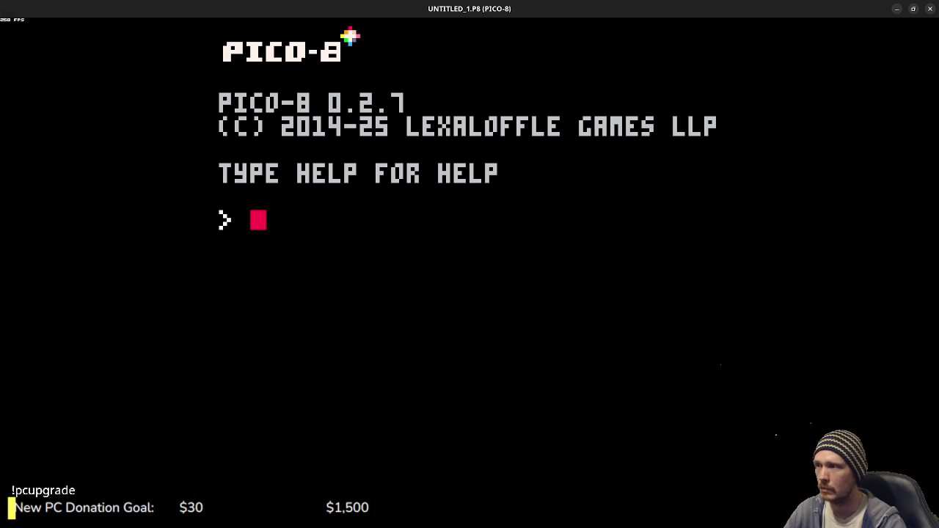
# Step: Load the cart with LOAD UNTITLED and view its sprite sheet, picking an empty slot
pyautogui.write('load unti')
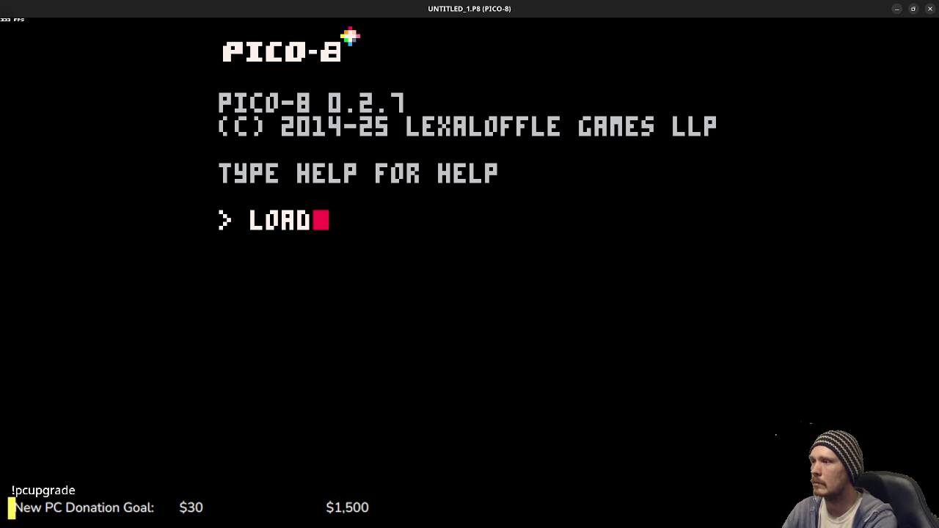
pyautogui.write('nt')
pyautogui.press('BackSpace')
pyautogui.press('BackSpace')
pyautogui.write('tled')
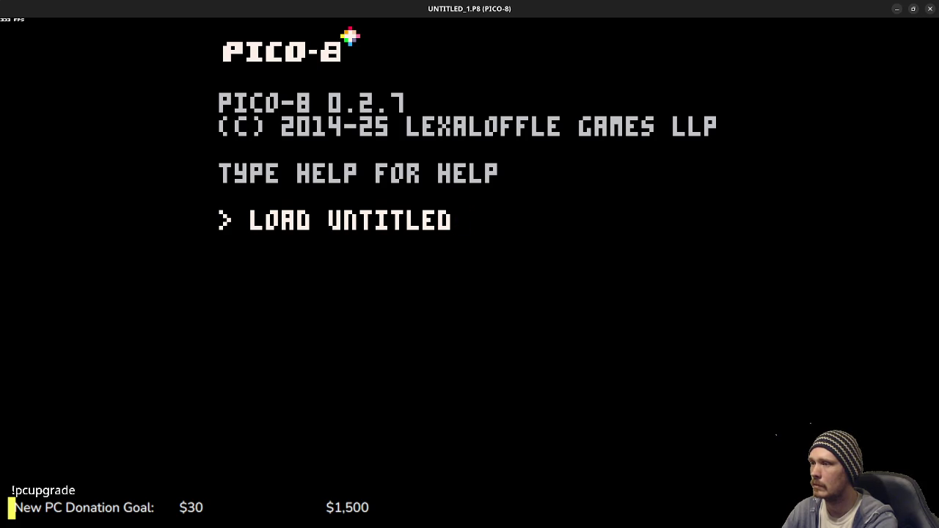
pyautogui.press('Return')
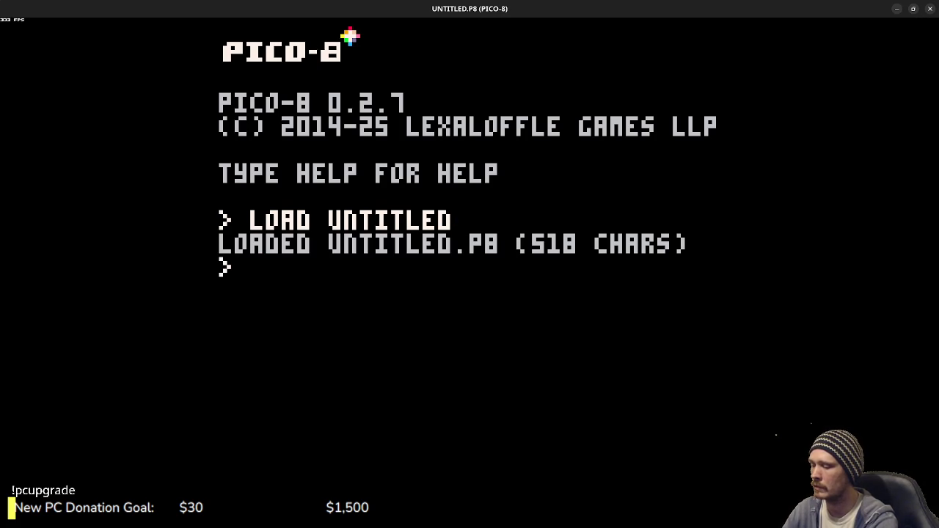
pyautogui.press('Escape')
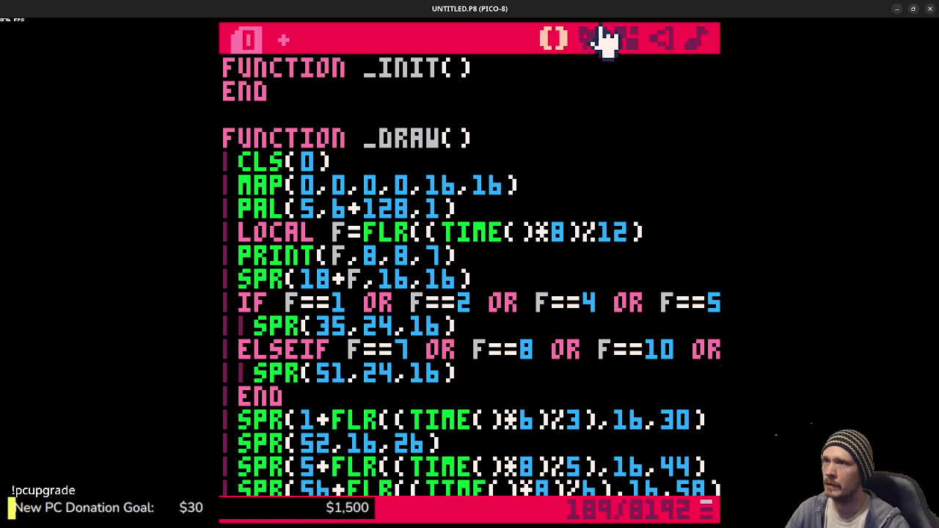
pyautogui.click(598, 37)
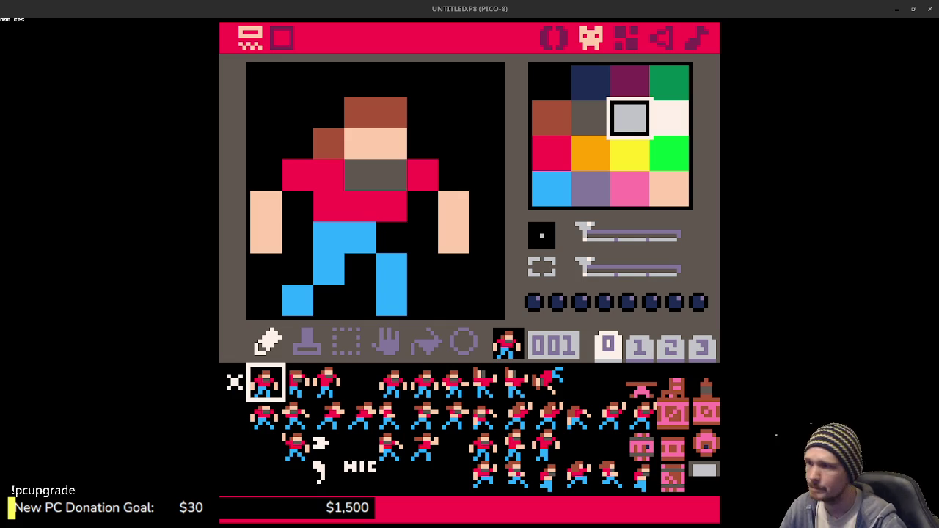
pyautogui.click(599, 392)
# Step: Select empty sprite slots ending on 004, then switch to the Tiny Barbarian video in Chrome
pyautogui.click(594, 393)
pyautogui.click(598, 395)
pyautogui.click(587, 396)
pyautogui.click(371, 394)
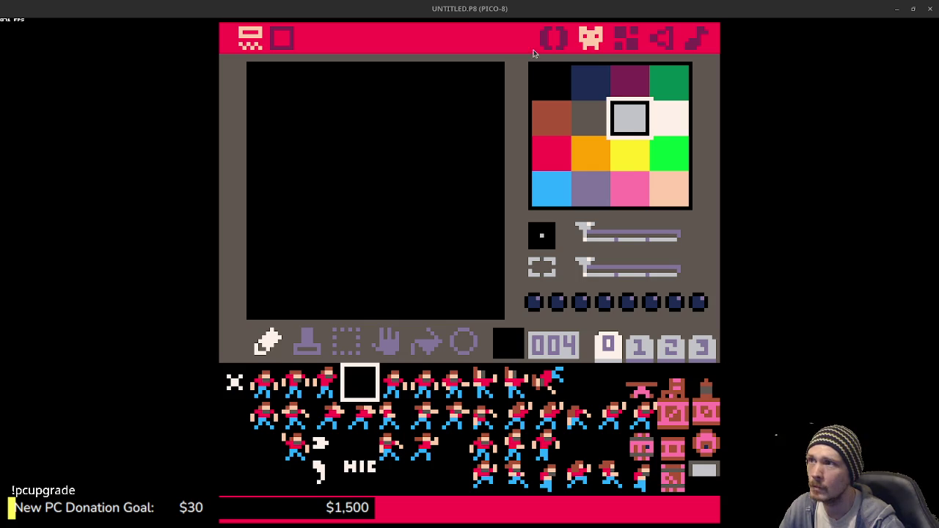
pyautogui.hotkey('alt', 'Tab')
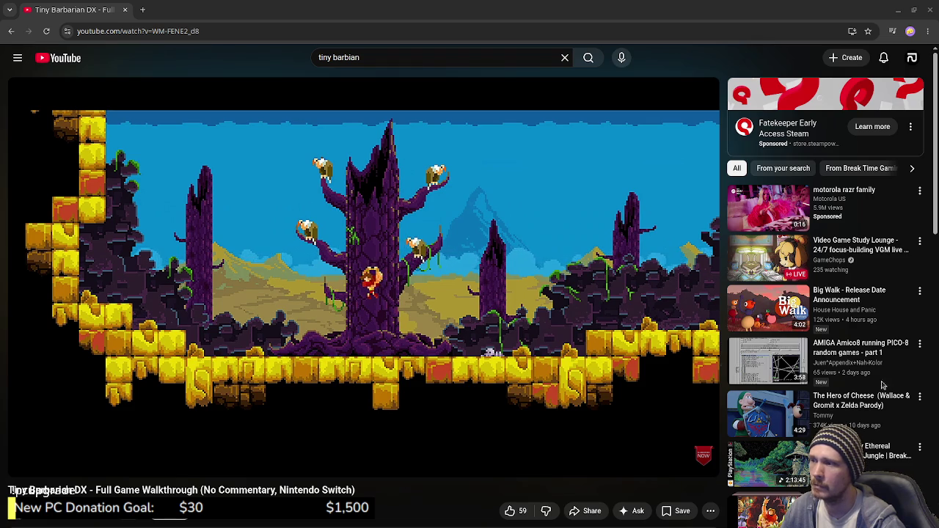
# Step: Skip ahead in the walkthrough, then search YouTube for the Tiny Barbarian intro
pyautogui.click(150, 449)
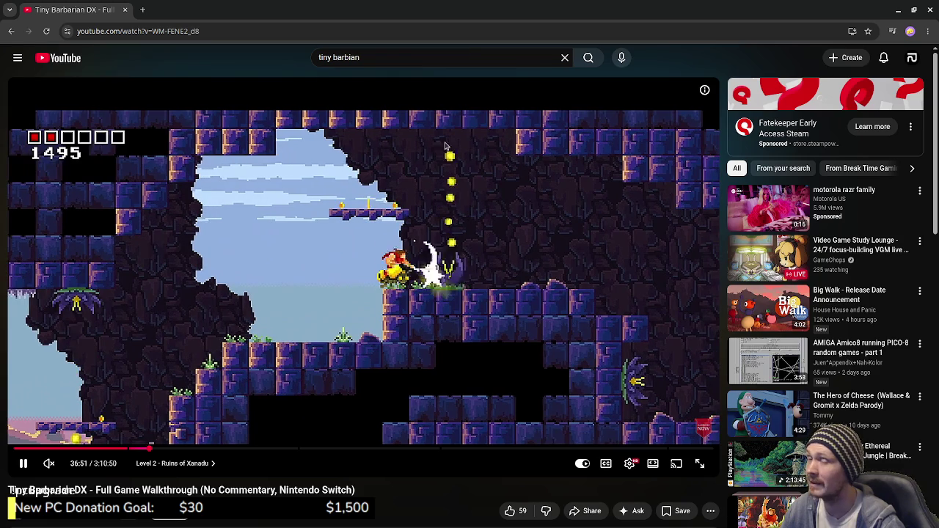
pyautogui.click(392, 59)
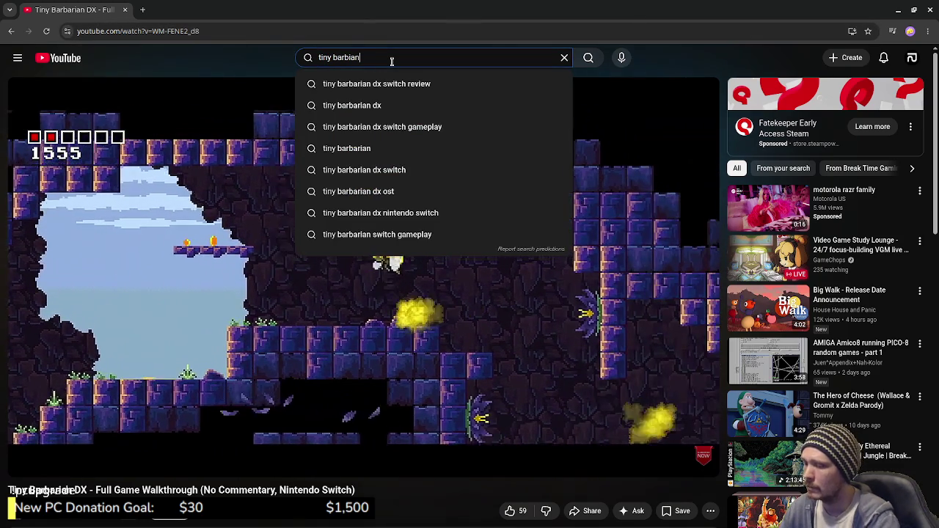
pyautogui.write(' in')
pyautogui.write('tro')
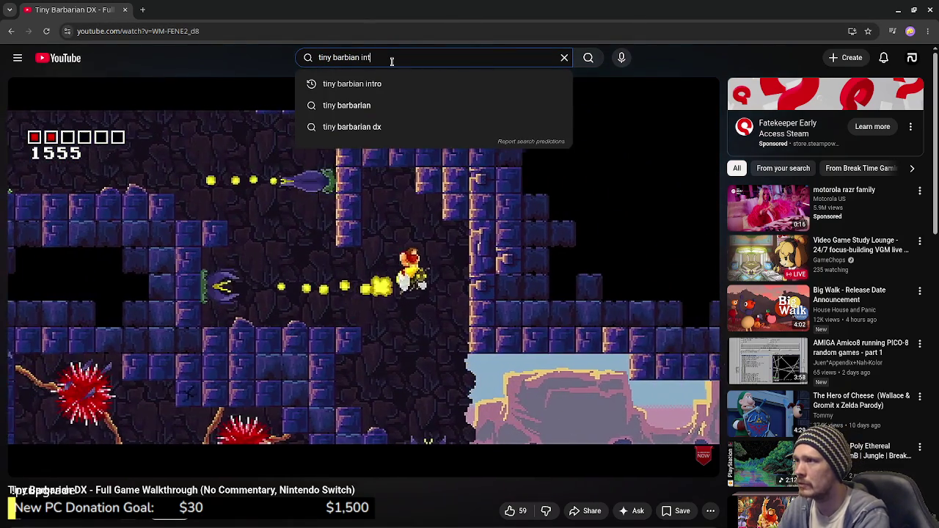
pyautogui.press('Return')
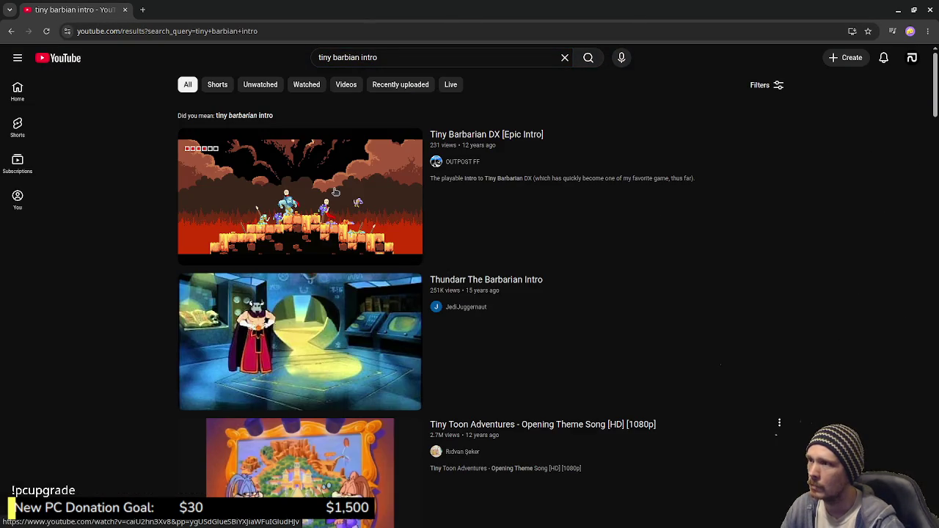
# Step: Watch the Tiny Barbarian DX Epic Intro unmuted, then return to PICO-8
pyautogui.click(334, 193)
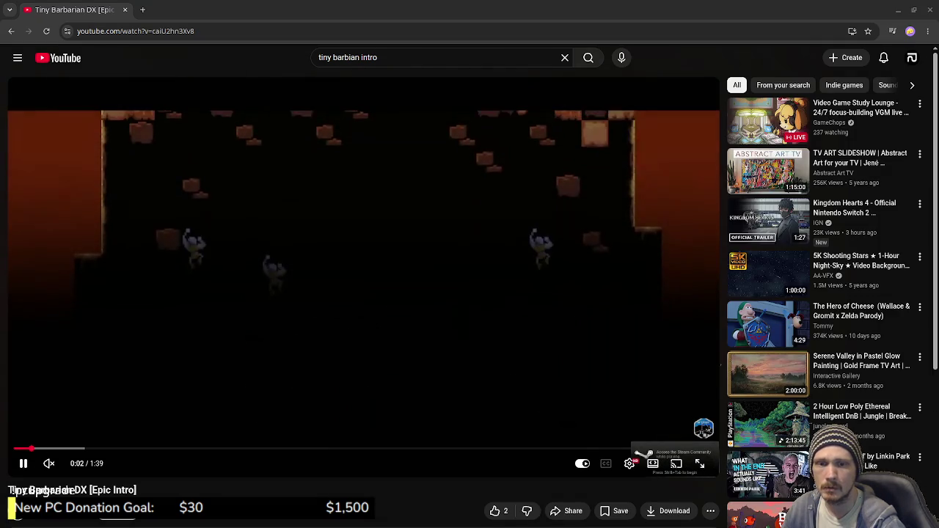
pyautogui.click(51, 465)
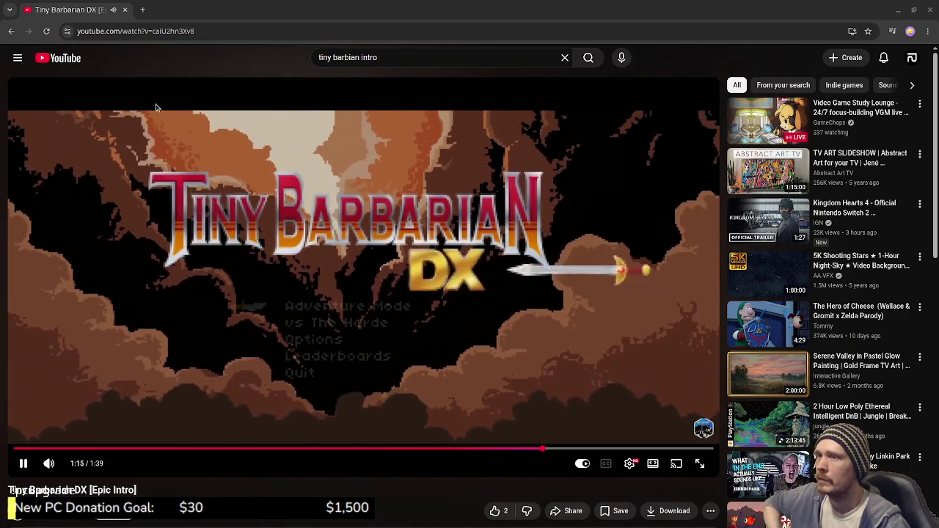
pyautogui.hotkey('alt', 'Tab')
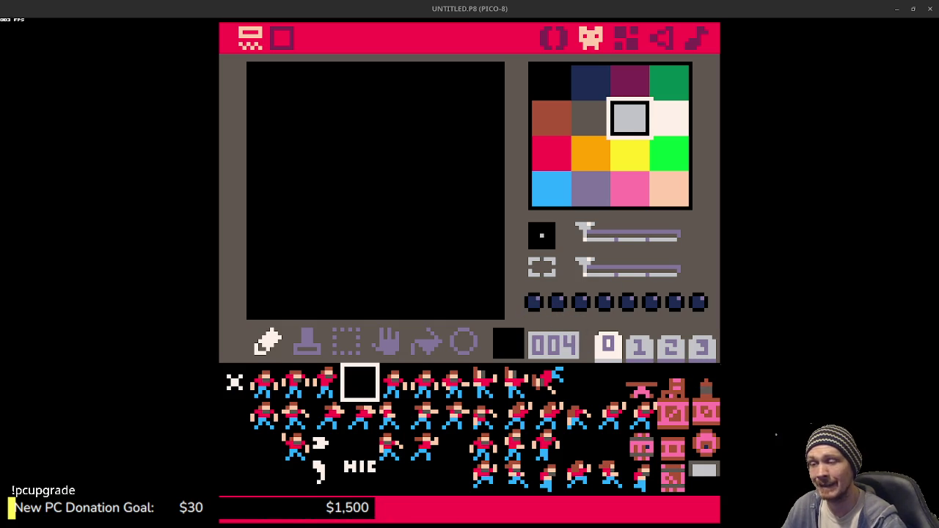
# Step: Flip between sprites 005, 001 and 002 to compare the running frames
pyautogui.click(390, 390)
pyautogui.click(261, 389)
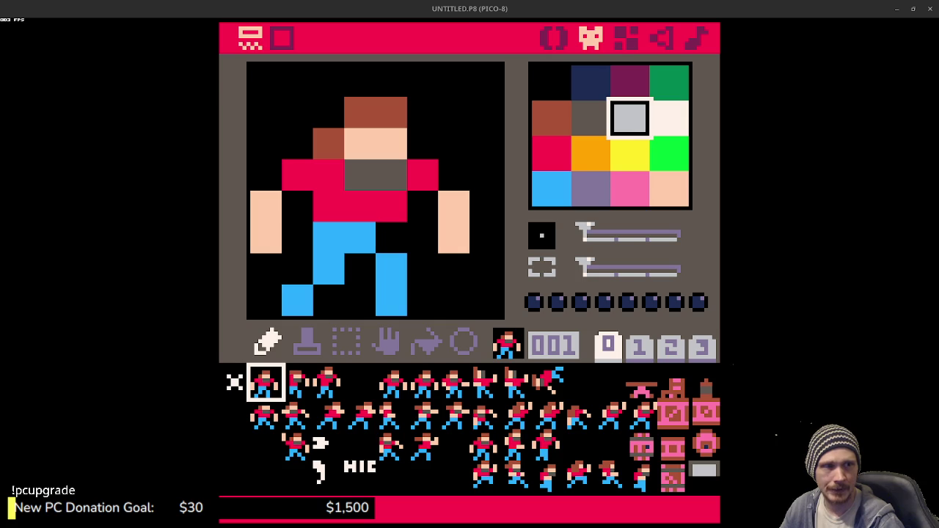
pyautogui.click(297, 393)
pyautogui.click(275, 395)
pyautogui.click(298, 388)
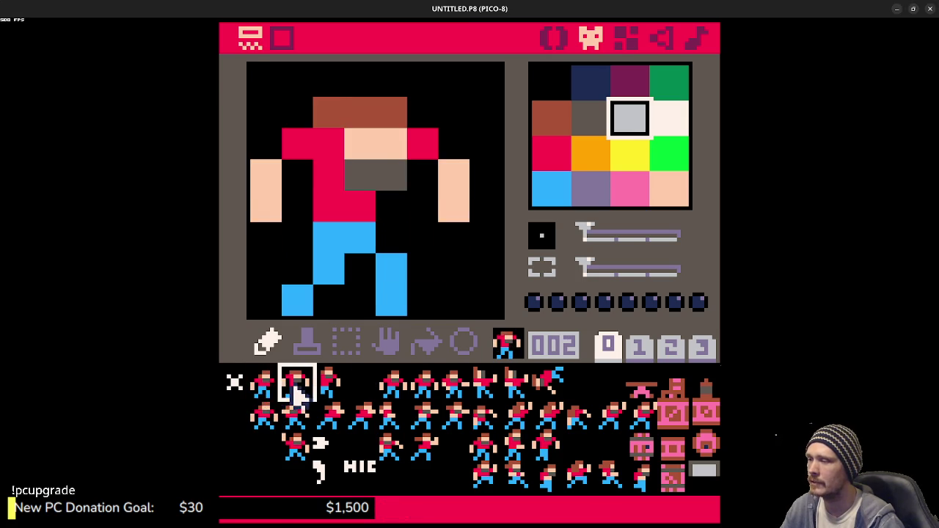
pyautogui.click(277, 391)
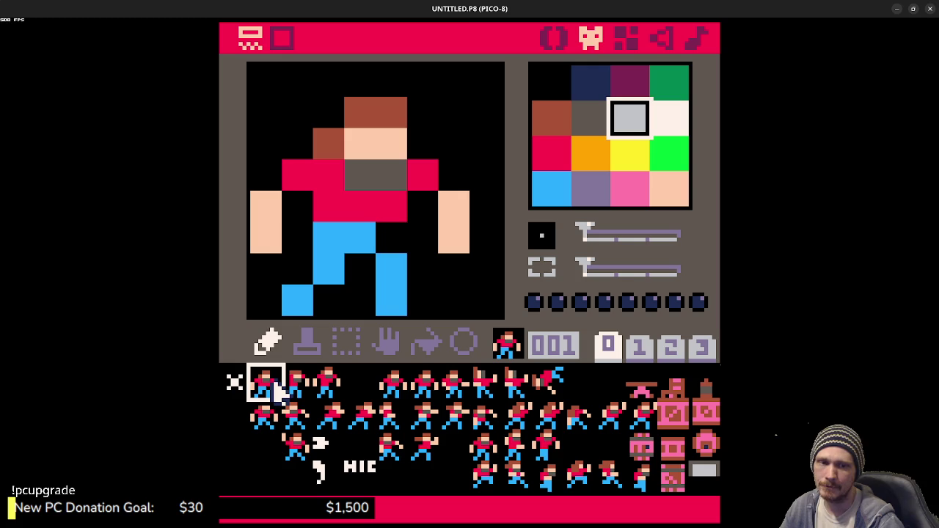
# Step: Glance at the map editor, then run the cart with Ctrl+R to preview the tavern scene
pyautogui.click(625, 38)
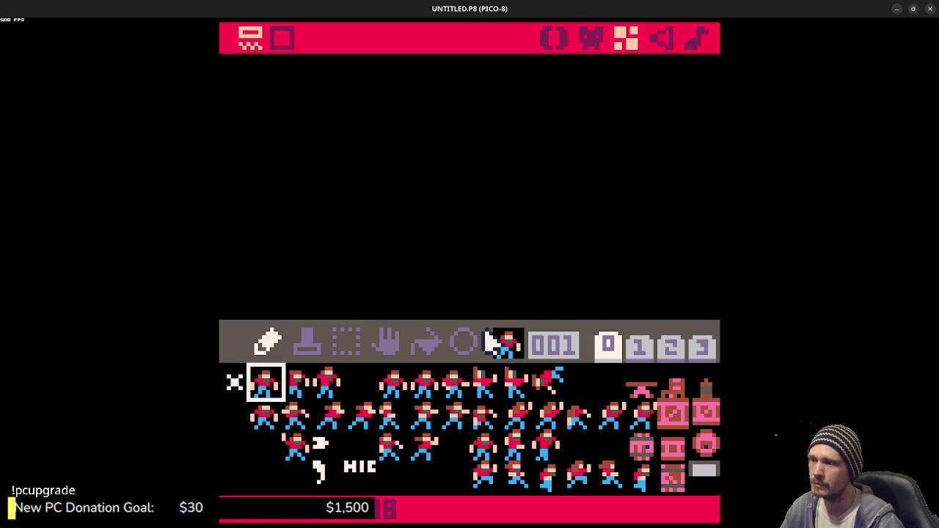
pyautogui.scroll(-2, 514, 267)
pyautogui.scroll(1, 536, 213)
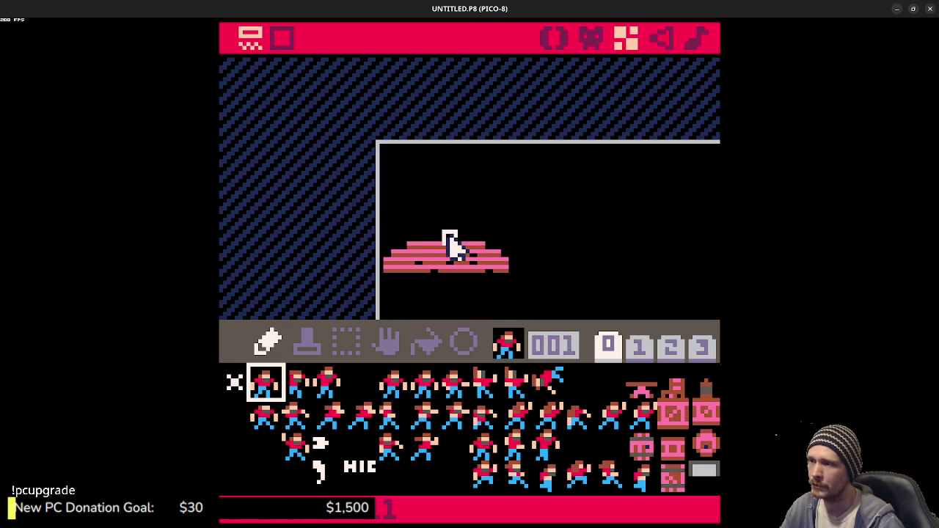
pyautogui.scroll(1, 450, 242)
pyautogui.hotkey('ctrl', 'r')
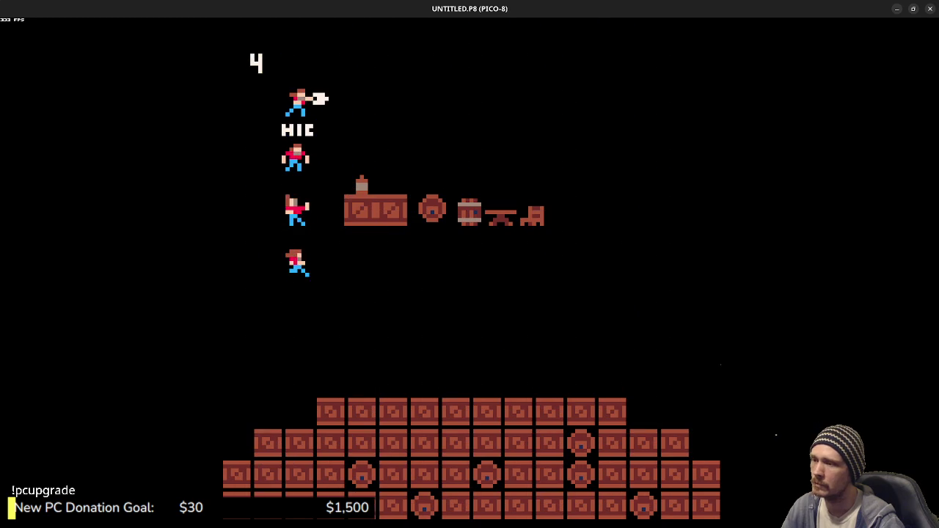
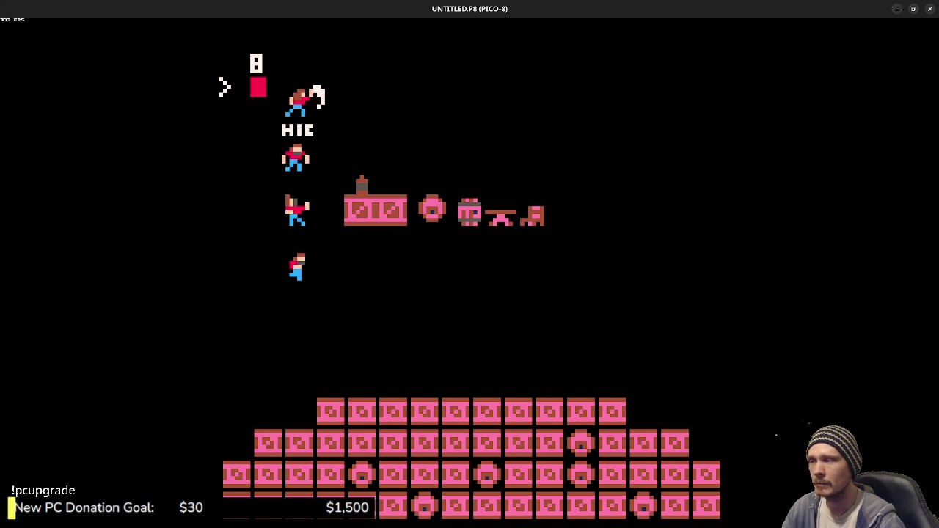
# Step: Stop the running cart and look over empty slot 50 and the first brawler sprite
pyautogui.press('Escape')
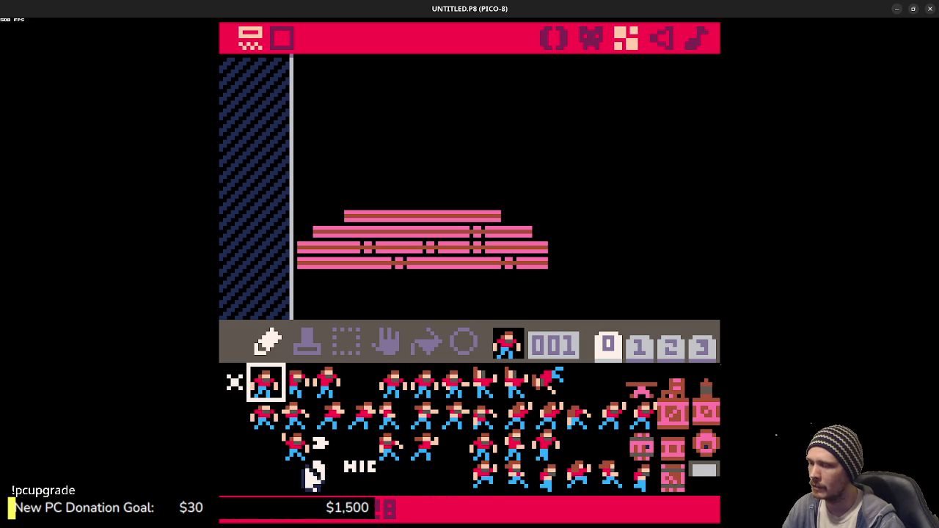
pyautogui.click(308, 470)
pyautogui.click(265, 385)
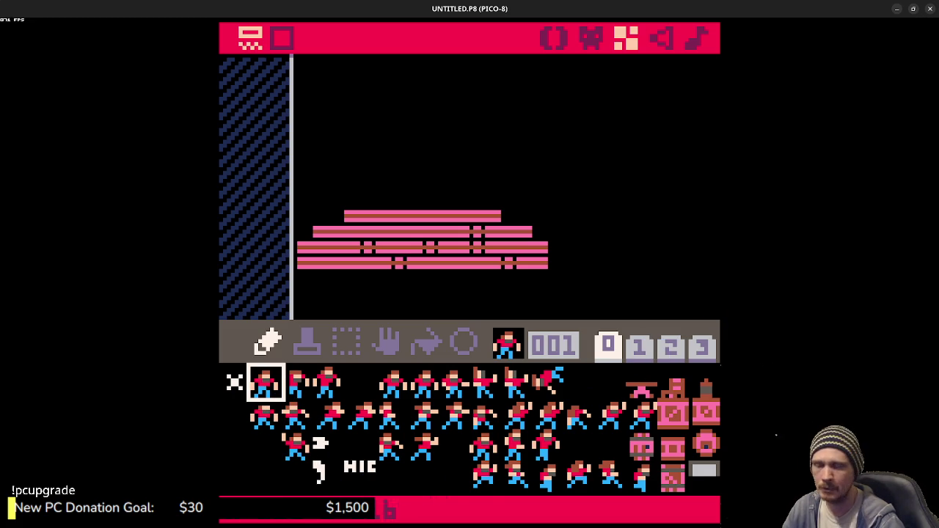
# Step: Rerun the cart to preview the animation, then stop it and select empty sprite 050
pyautogui.click(552, 40)
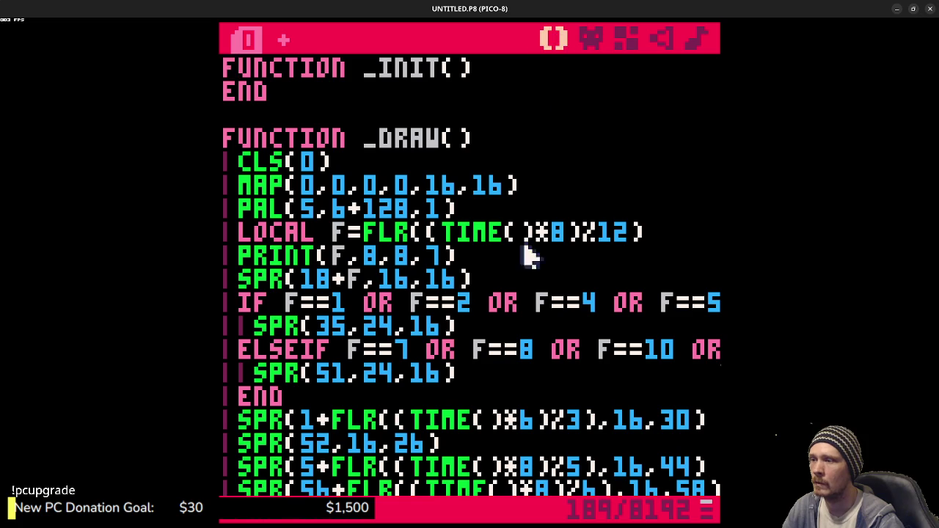
pyautogui.click(591, 38)
pyautogui.hotkey('ctrl', 'r')
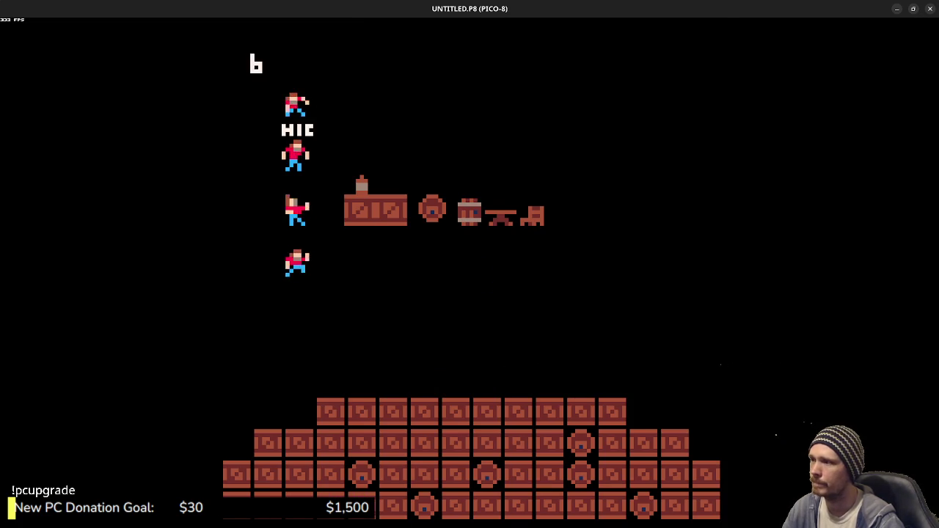
pyautogui.press('Escape')
pyautogui.click(294, 483)
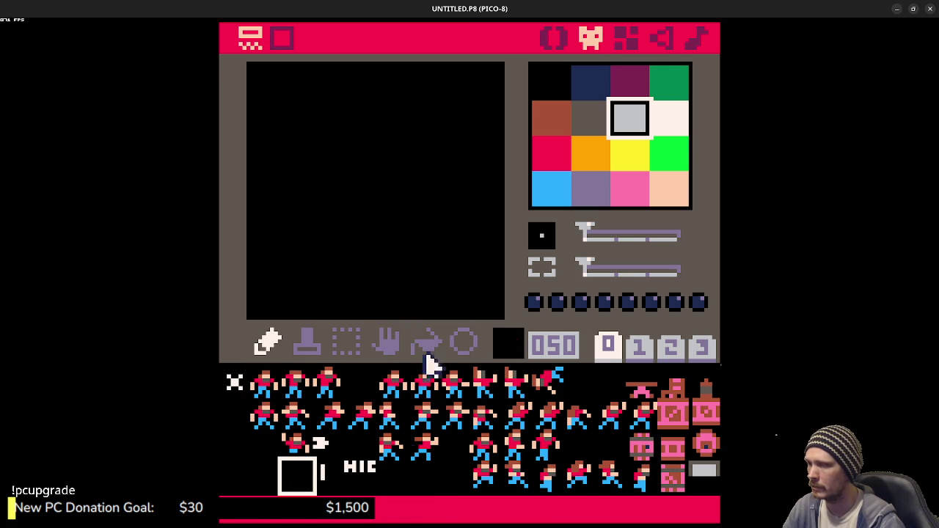
# Step: Copy the HIC sprite from slot 52 into slot 12 and clear slot 52
pyautogui.click(364, 473)
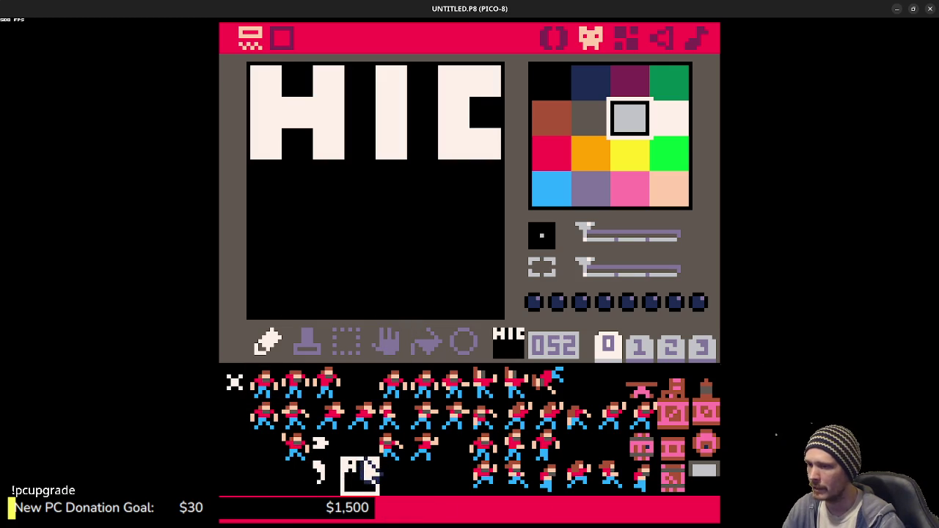
pyautogui.moveTo(383, 452)
pyautogui.mouseDown()
pyautogui.moveTo(593, 379)
pyautogui.moveTo(609, 383)
pyautogui.mouseUp()
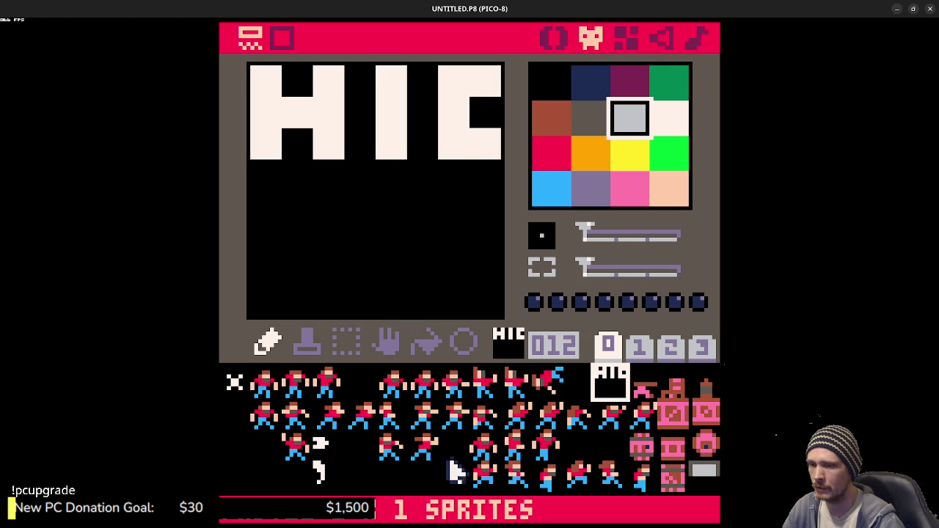
pyautogui.hotkey('ctrl', 'z')
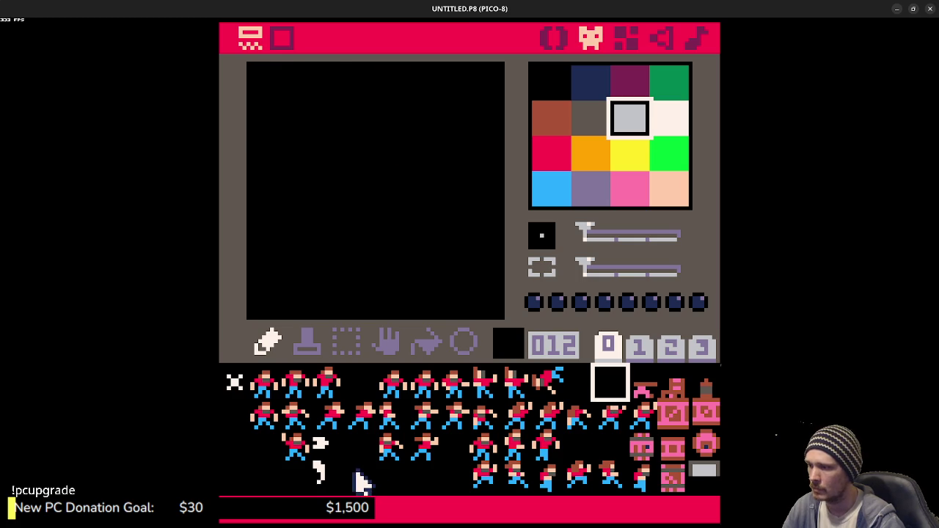
pyautogui.click(365, 480)
pyautogui.moveTo(369, 481); pyautogui.dragTo(609, 394)
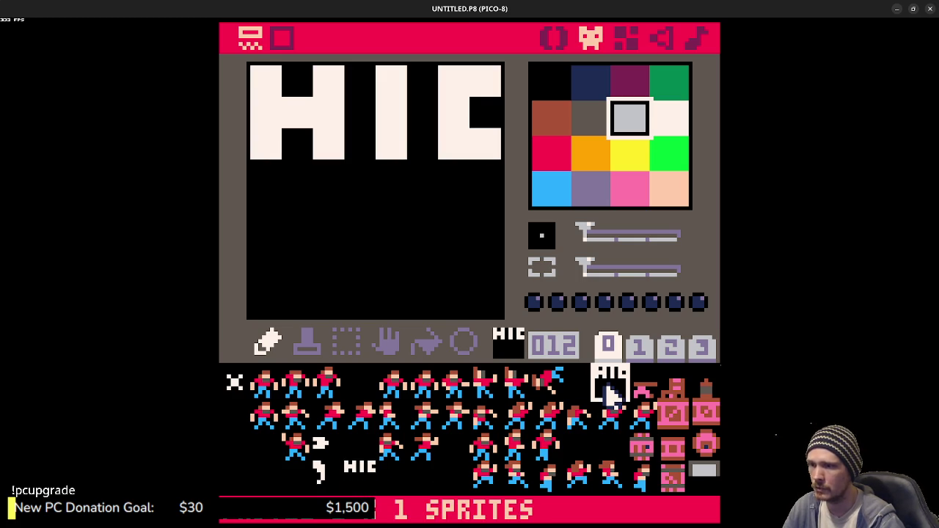
pyautogui.click(365, 477)
pyautogui.press('Delete')
# Step: Change the draw call to SPR(12,16,26), test-run the cart, and return to the sprites
pyautogui.click(553, 39)
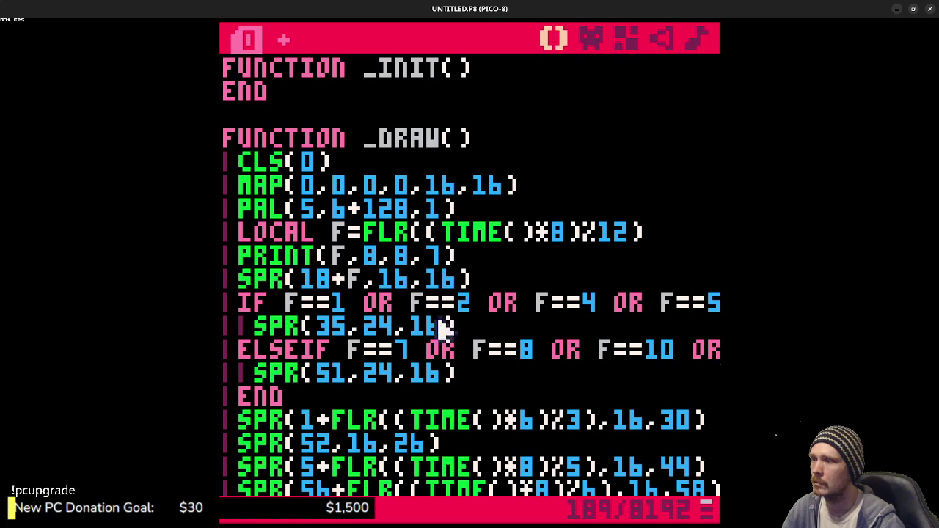
pyautogui.click(331, 444)
pyautogui.press('BackSpace')
pyautogui.press('BackSpace')
pyautogui.write('12')
pyautogui.hotkey('ctrl', 'r')
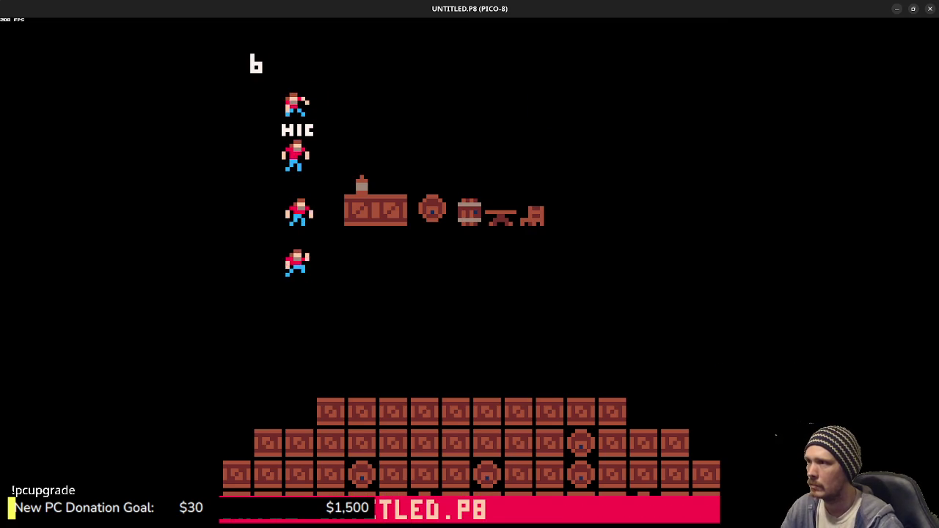
pyautogui.press('Escape')
pyautogui.click(590, 38)
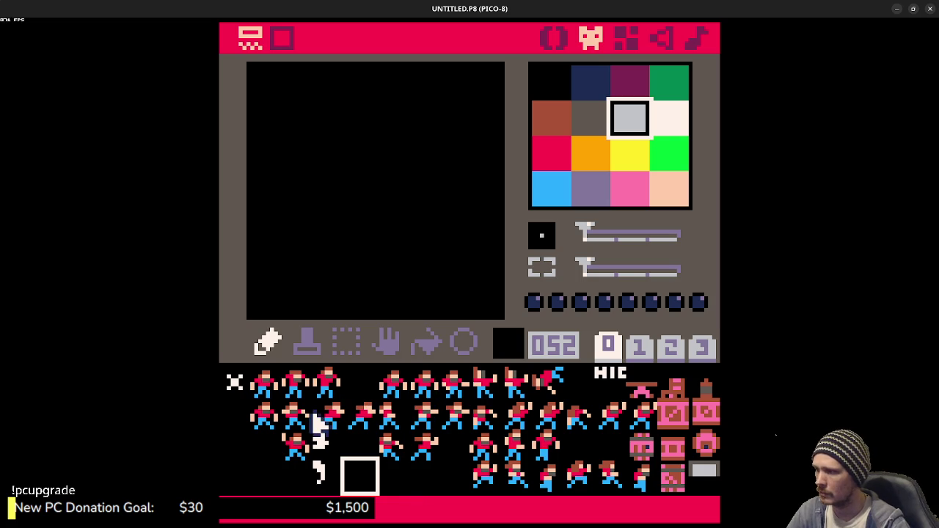
# Step: Compare brawler frames 18 and 19, then 21 and 22
pyautogui.click(300, 424)
pyautogui.click(325, 422)
pyautogui.click(306, 422)
pyautogui.click(325, 422)
pyautogui.click(308, 419)
pyautogui.click(315, 419)
pyautogui.click(307, 420)
pyautogui.click(318, 420)
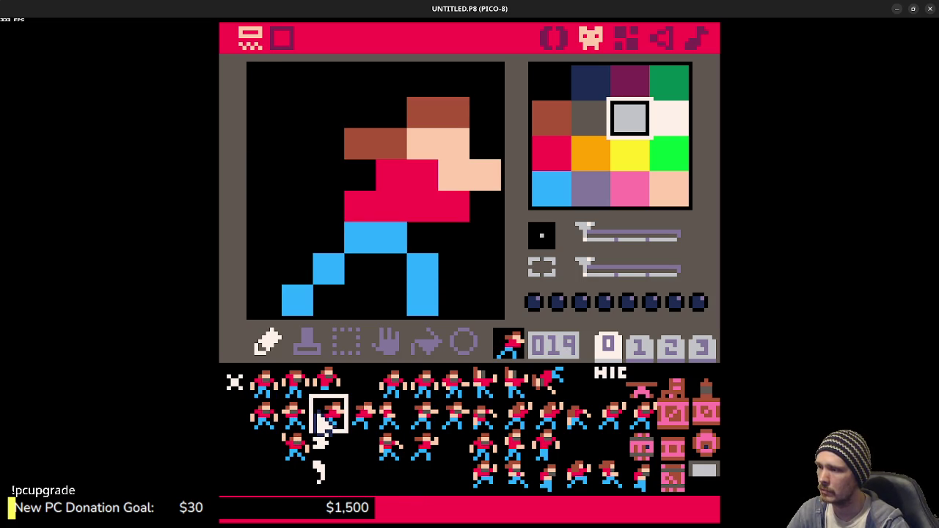
pyautogui.click(356, 417)
pyautogui.click(380, 425)
pyautogui.click(416, 424)
pyautogui.click(388, 418)
pyautogui.click(414, 425)
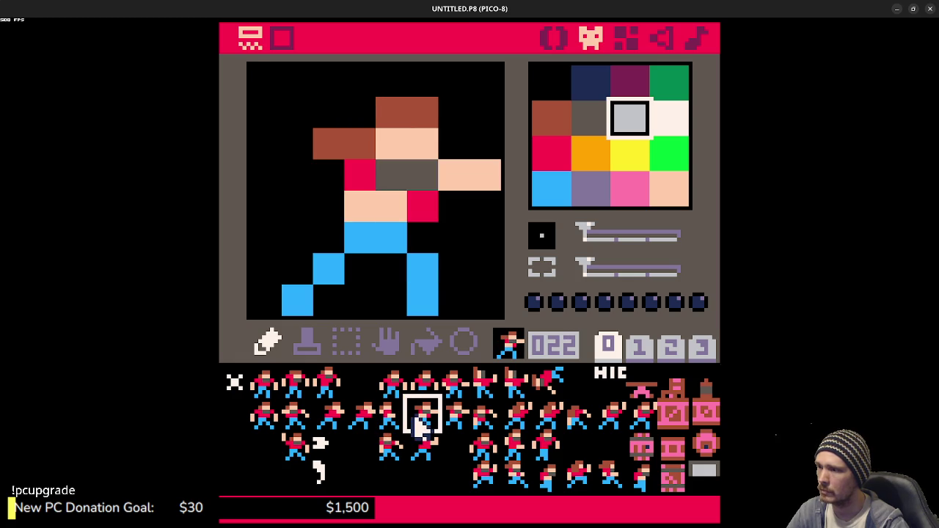
# Step: View brawler frames 24, 25, 27 and 28, then frames 57 through 61
pyautogui.click(483, 427)
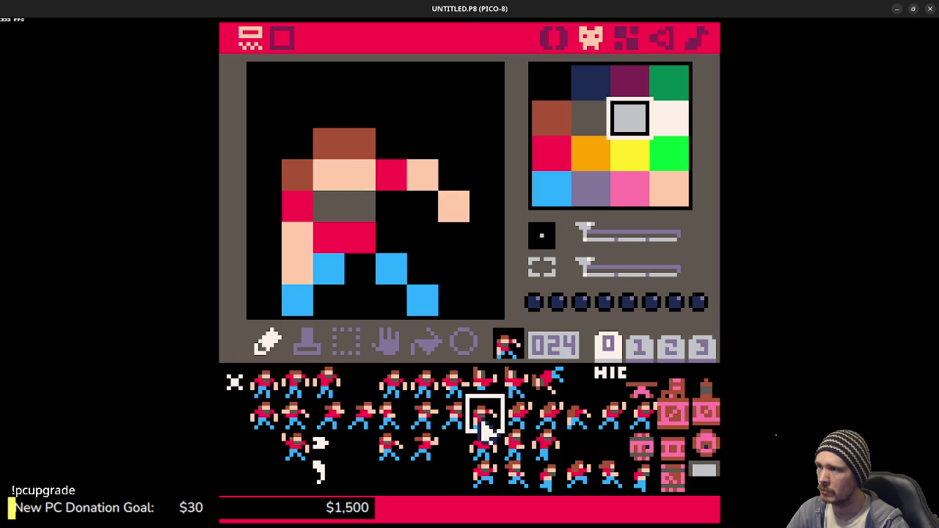
pyautogui.click(503, 424)
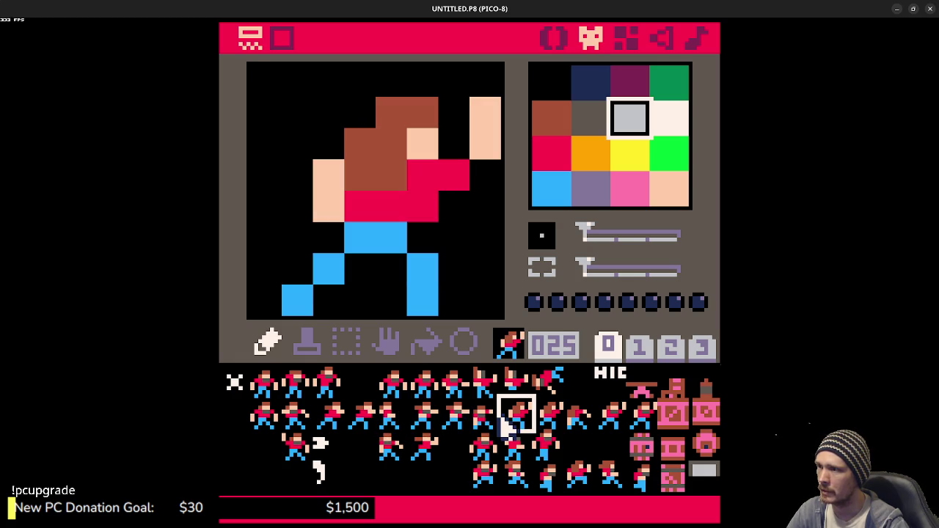
pyautogui.click(581, 417)
pyautogui.click(605, 421)
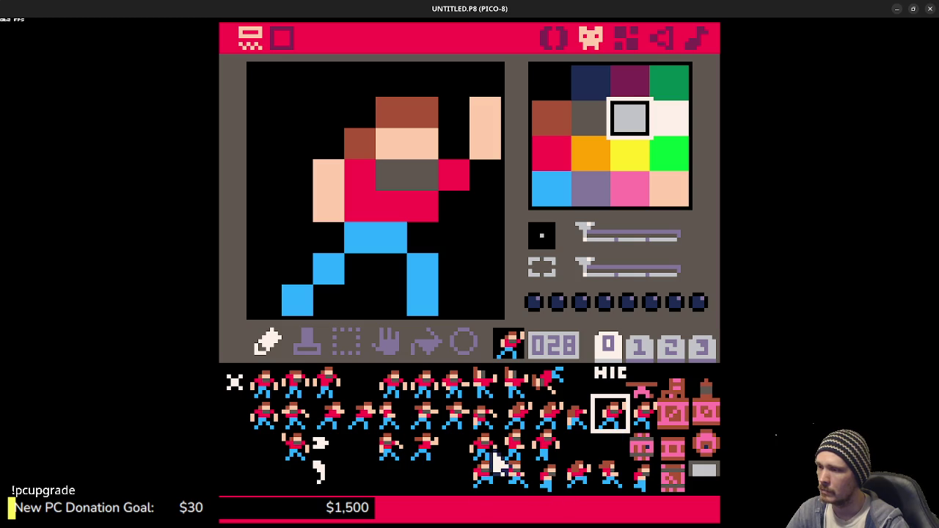
pyautogui.click(517, 485)
pyautogui.click(550, 485)
pyautogui.click(583, 481)
pyautogui.click(609, 481)
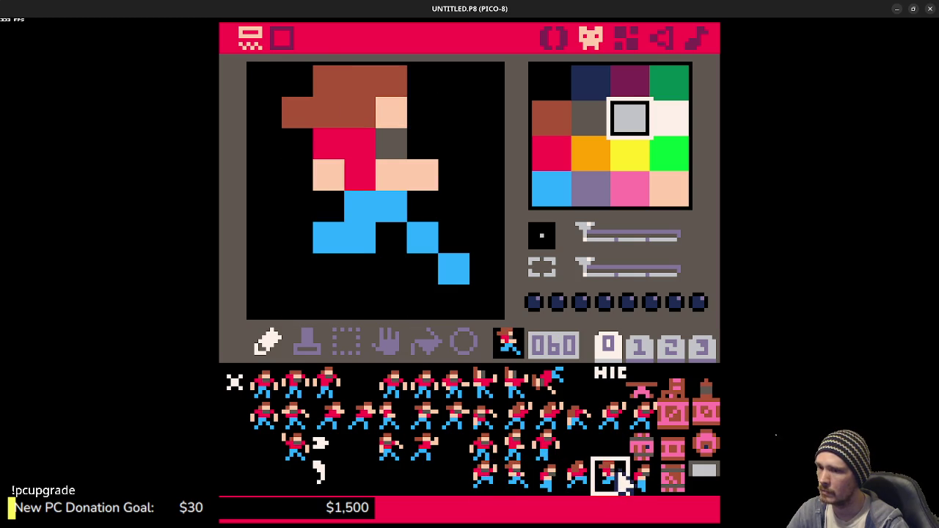
pyautogui.click(638, 480)
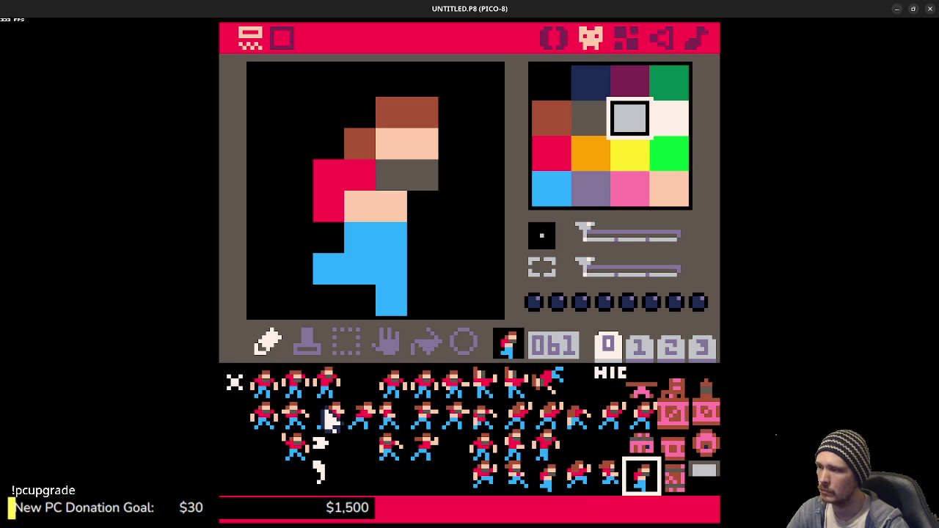
# Step: Revisit frames 20, 23 and 24–27, finishing on the raised-fist frame 28
pyautogui.click(359, 415)
pyautogui.click(448, 424)
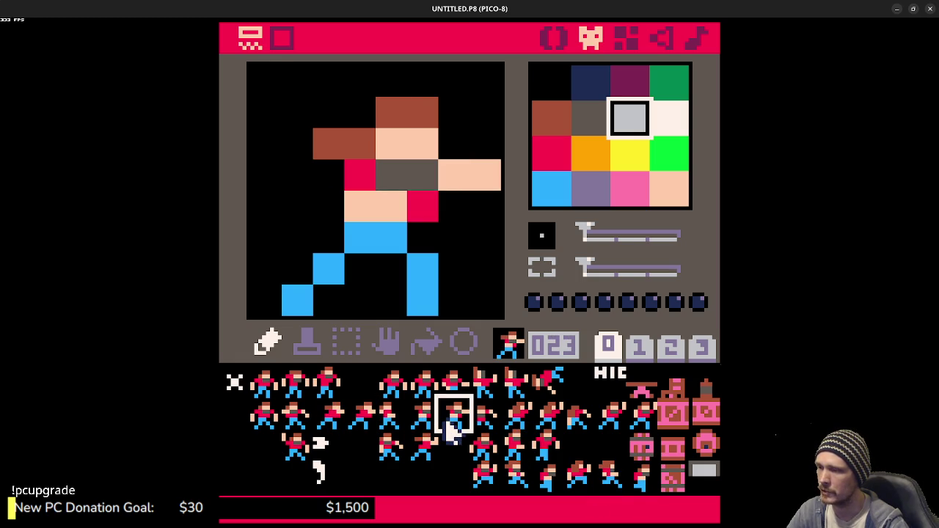
pyautogui.click(534, 426)
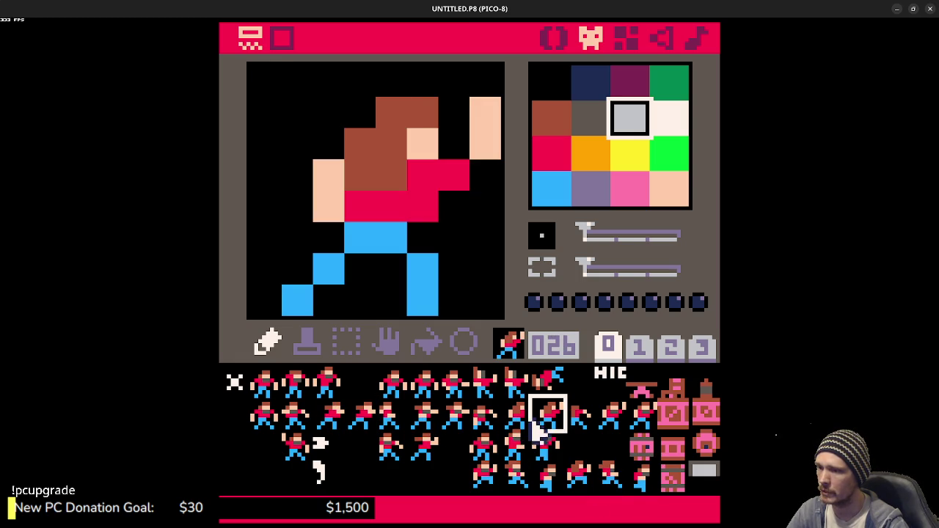
pyautogui.click(580, 422)
pyautogui.click(606, 423)
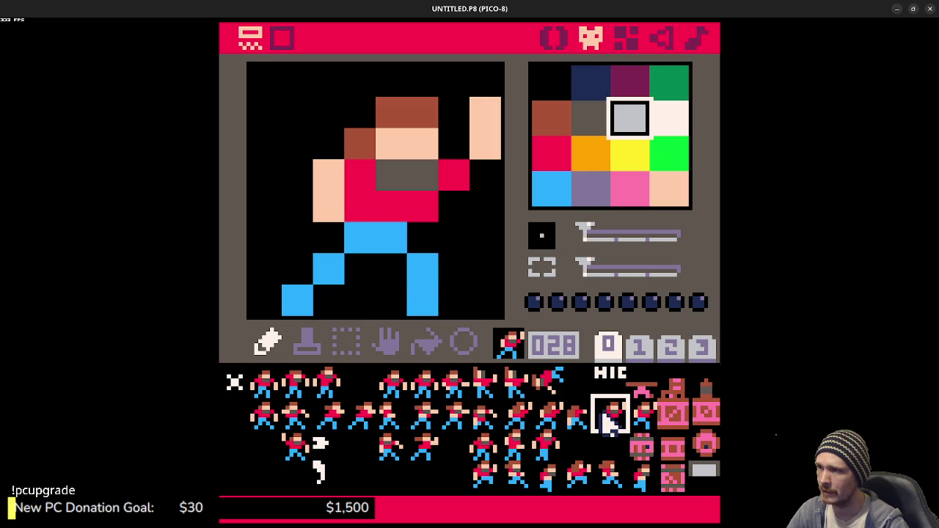
pyautogui.click(581, 423)
pyautogui.click(521, 424)
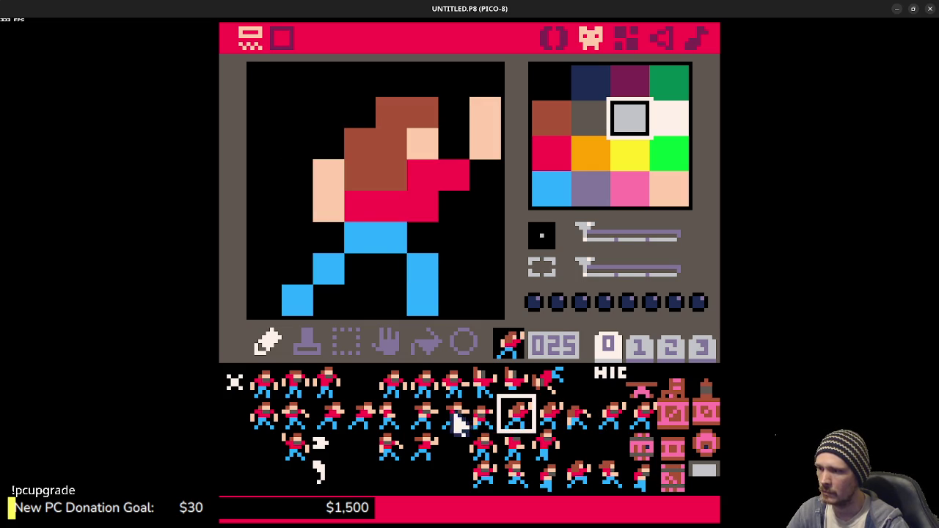
pyautogui.click(484, 426)
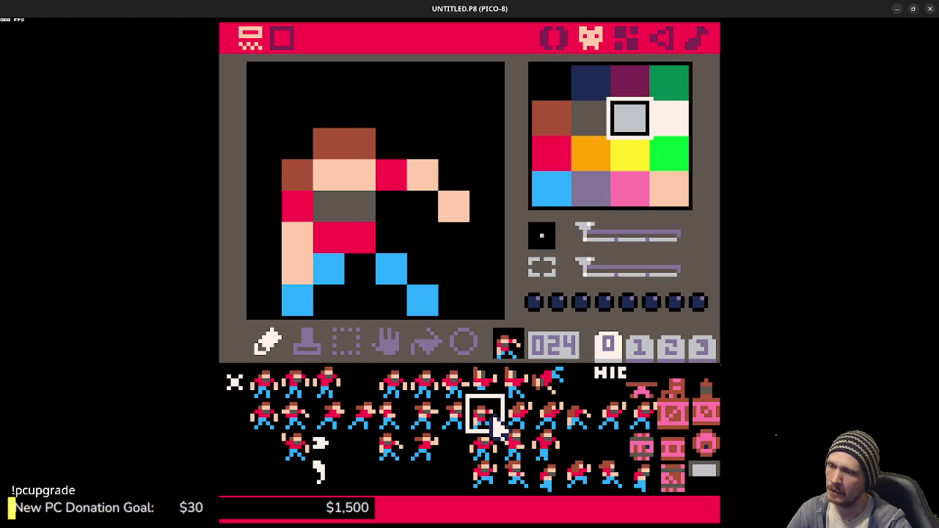
pyautogui.click(514, 424)
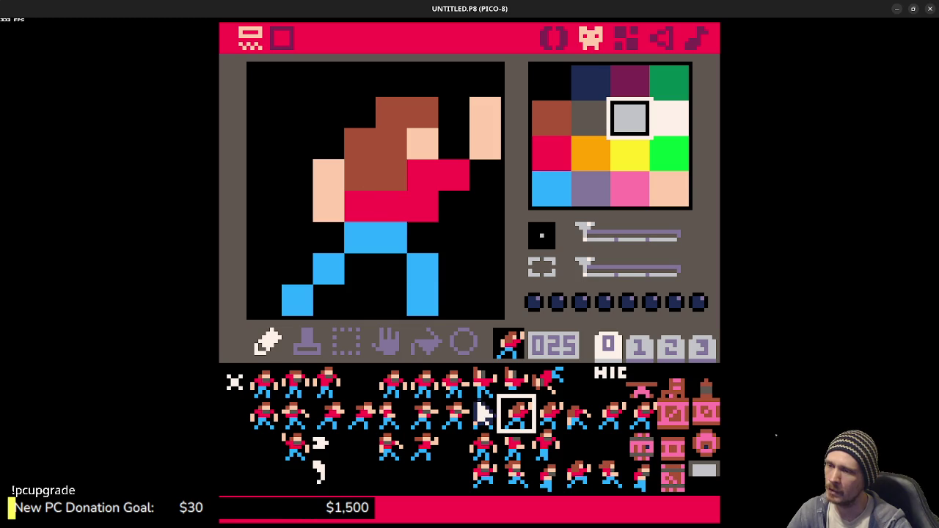
pyautogui.click(577, 421)
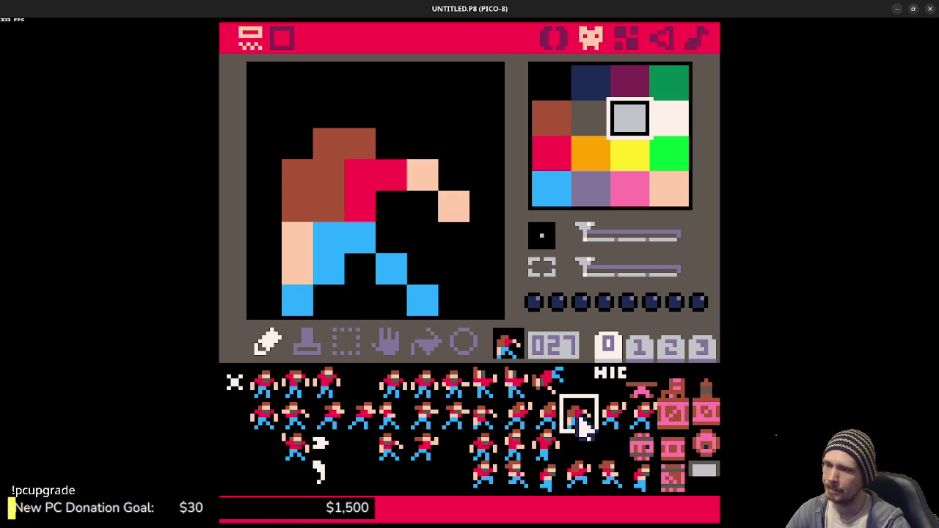
pyautogui.click(556, 425)
pyautogui.click(577, 427)
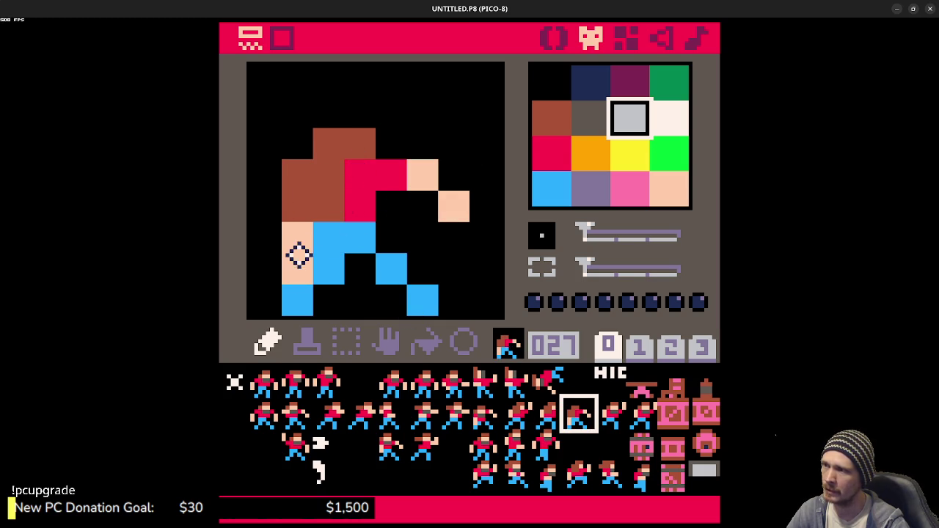
pyautogui.click(595, 420)
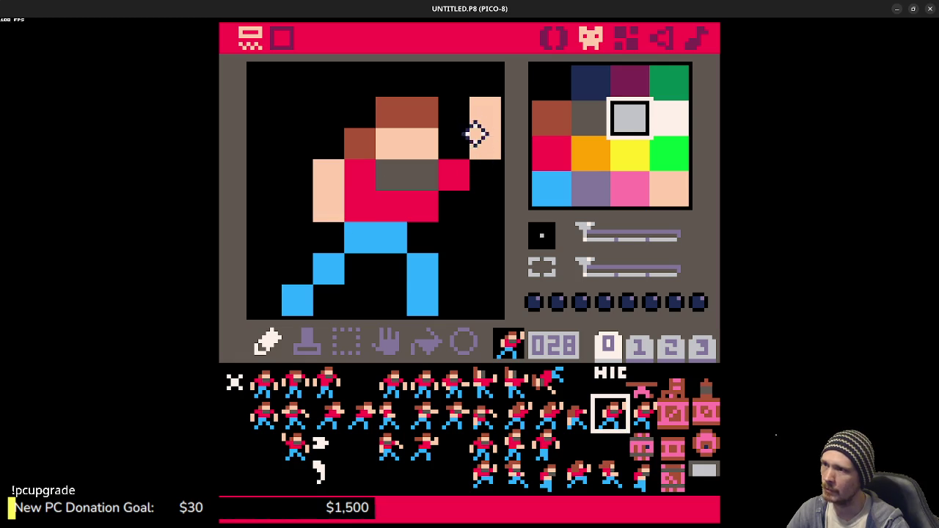
# Step: Add a skin pixel left of the arm and black out a stray skin pixel
pyautogui.rightClick(326, 203)
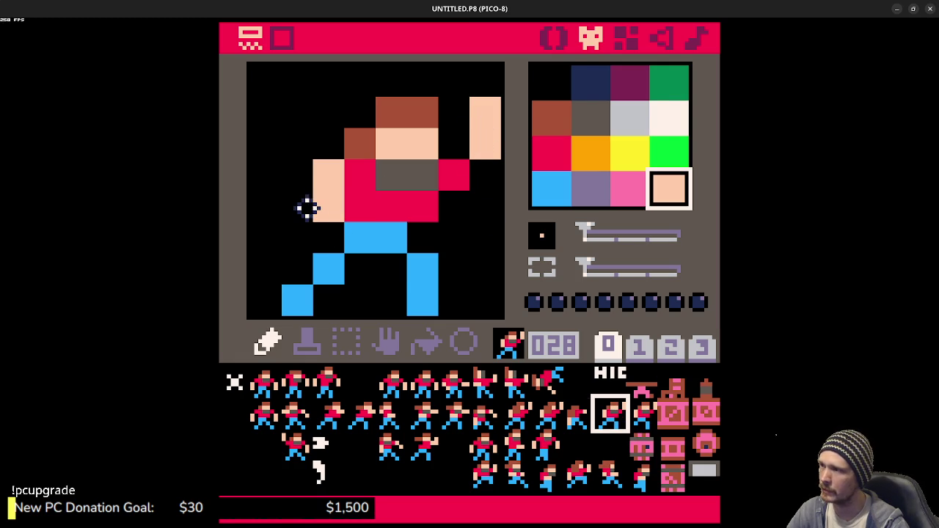
pyautogui.click(307, 208)
pyautogui.rightClick(314, 235)
pyautogui.click(321, 211)
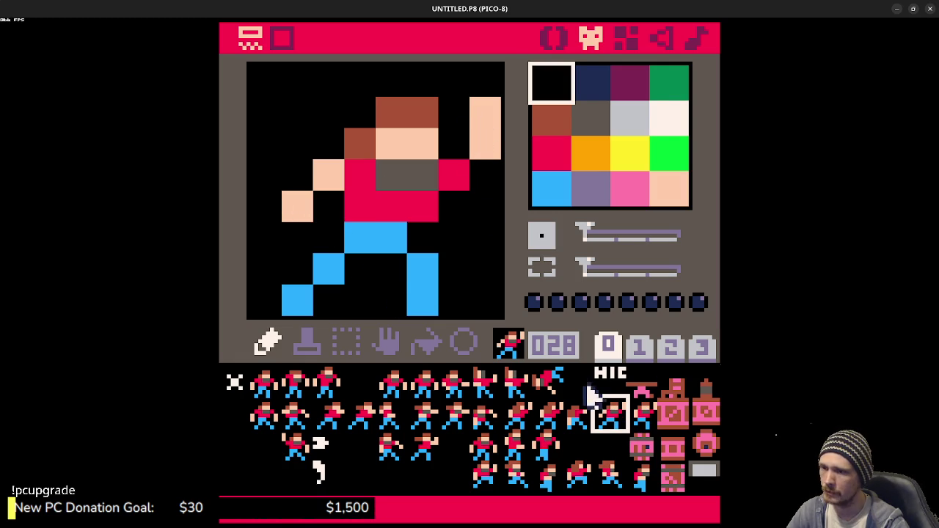
pyautogui.click(641, 416)
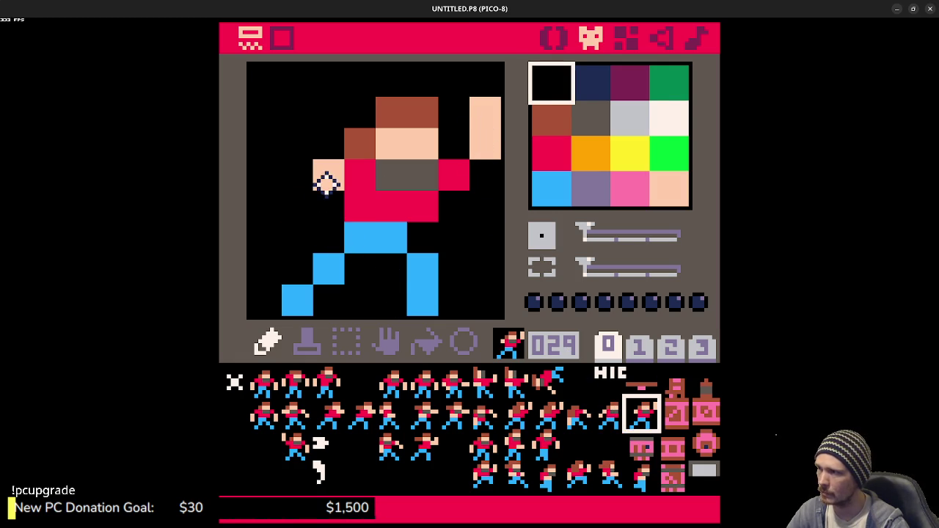
pyautogui.rightClick(304, 215)
# Step: Paint a peach pixel left of the arm in frames 025 and 026, then run the cart
pyautogui.click(518, 415)
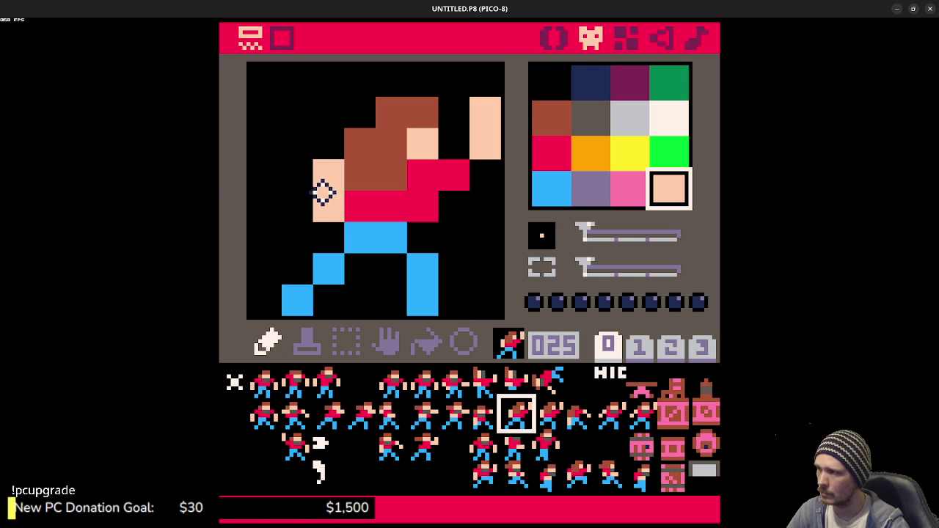
pyautogui.rightClick(319, 242)
pyautogui.rightClick(325, 210)
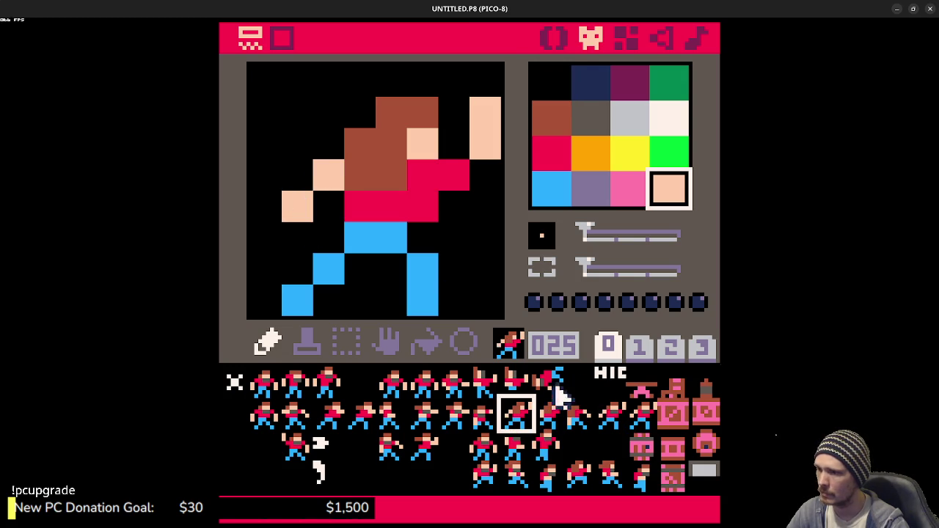
pyautogui.click(562, 420)
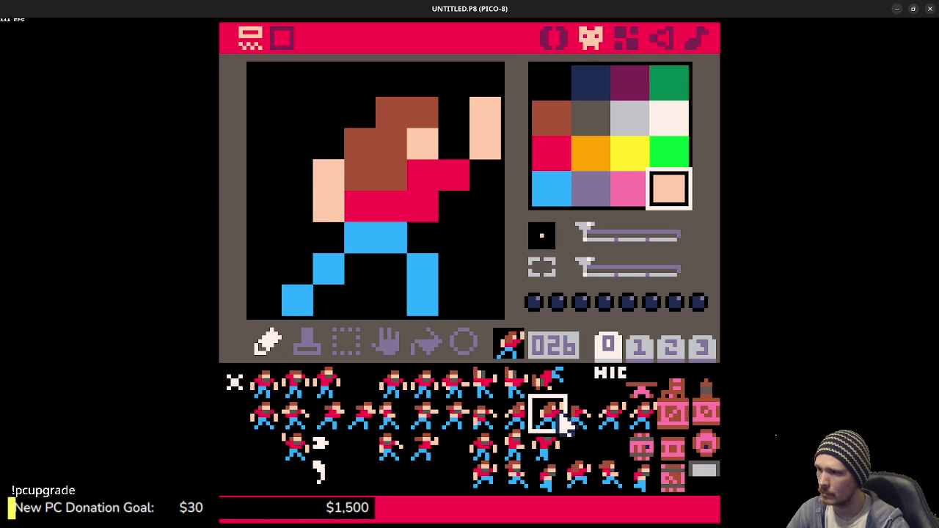
pyautogui.click(297, 206)
pyautogui.rightClick(330, 239)
pyautogui.hotkey('ctrl', 'r')
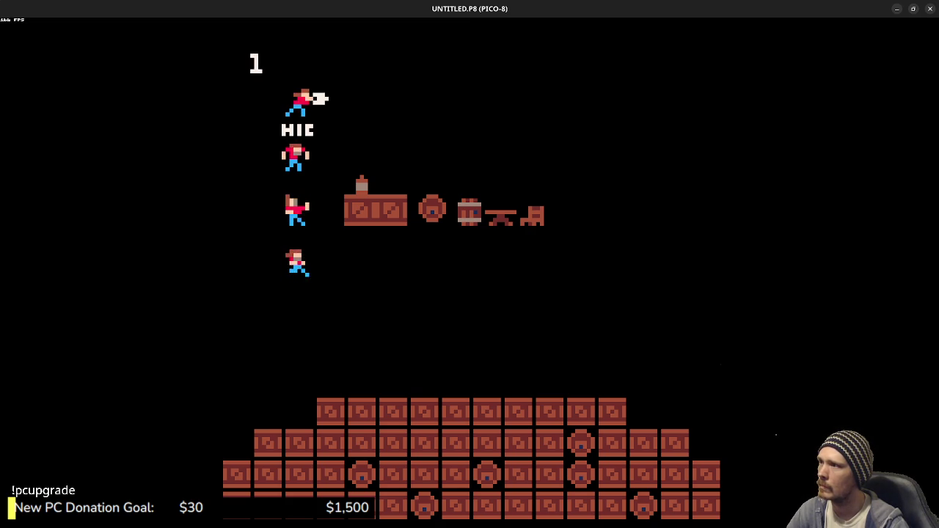
pyautogui.press('Escape')
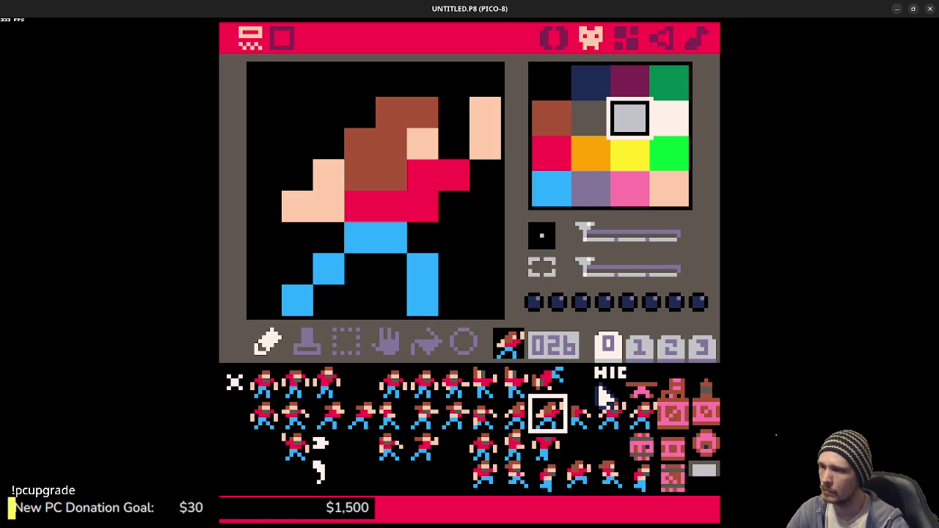
pyautogui.press('-')
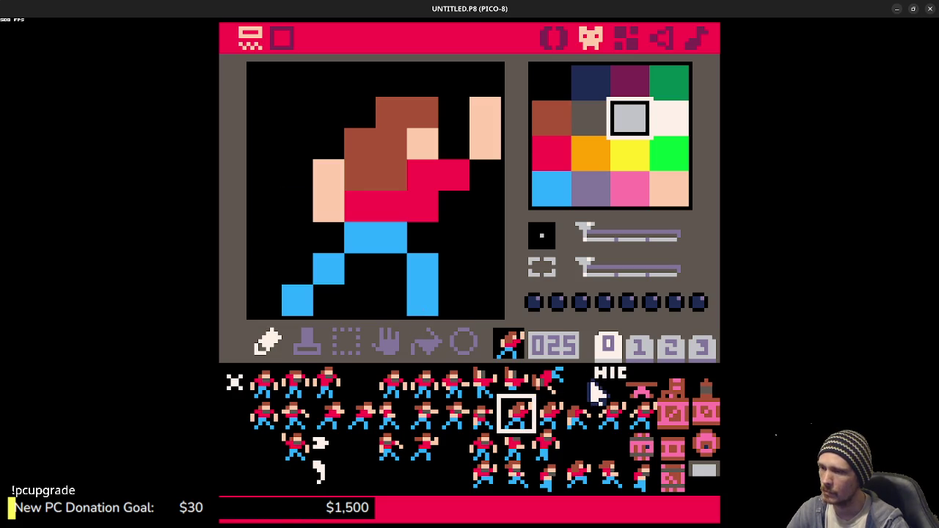
pyautogui.press('=')
pyautogui.press('=')
pyautogui.press('=')
pyautogui.press('-')
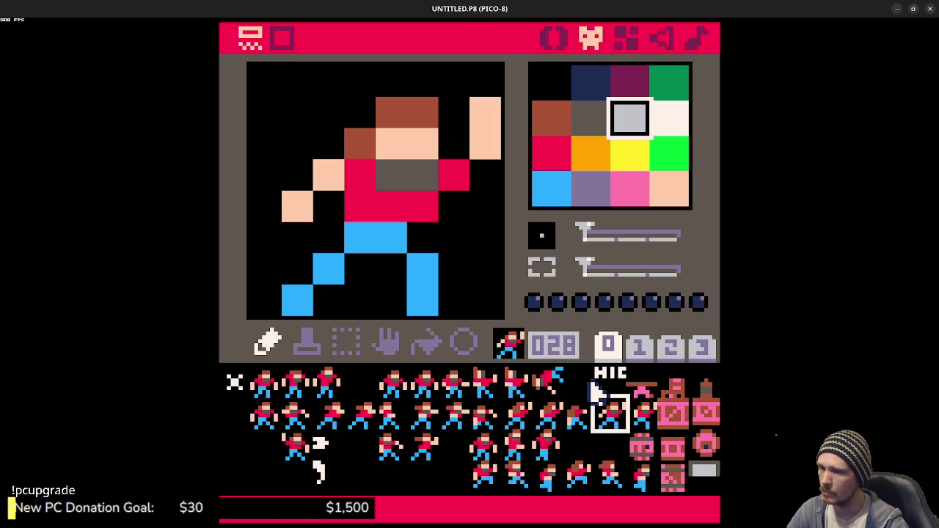
pyautogui.click(590, 421)
pyautogui.click(598, 419)
pyautogui.click(585, 418)
pyautogui.click(600, 420)
pyautogui.click(592, 420)
pyautogui.click(608, 418)
pyautogui.click(490, 417)
pyautogui.click(517, 419)
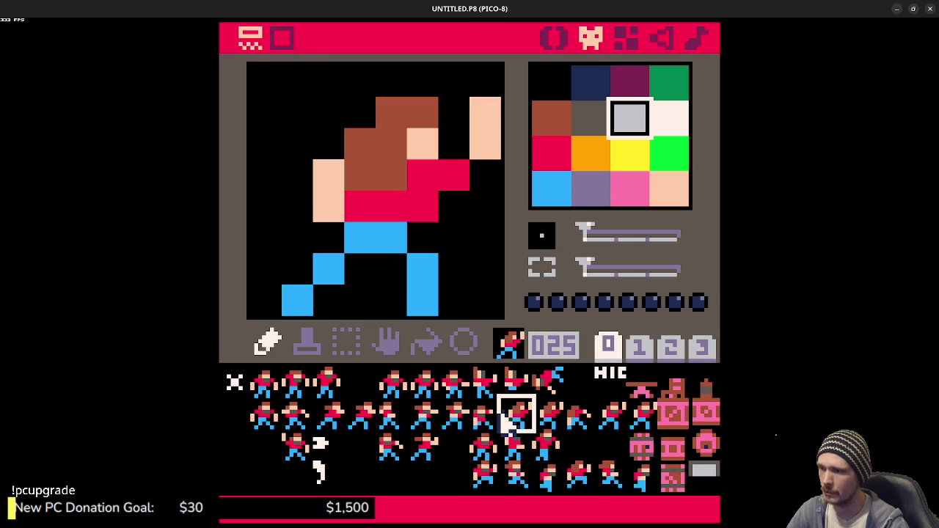
pyautogui.click(295, 415)
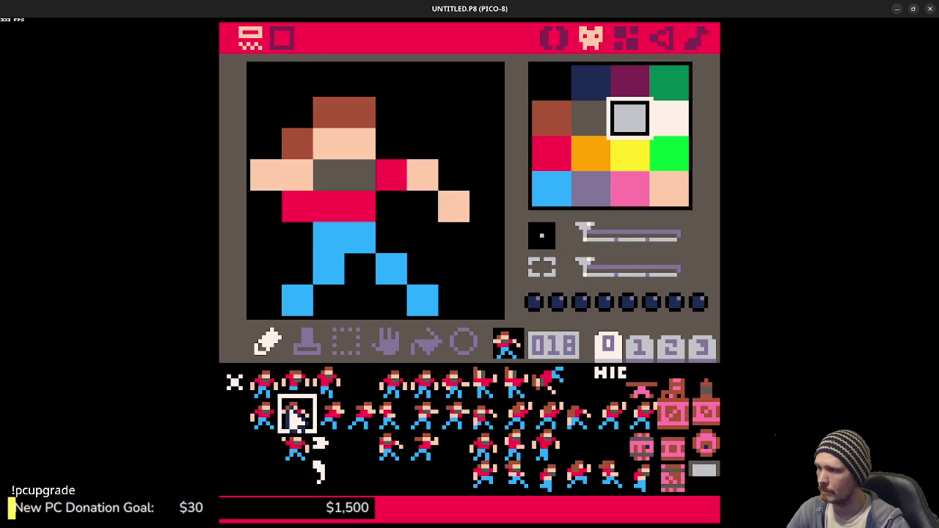
pyautogui.click(320, 418)
pyautogui.click(392, 425)
pyautogui.click(419, 428)
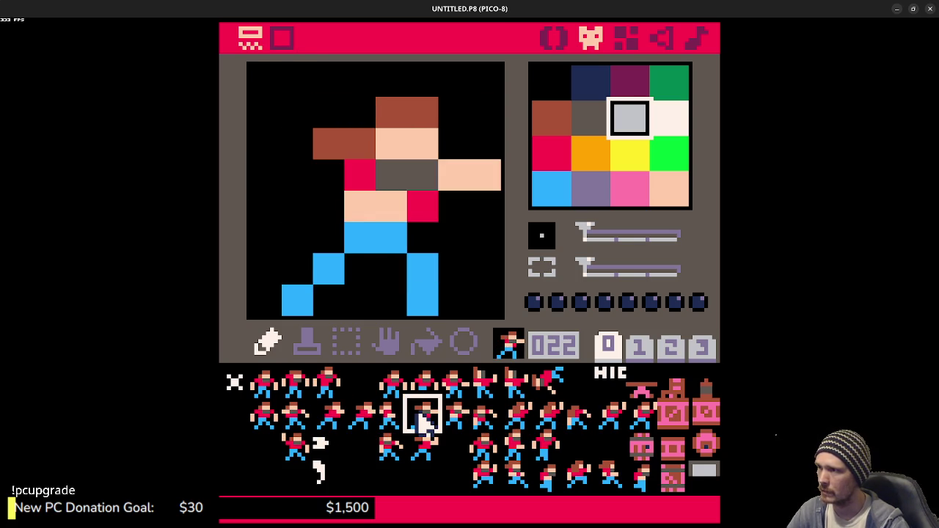
pyautogui.click(486, 420)
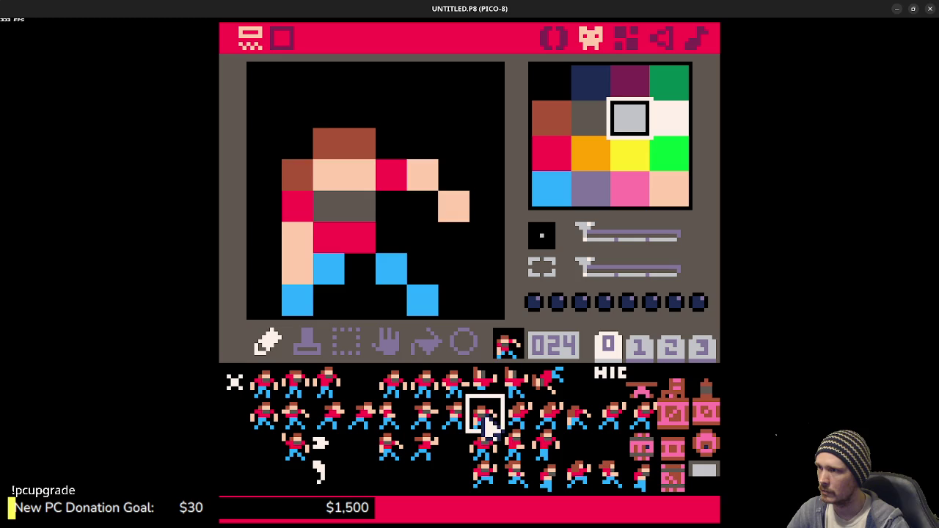
pyautogui.click(510, 419)
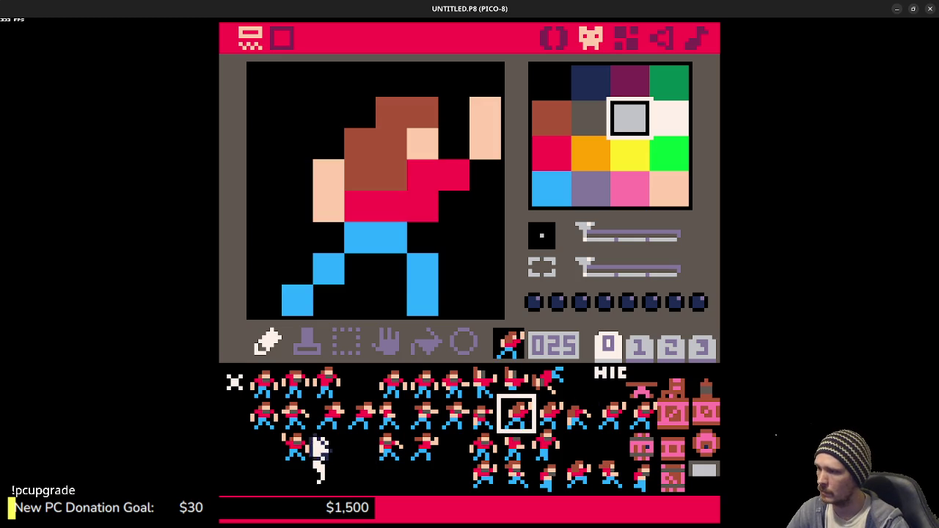
pyautogui.click(323, 455)
pyautogui.click(327, 473)
pyautogui.click(325, 446)
pyautogui.click(326, 474)
pyautogui.click(325, 446)
pyautogui.hotkey('ctrl', 'r')
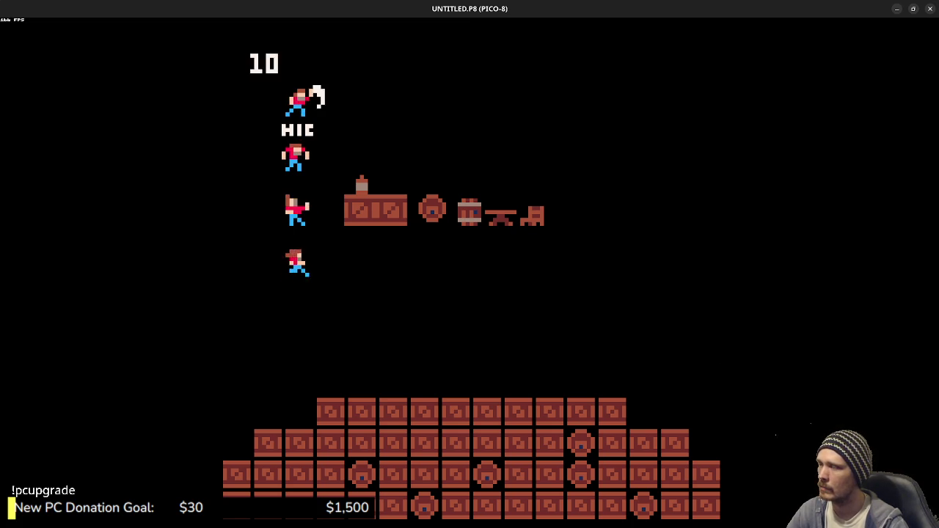
# Step: Stop the cart, view empty sprites 053 and 054, rerun the preview, and stop again
pyautogui.press('Escape')
pyautogui.press('Escape')
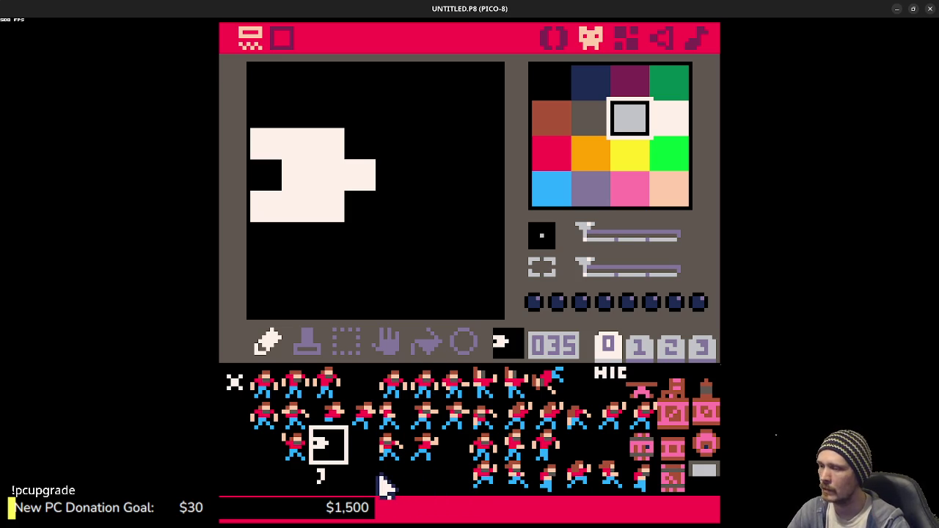
pyautogui.click(400, 484)
pyautogui.click(425, 486)
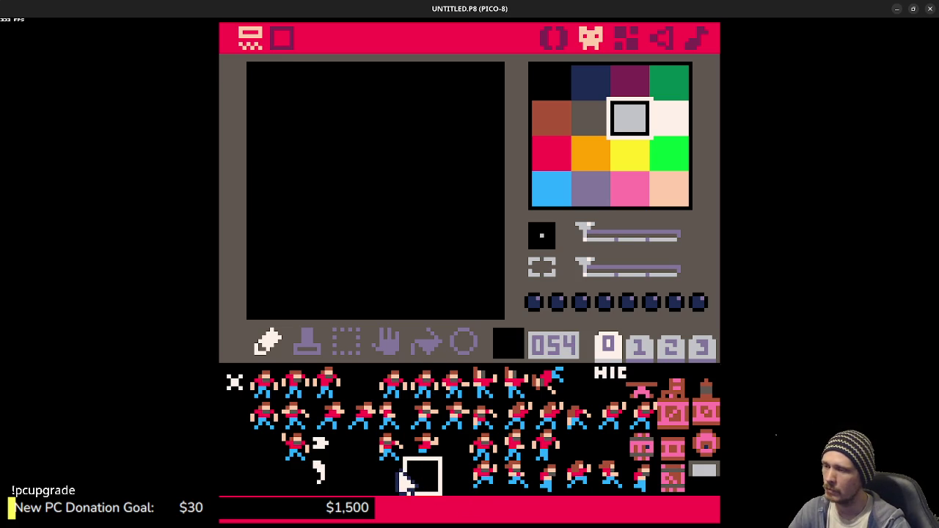
pyautogui.hotkey('ctrl', 'r')
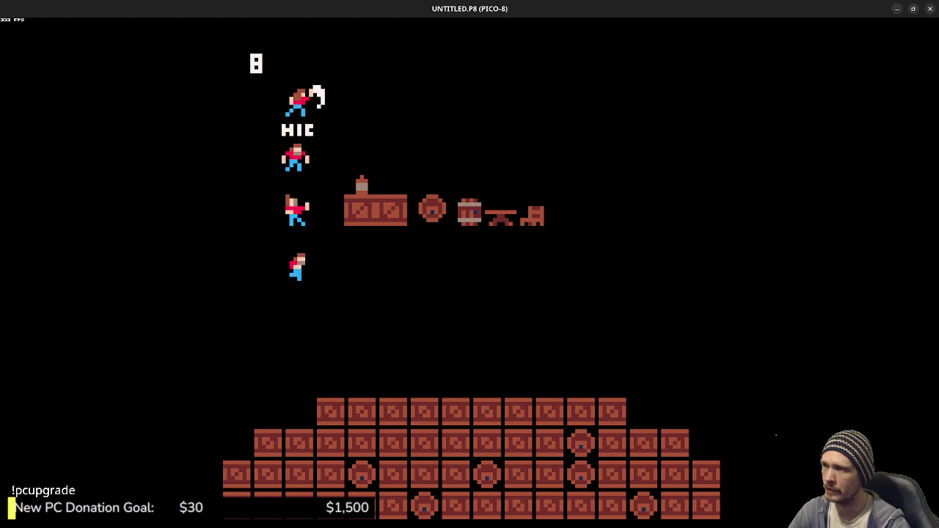
pyautogui.press('Escape')
pyautogui.press('Escape')
# Step: Paste the standing brawler from sprite 001 into empty slot 048
pyautogui.click(378, 476)
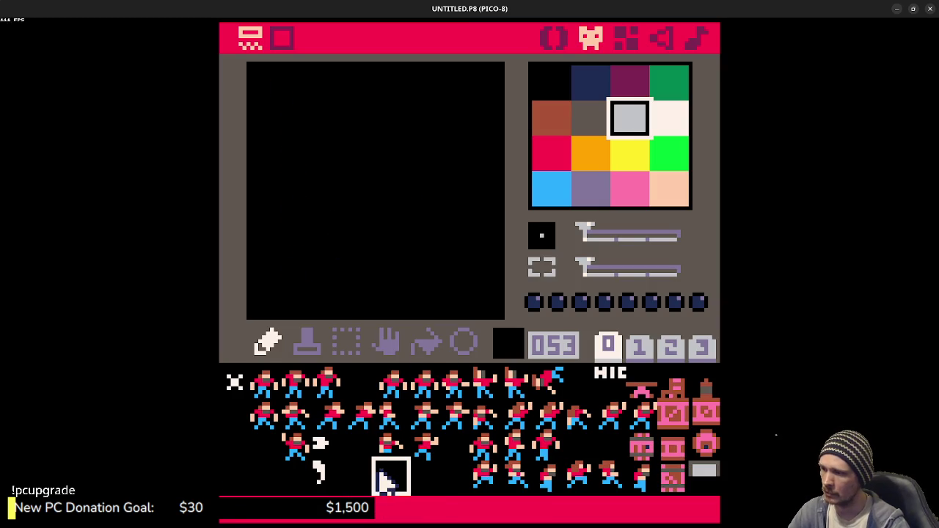
pyautogui.click(266, 389)
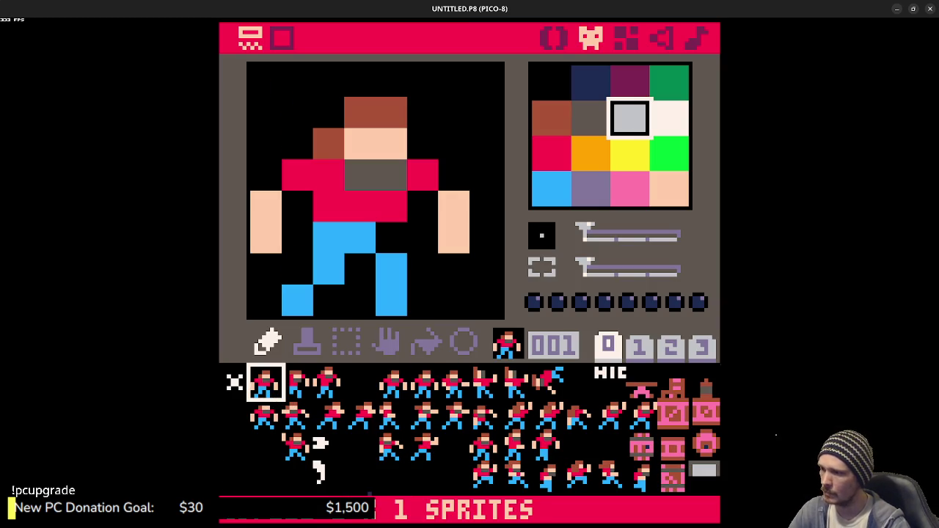
pyautogui.click(244, 477)
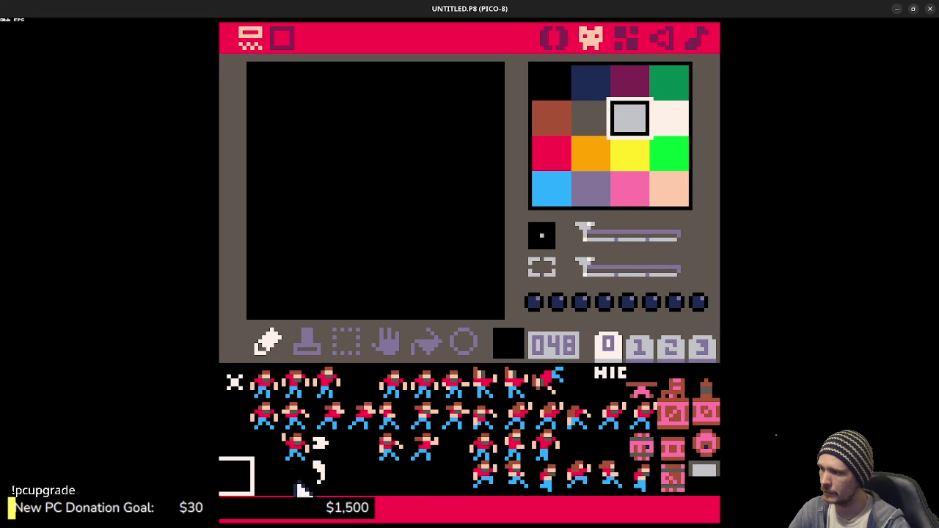
pyautogui.hotkey('ctrl', 'v')
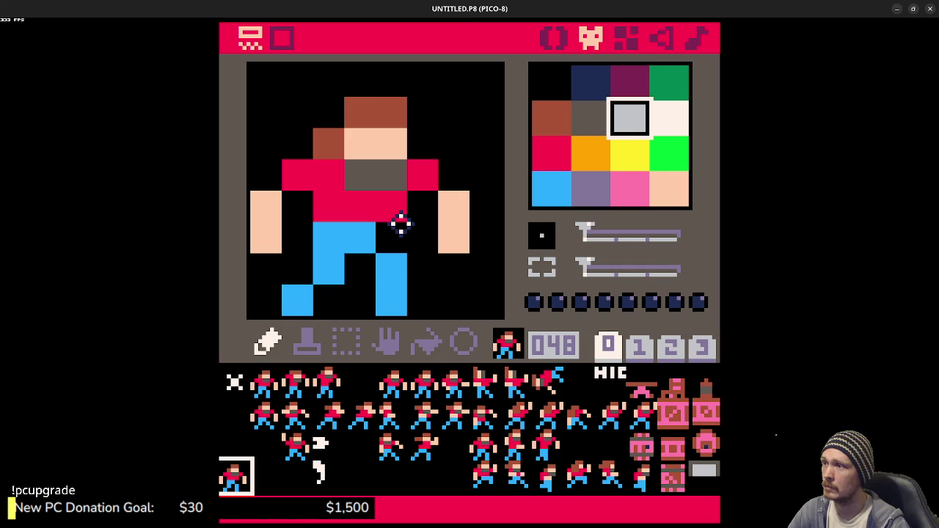
# Step: Redraw the head: raise the brown hair, paint the face peach, and add grey beard
pyautogui.rightClick(382, 105)
pyautogui.click(352, 83)
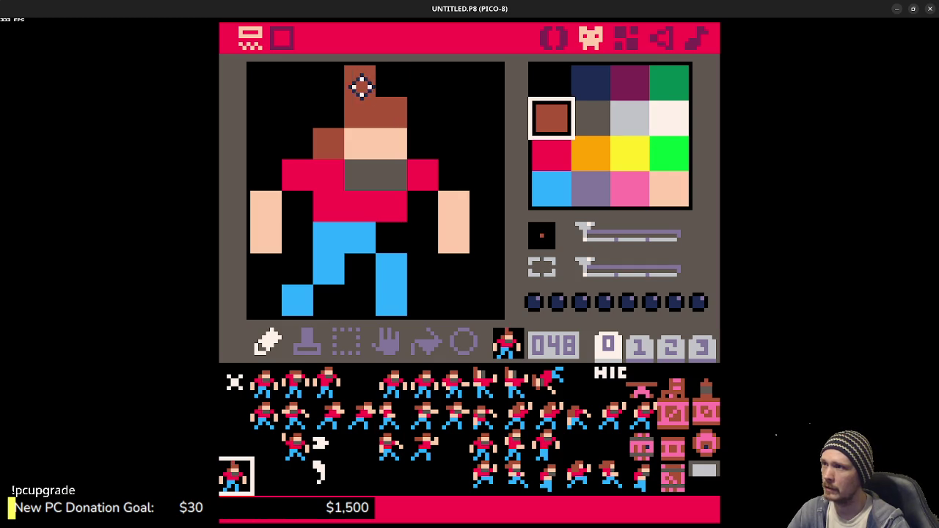
pyautogui.click(391, 80)
pyautogui.click(337, 102)
pyautogui.rightClick(361, 132)
pyautogui.click(370, 110)
pyautogui.click(391, 112)
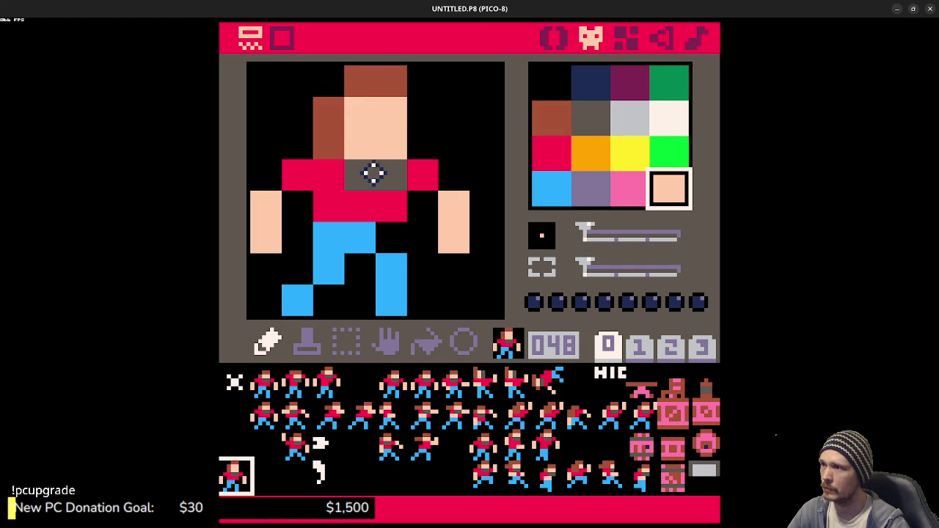
pyautogui.rightClick(374, 174)
pyautogui.click(368, 145)
pyautogui.click(391, 145)
pyautogui.rightClick(305, 144)
pyautogui.click(327, 144)
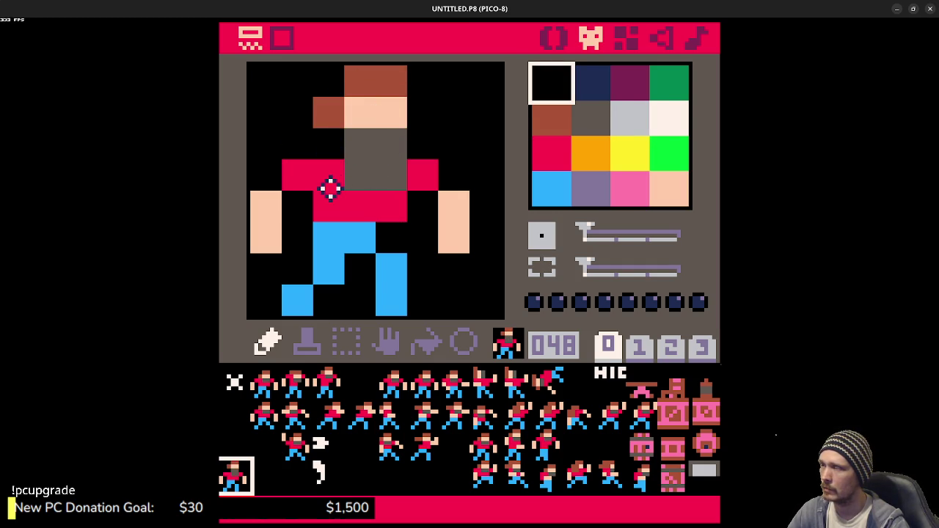
pyautogui.rightClick(326, 112)
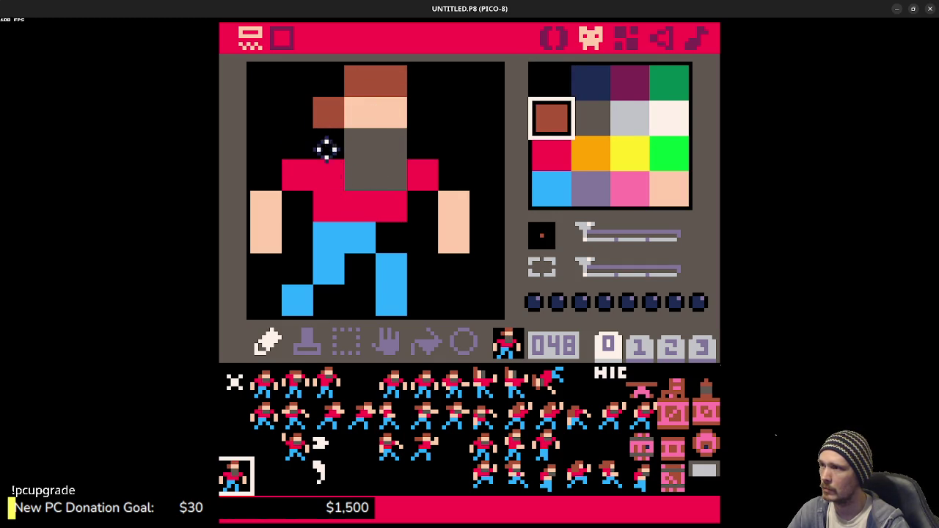
# Step: Repaint the red shirt across the shoulders, remove stray red pixels, and shorten the beard
pyautogui.rightClick(330, 171)
pyautogui.moveTo(299, 146); pyautogui.dragTo(321, 149)
pyautogui.click(432, 147)
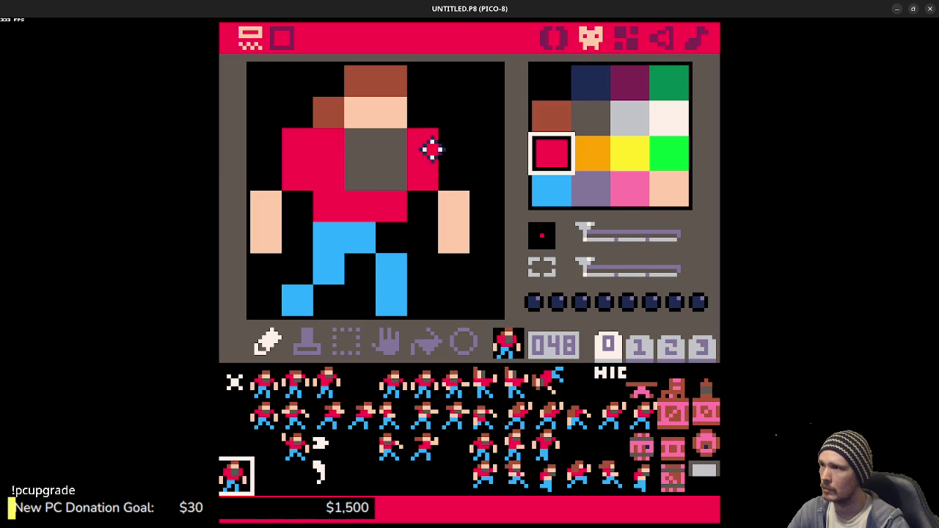
pyautogui.rightClick(311, 197)
pyautogui.click(300, 179)
pyautogui.click(392, 208)
pyautogui.click(417, 185)
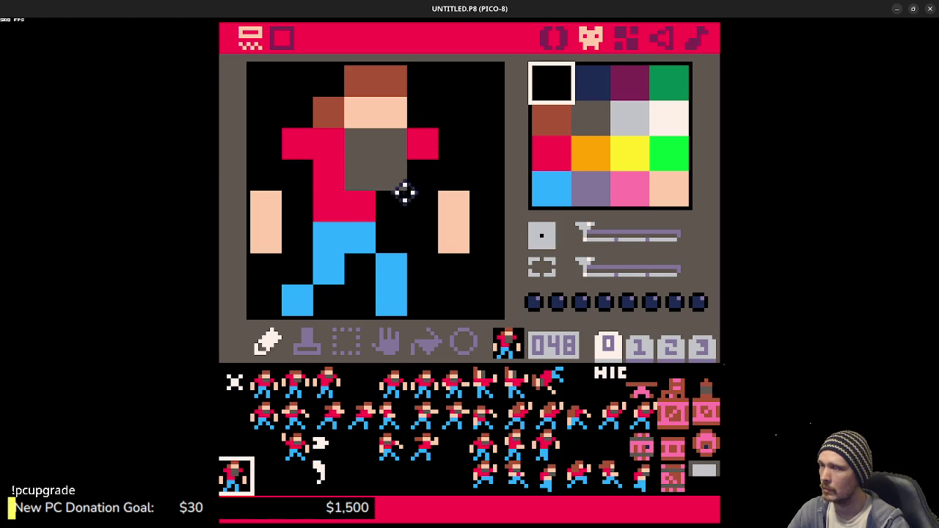
pyautogui.click(360, 181)
pyautogui.click(399, 177)
pyautogui.rightClick(354, 197)
pyautogui.moveTo(360, 177); pyautogui.dragTo(394, 174)
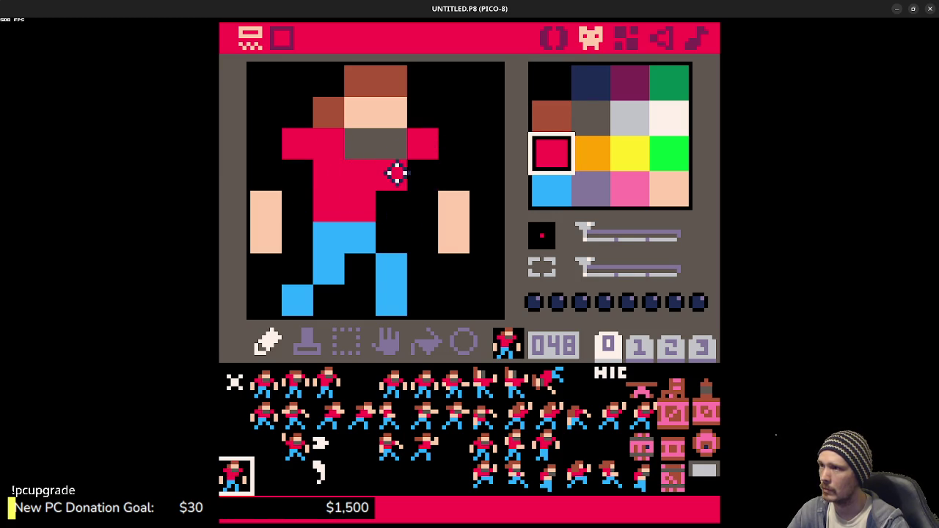
# Step: Raise and widen the right arm one pixel and redraw the left arm closer to the body
pyautogui.rightClick(437, 196)
pyautogui.click(455, 175)
pyautogui.rightClick(457, 274)
pyautogui.click(452, 238)
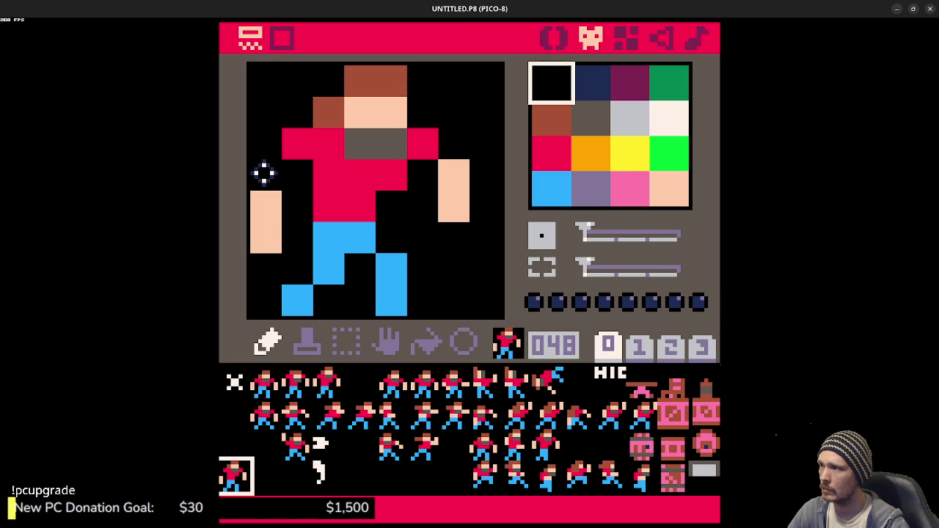
pyautogui.rightClick(449, 179)
pyautogui.click(423, 175)
pyautogui.click(423, 206)
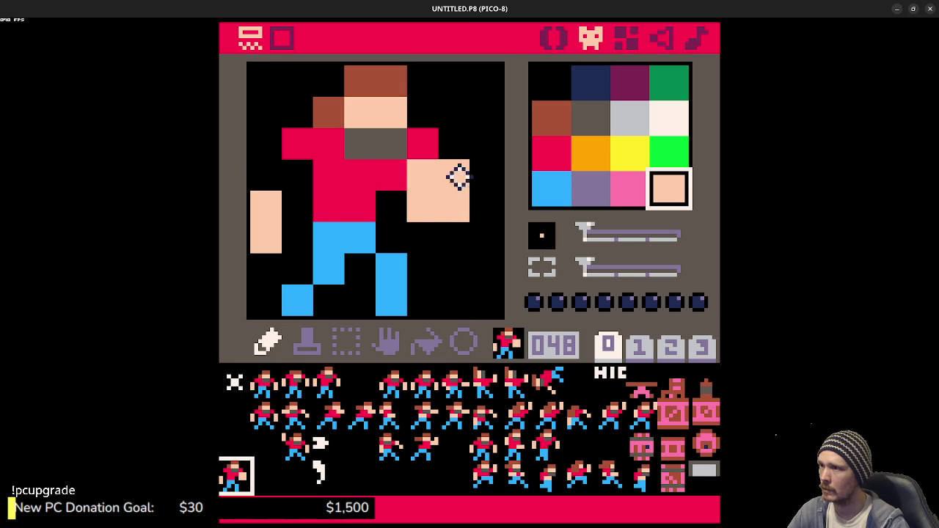
pyautogui.rightClick(455, 143)
pyautogui.moveTo(455, 175); pyautogui.dragTo(455, 209)
pyautogui.rightClick(271, 199)
pyautogui.moveTo(298, 172)
pyautogui.mouseDown()
pyautogui.moveTo(298, 206)
pyautogui.moveTo(271, 248)
pyautogui.mouseUp()
pyautogui.rightClick(269, 255)
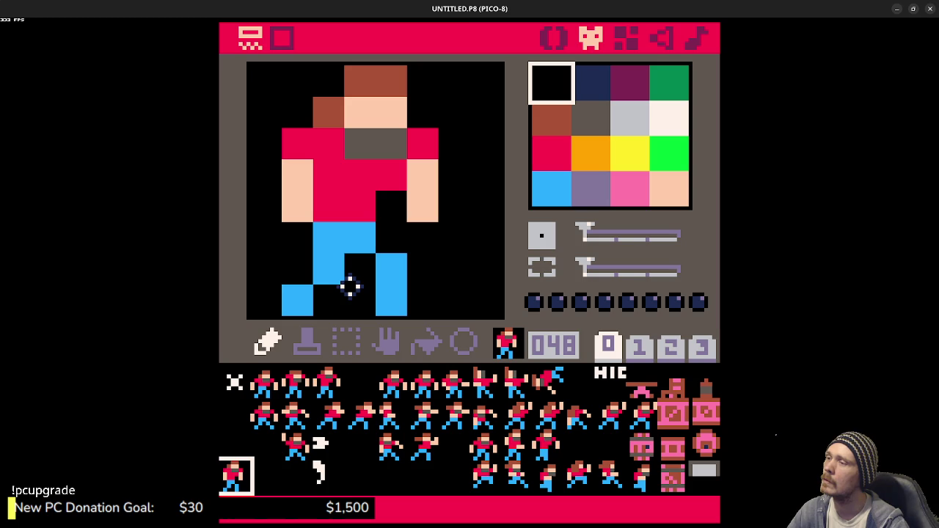
# Step: Shift the leg gap one column left, narrow the right leg, and copy sprite 048
pyautogui.rightClick(312, 292)
pyautogui.click(327, 300)
pyautogui.rightClick(290, 268)
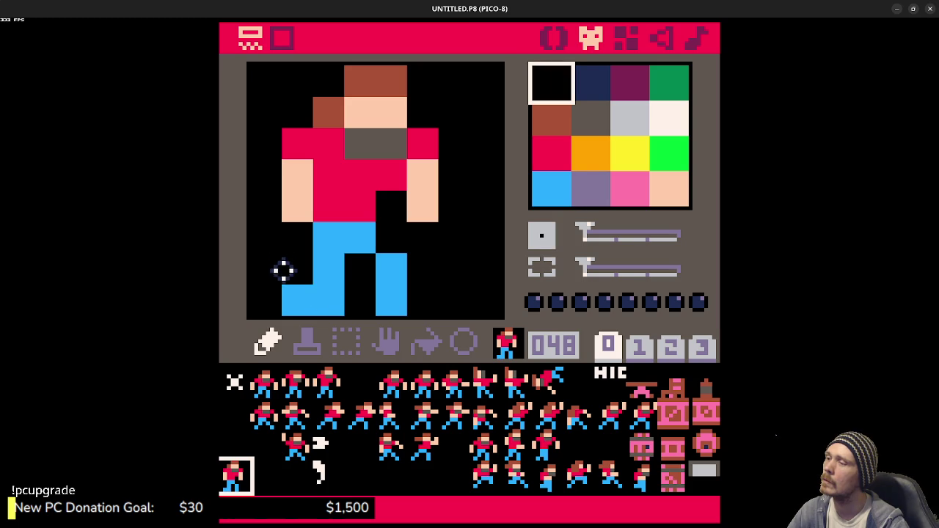
pyautogui.click(297, 299)
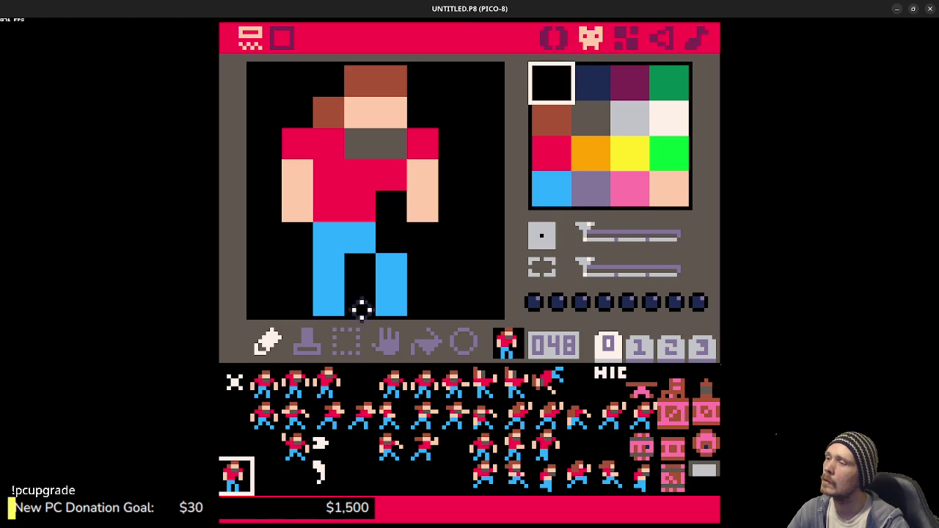
pyautogui.rightClick(369, 238)
pyautogui.click(306, 264)
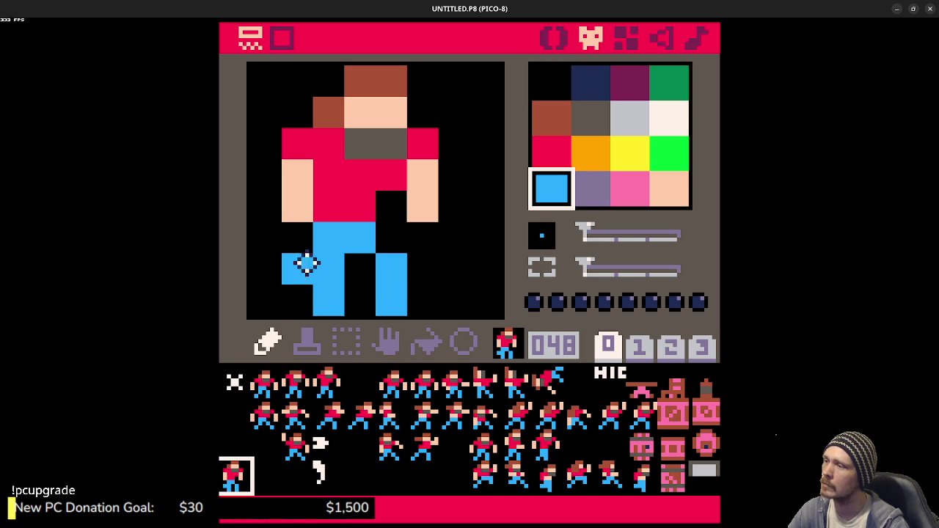
pyautogui.click(298, 299)
pyautogui.rightClick(365, 270)
pyautogui.moveTo(328, 270); pyautogui.dragTo(329, 302)
pyautogui.rightClick(387, 264)
pyautogui.moveTo(360, 270); pyautogui.dragTo(362, 299)
pyautogui.rightClick(380, 244)
pyautogui.moveTo(380, 244); pyautogui.dragTo(392, 309)
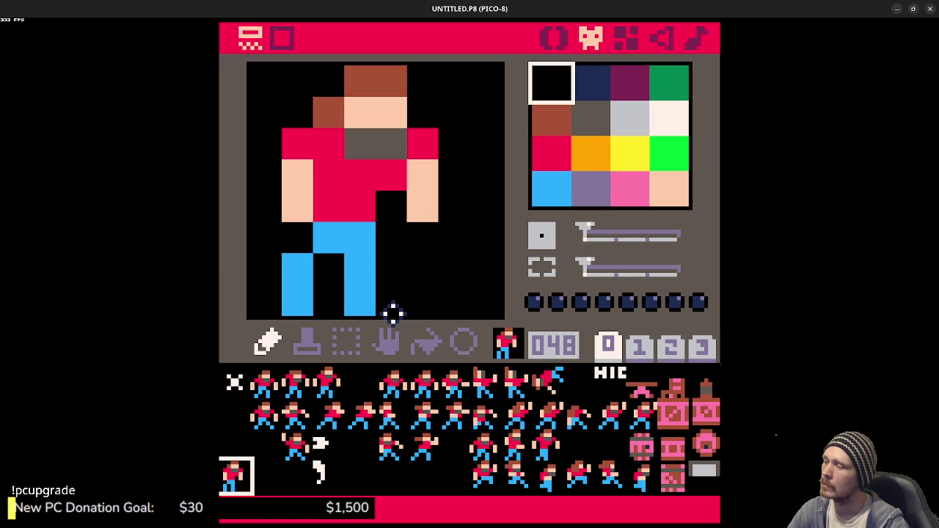
pyautogui.hotkey('ctrl', 'c')
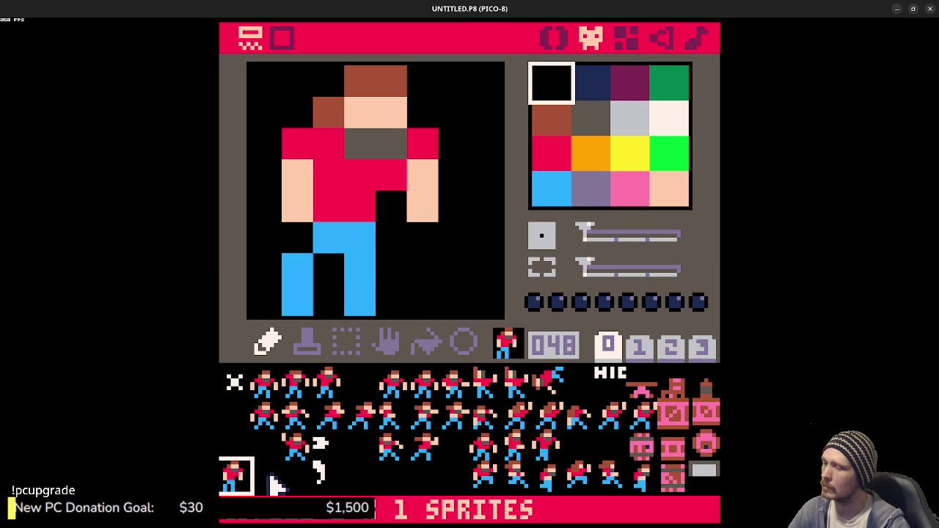
# Step: Paste the brawler frame into sprite 049 and turn the two shirt pixels above the legs light blue
pyautogui.click(272, 484)
pyautogui.hotkey('ctrl', 'v')
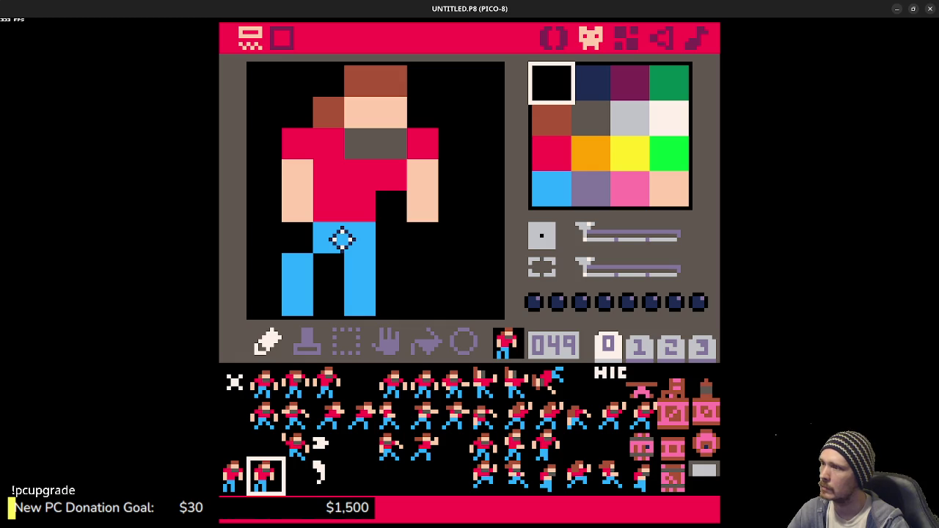
pyautogui.rightClick(341, 239)
pyautogui.moveTo(342, 235)
pyautogui.mouseDown()
pyautogui.moveTo(330, 209)
pyautogui.moveTo(388, 245)
pyautogui.moveTo(392, 258)
pyautogui.mouseUp()
# Step: Spread both arms one column outward and black out leg pixels to form a stride
pyautogui.rightClick(422, 189)
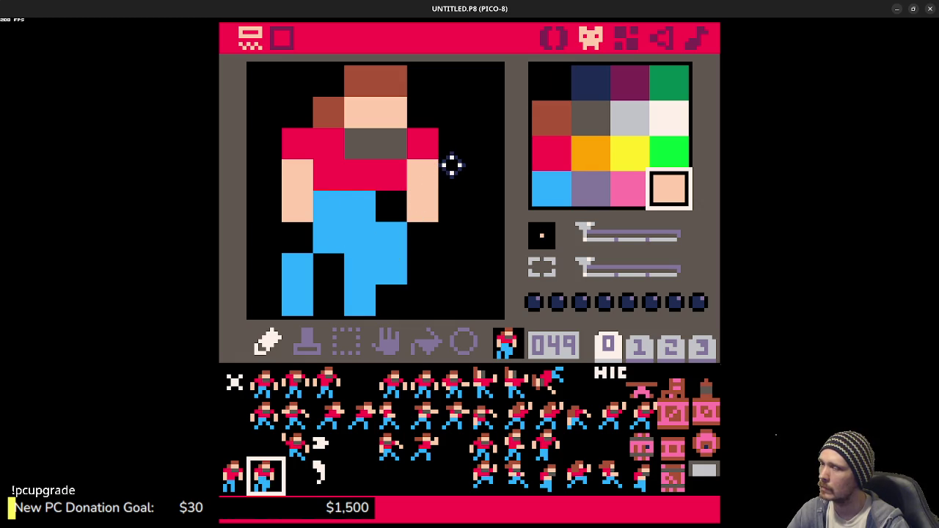
pyautogui.moveTo(452, 170)
pyautogui.mouseDown()
pyautogui.moveTo(445, 188)
pyautogui.moveTo(453, 214)
pyautogui.mouseUp()
pyautogui.rightClick(424, 245)
pyautogui.moveTo(423, 245); pyautogui.dragTo(422, 170)
pyautogui.rightClick(301, 185)
pyautogui.moveTo(283, 171)
pyautogui.mouseDown()
pyautogui.moveTo(273, 210)
pyautogui.moveTo(298, 216)
pyautogui.moveTo(298, 181)
pyautogui.mouseUp()
pyautogui.rightClick(297, 236)
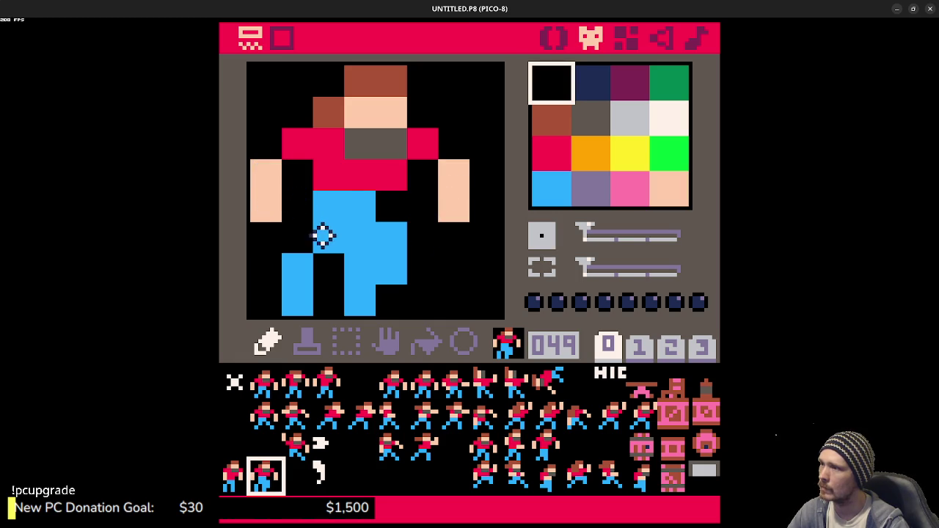
pyautogui.moveTo(275, 297)
pyautogui.mouseDown()
pyautogui.moveTo(387, 298)
pyautogui.moveTo(360, 271)
pyautogui.moveTo(360, 237)
pyautogui.mouseUp()
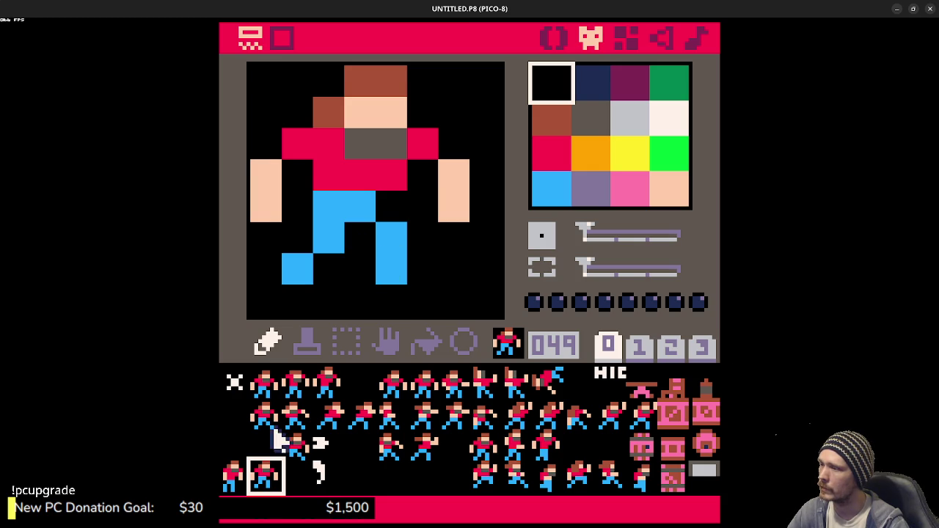
# Step: Replace sprite 049 with a copy of sprite 001 shifted up one pixel row
pyautogui.click(267, 383)
pyautogui.hotkey('ctrl', 'c')
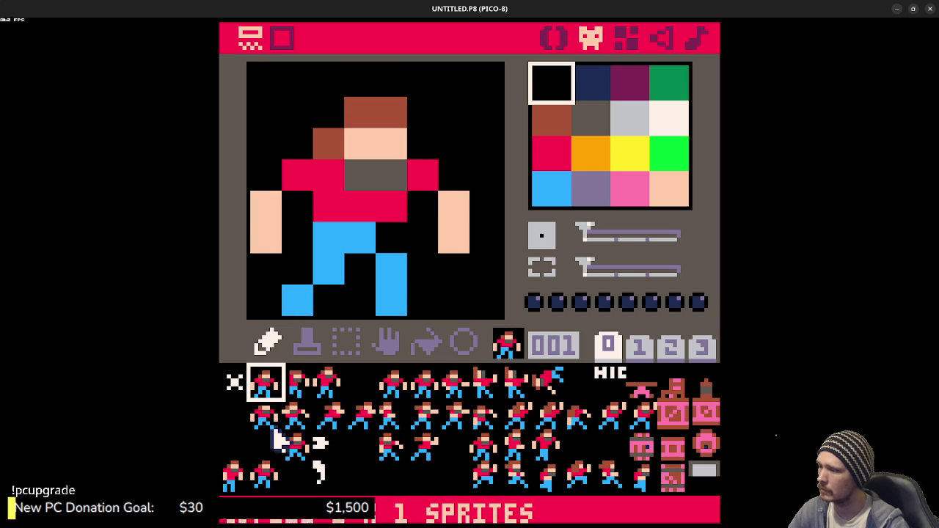
pyautogui.click(265, 475)
pyautogui.hotkey('ctrl', 'v')
pyautogui.press('Up')
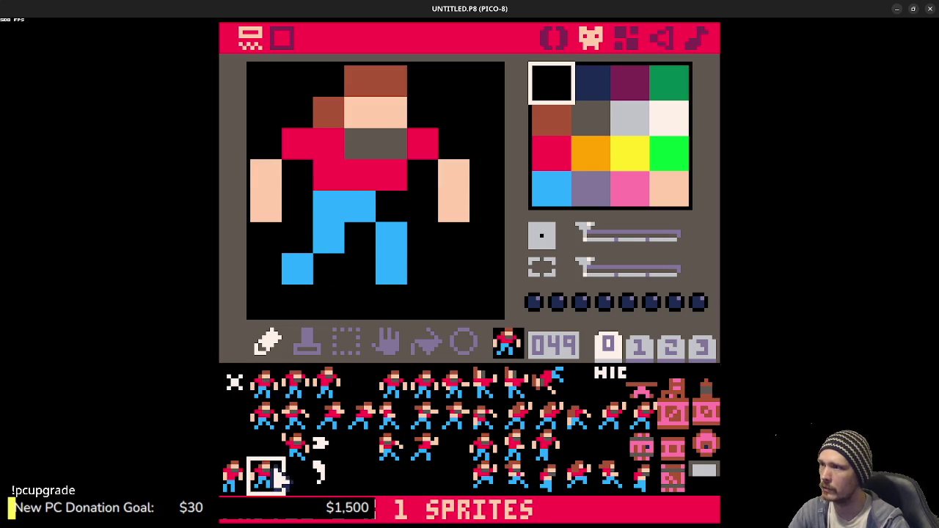
# Step: Paste the brawler frame into sprite 050 and shift it up one pixel row
pyautogui.click(301, 477)
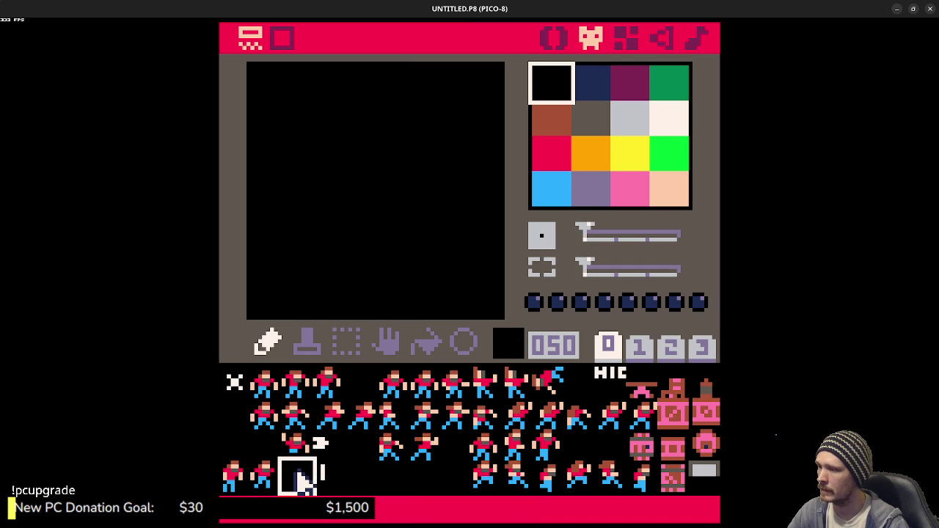
pyautogui.click(273, 477)
pyautogui.click(294, 477)
pyautogui.hotkey('ctrl', 'v')
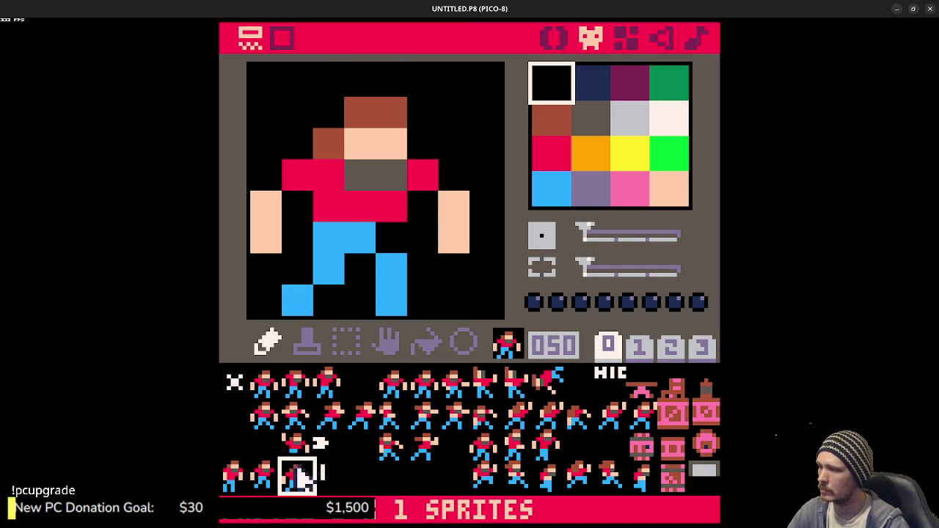
pyautogui.press('Up')
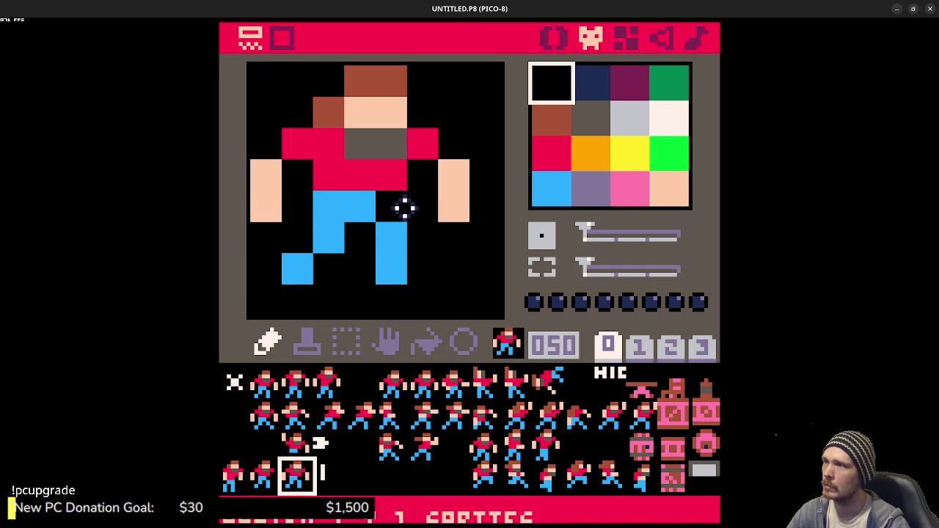
# Step: Extend the right arm upward in peach beside the face
pyautogui.rightClick(392, 180)
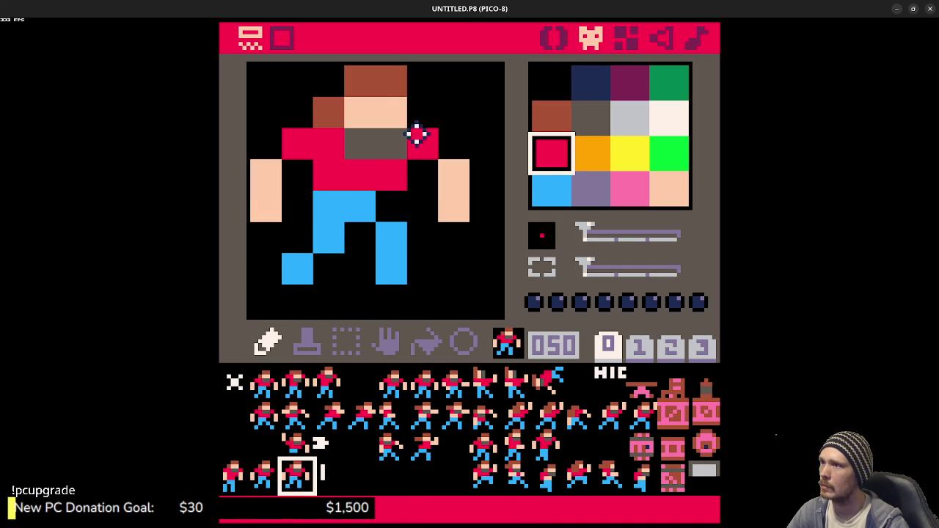
pyautogui.click(423, 113)
pyautogui.rightClick(449, 167)
pyautogui.click(453, 143)
pyautogui.rightClick(422, 183)
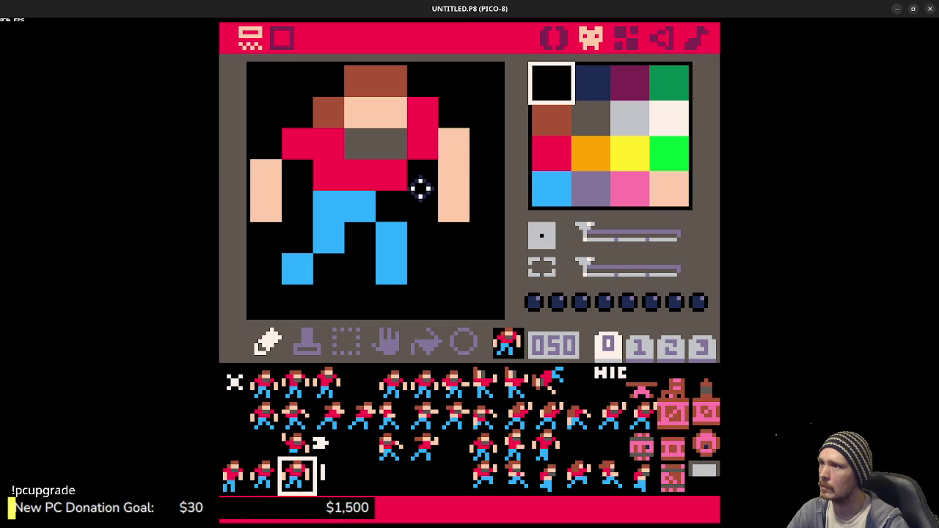
pyautogui.click(423, 143)
# Step: Raise the left arm beside the head, painting over the hair pixel and trimming its lowest pixel
pyautogui.rightClick(326, 133)
pyautogui.click(323, 121)
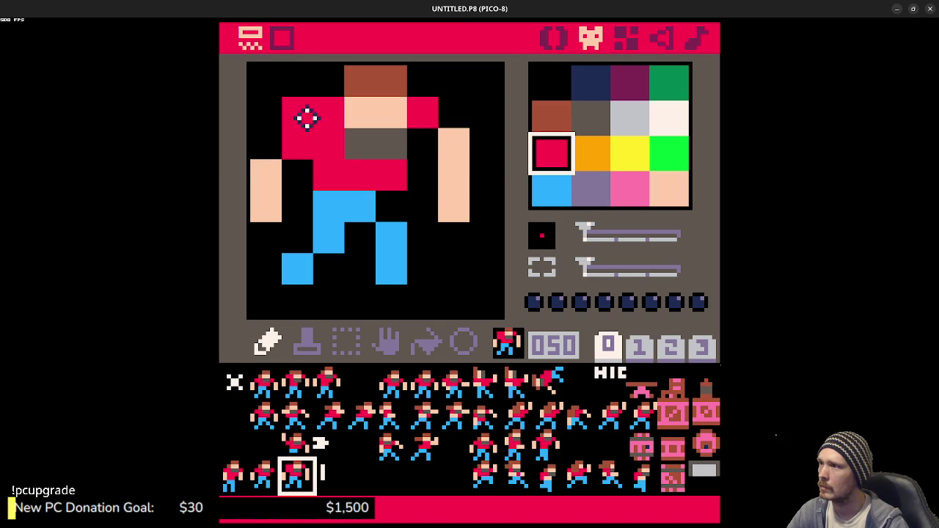
pyautogui.rightClick(300, 177)
pyautogui.click(297, 143)
pyautogui.rightClick(278, 176)
pyautogui.click(270, 141)
pyautogui.rightClick(267, 235)
pyautogui.click(265, 206)
# Step: Turn two lower torso pixels blue and trim pixels from both legs
pyautogui.click(393, 175)
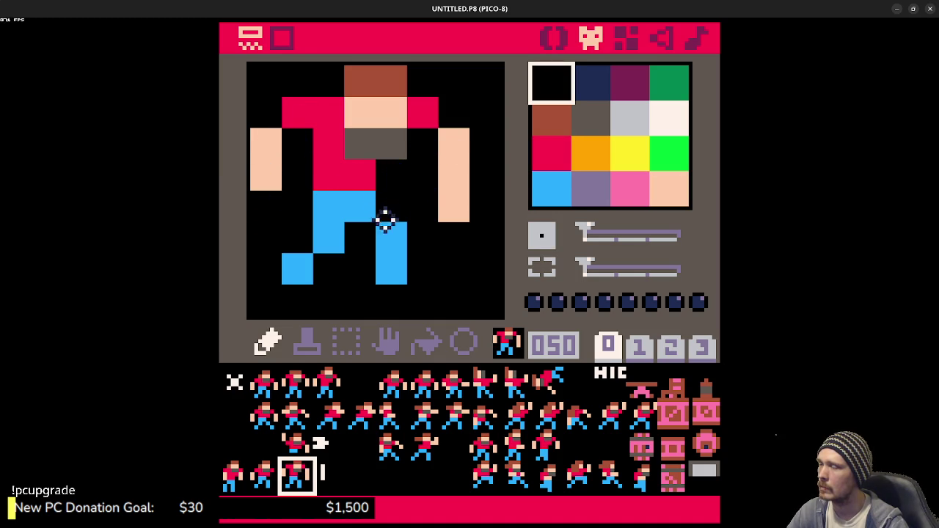
pyautogui.rightClick(334, 217)
pyautogui.moveTo(330, 176)
pyautogui.mouseDown()
pyautogui.moveTo(358, 176)
pyautogui.moveTo(396, 232)
pyautogui.moveTo(388, 270)
pyautogui.mouseUp()
pyautogui.rightClick(351, 242)
pyautogui.click(360, 209)
pyautogui.click(330, 238)
pyautogui.click(307, 259)
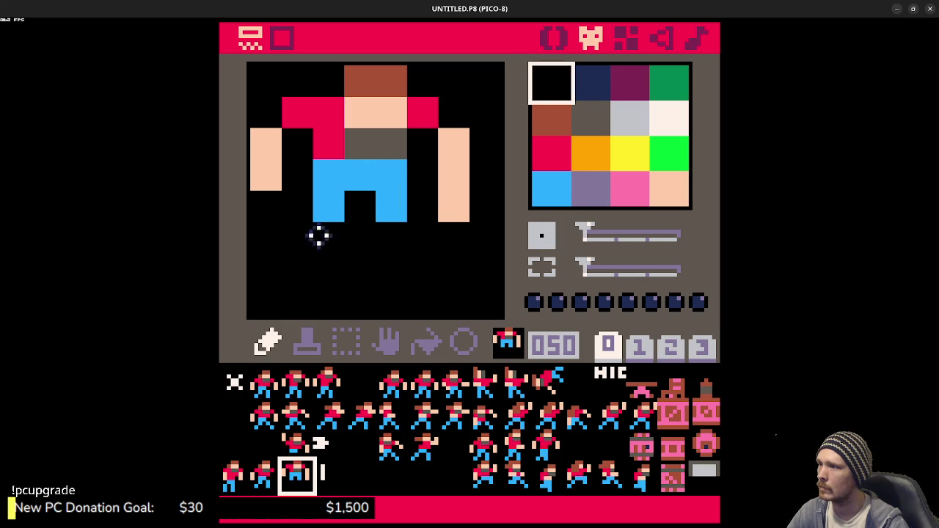
pyautogui.rightClick(323, 208)
pyautogui.click(301, 209)
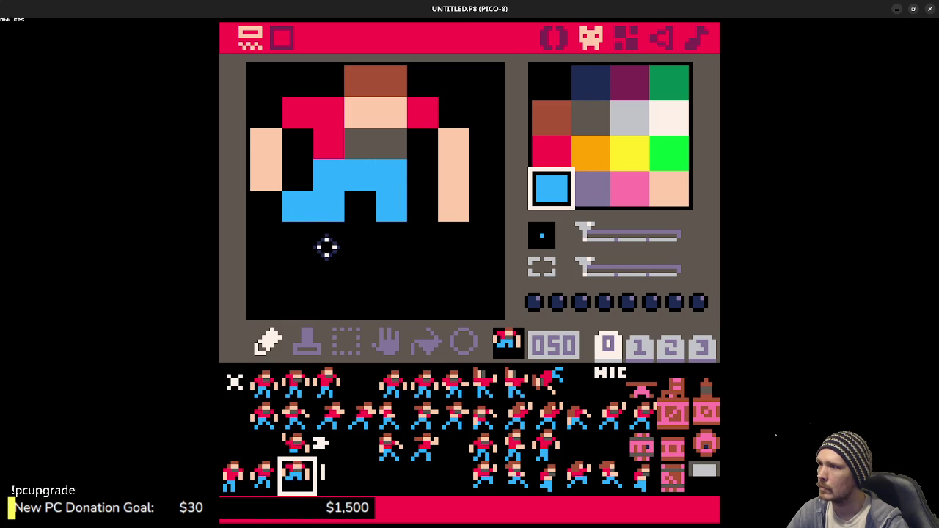
# Step: Finish reshaping the legs into a mid-stride pose and widen the hair one pixel left
pyautogui.rightClick(415, 184)
pyautogui.click(394, 179)
pyautogui.rightClick(403, 215)
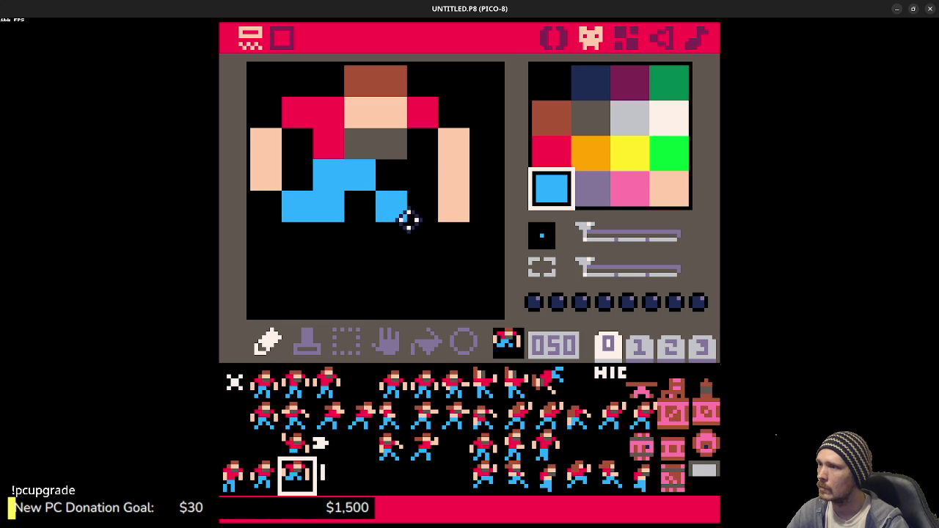
pyautogui.moveTo(396, 228); pyautogui.dragTo(392, 249)
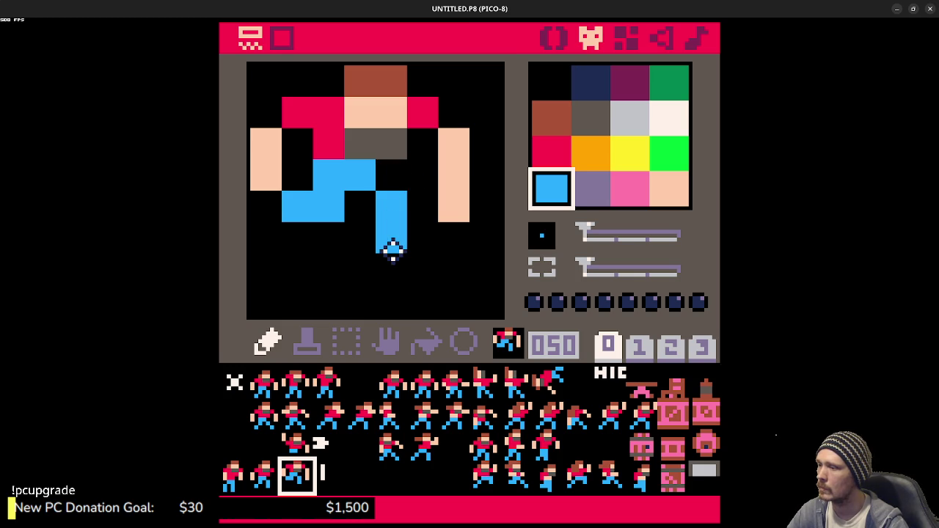
pyautogui.rightClick(428, 228)
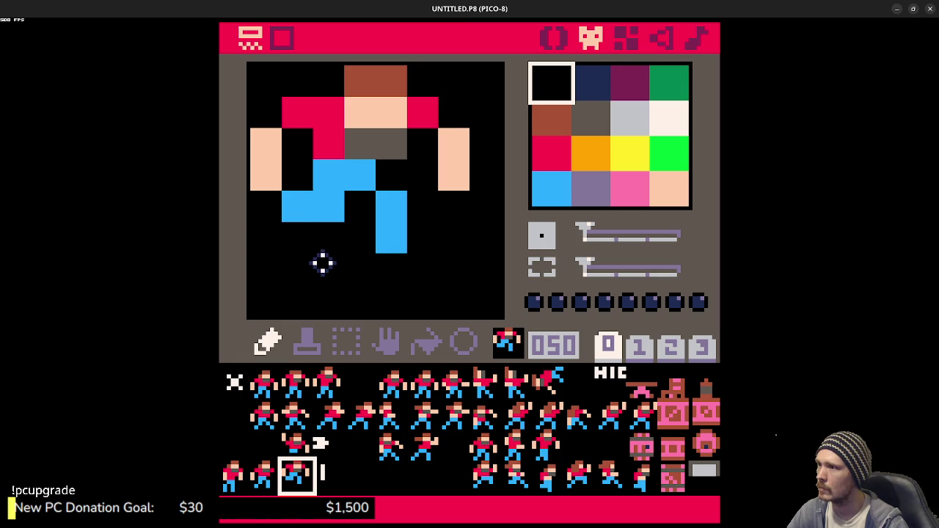
pyautogui.click(338, 216)
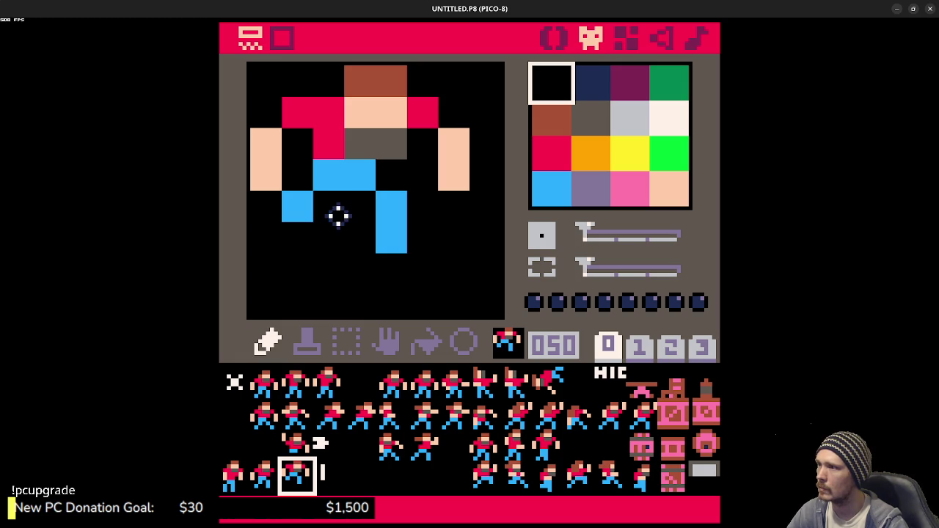
pyautogui.rightClick(298, 210)
pyautogui.click(298, 238)
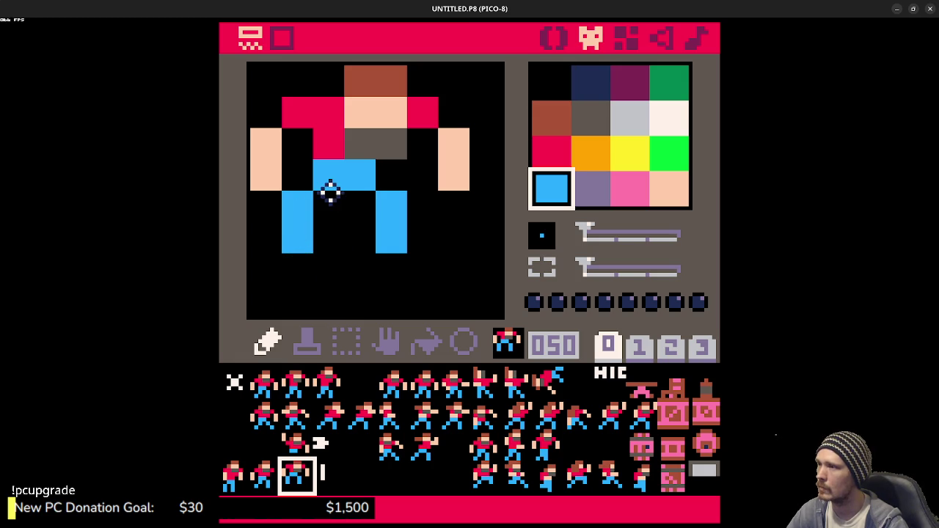
pyautogui.hotkey('ctrl', 'z')
pyautogui.hotkey('ctrl', 'z')
pyautogui.rightClick(298, 173)
pyautogui.click(300, 209)
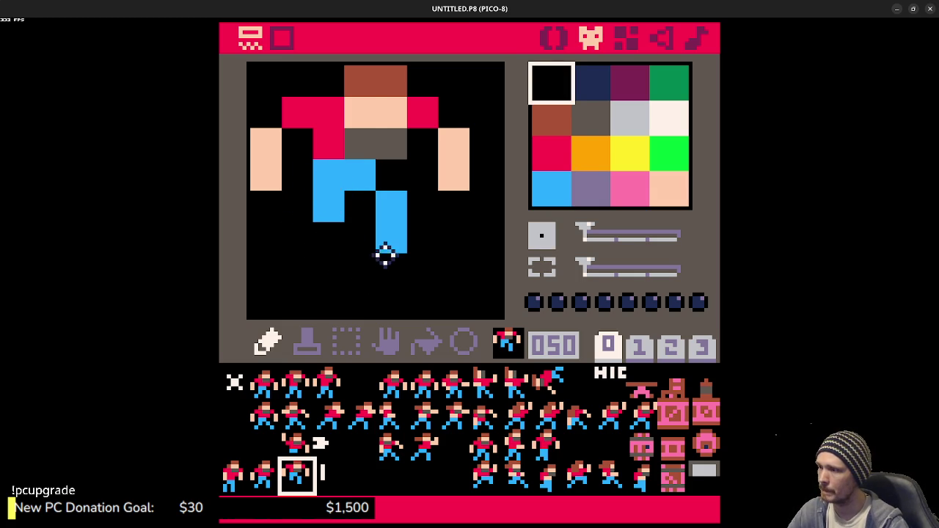
pyautogui.rightClick(372, 83)
pyautogui.click(329, 81)
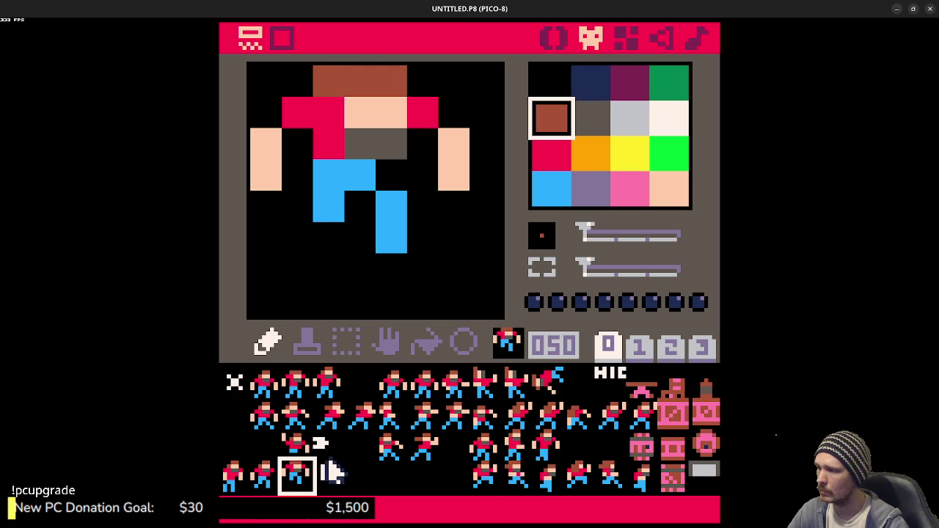
pyautogui.click(331, 474)
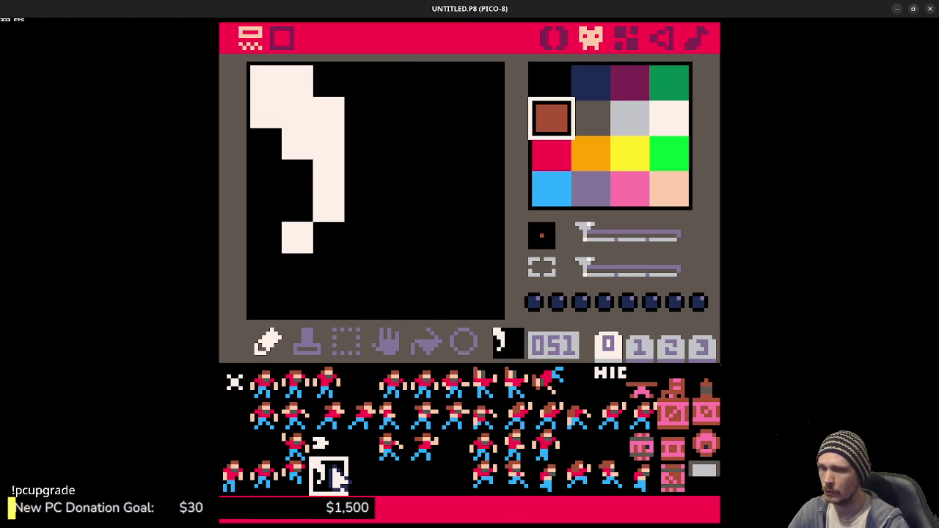
pyautogui.press('Delete')
pyautogui.click(350, 455)
pyautogui.hotkey('ctrl', 'v')
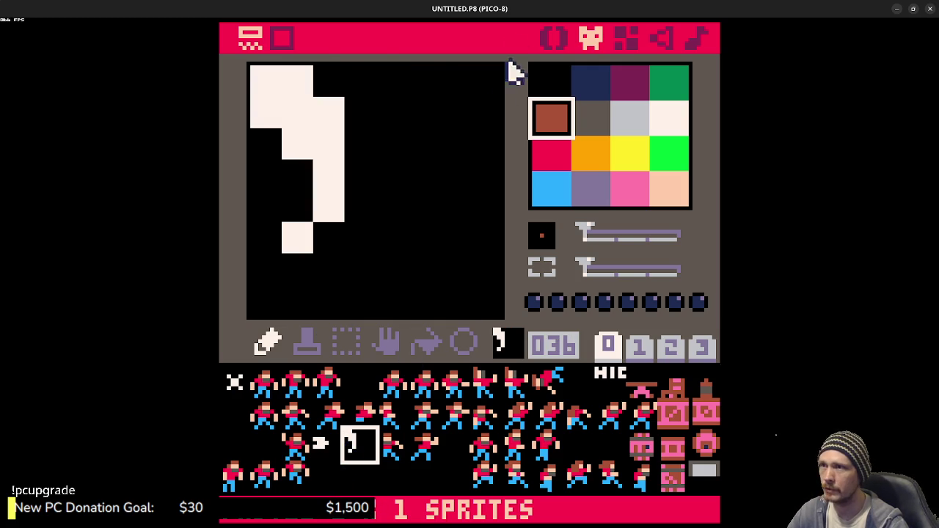
pyautogui.click(552, 39)
pyautogui.press('BackSpace')
pyautogui.press('BackSpace')
pyautogui.write('36')
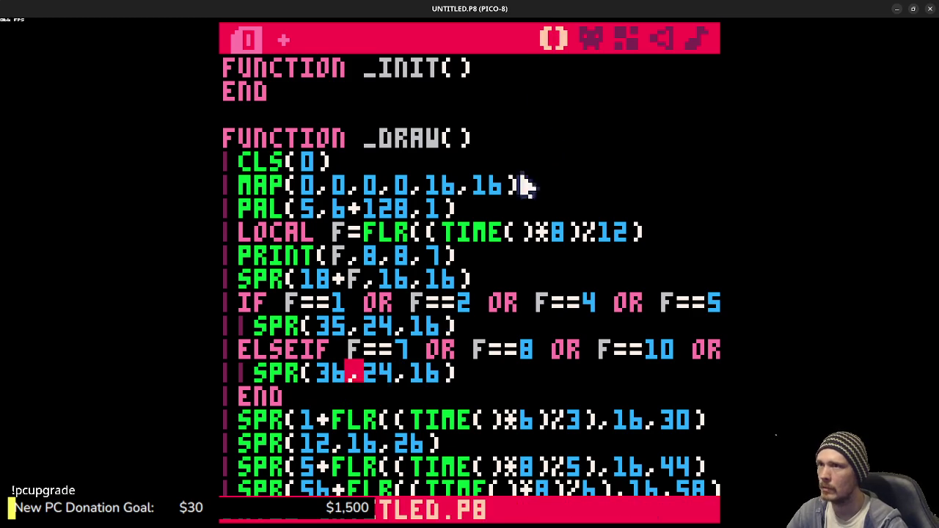
pyautogui.click(600, 41)
pyautogui.click(297, 476)
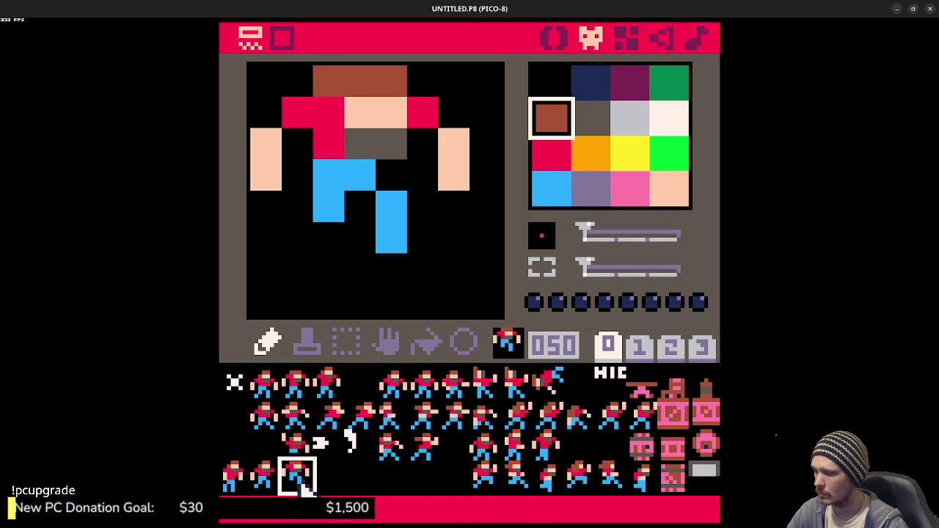
pyautogui.hotkey('ctrl', 'c')
pyautogui.click(329, 477)
pyautogui.hotkey('ctrl', 'v')
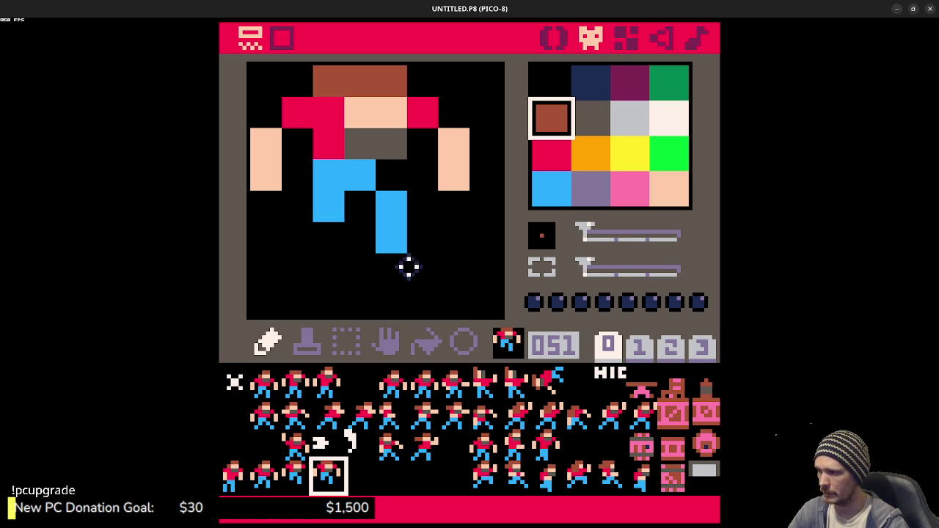
pyautogui.click(235, 485)
pyautogui.click(269, 487)
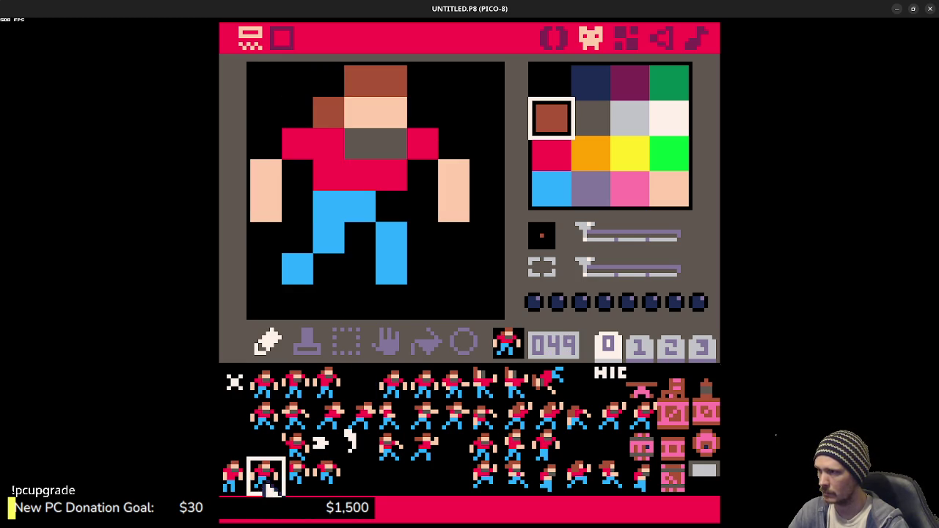
pyautogui.click(235, 481)
pyautogui.click(332, 480)
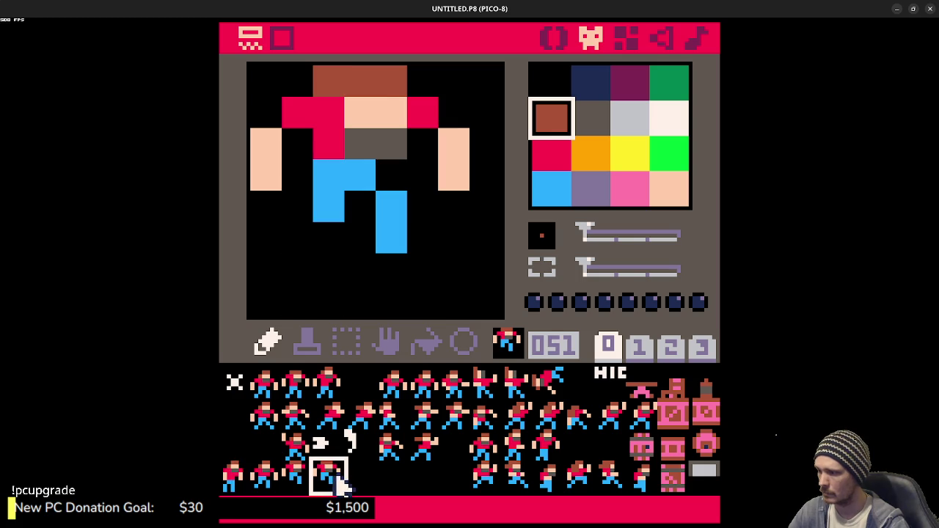
pyautogui.click(300, 478)
pyautogui.click(332, 481)
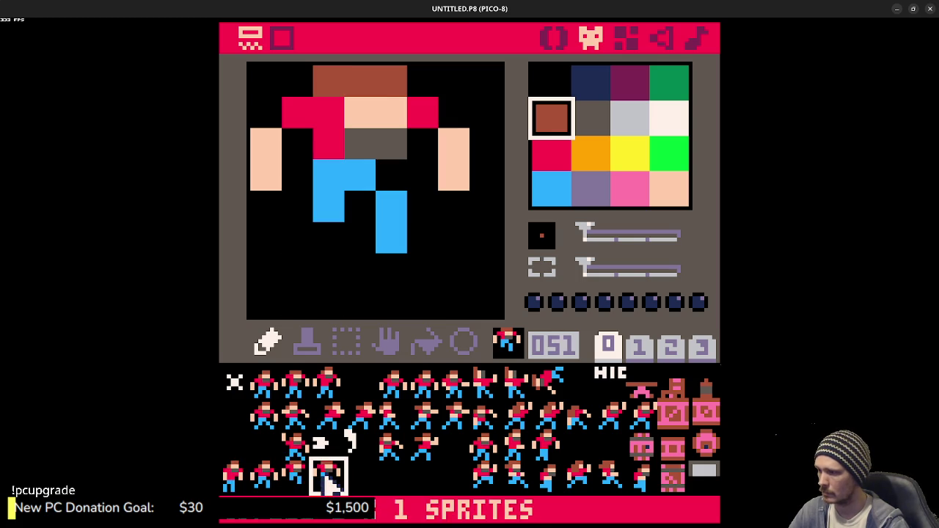
pyautogui.click(269, 484)
pyautogui.click(231, 477)
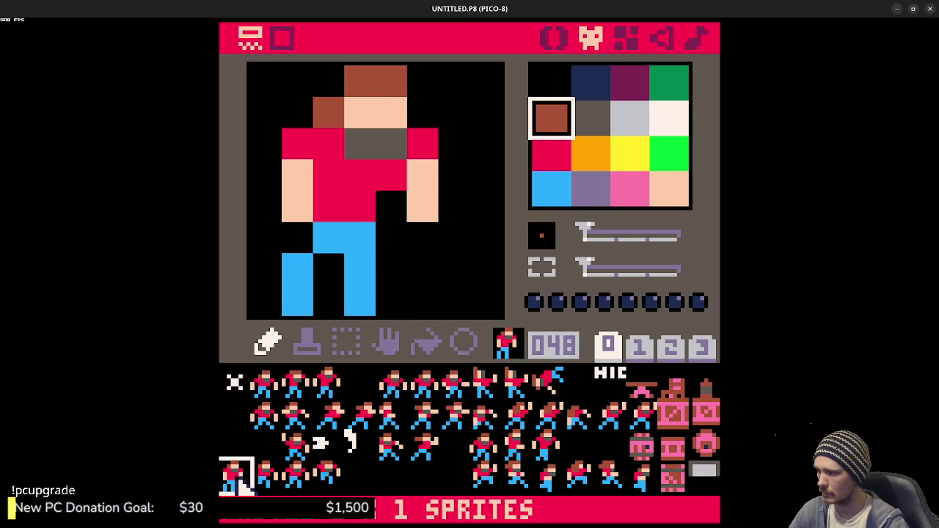
pyautogui.click(262, 478)
pyautogui.click(270, 386)
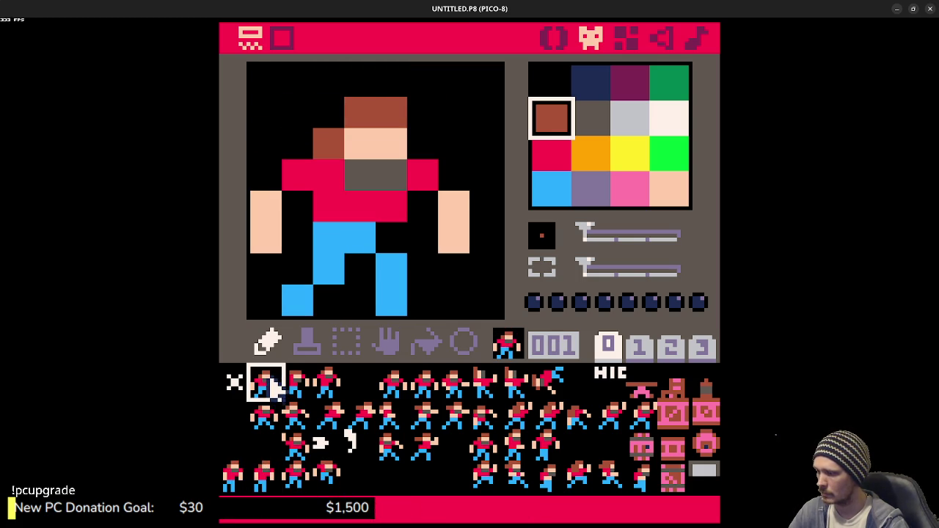
pyautogui.click(232, 477)
pyautogui.click(261, 478)
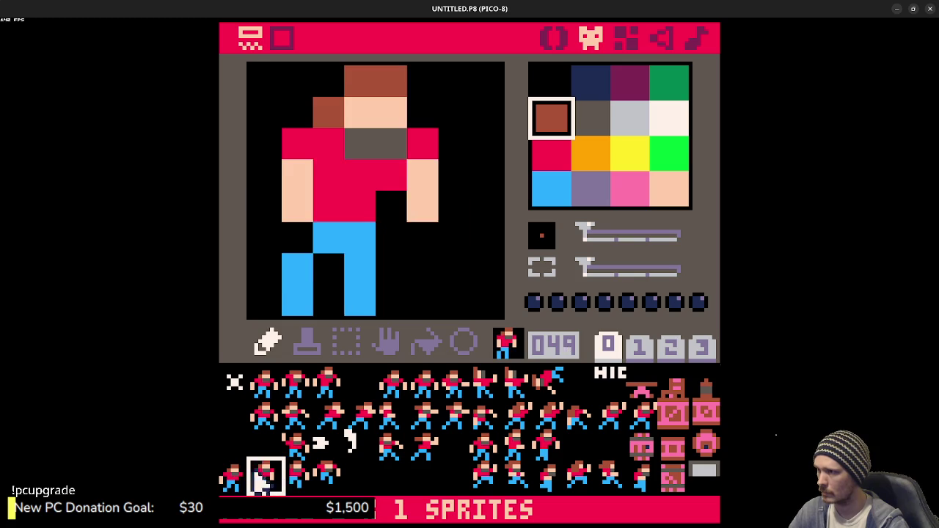
pyautogui.click(295, 478)
pyautogui.click(327, 478)
pyautogui.click(247, 480)
pyautogui.click(263, 479)
pyautogui.click(295, 478)
pyautogui.click(327, 479)
pyautogui.click(242, 481)
pyautogui.click(263, 479)
pyautogui.click(295, 479)
pyautogui.click(327, 485)
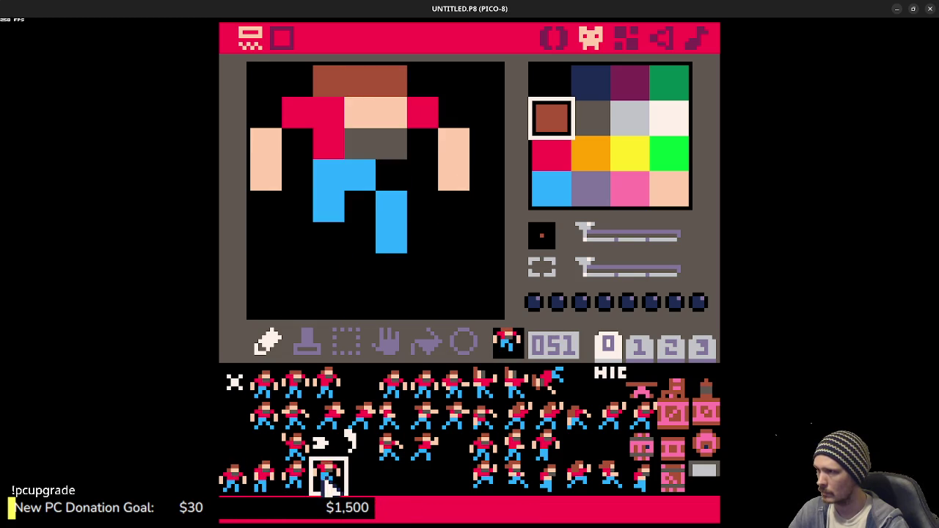
pyautogui.click(295, 479)
pyautogui.click(327, 478)
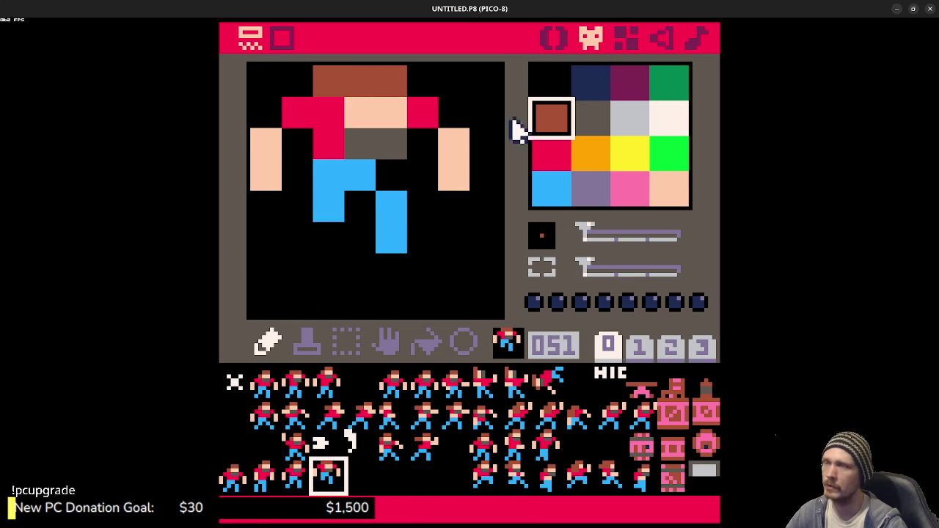
pyautogui.click(557, 41)
# Step: Run the cart to preview the game, then return to the code
pyautogui.hotkey('ctrl', 'r')
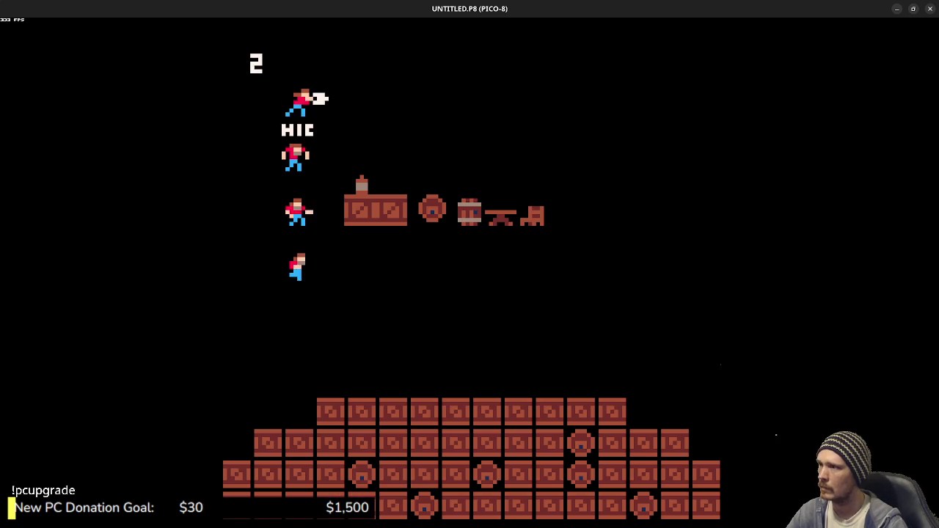
pyautogui.press('Escape')
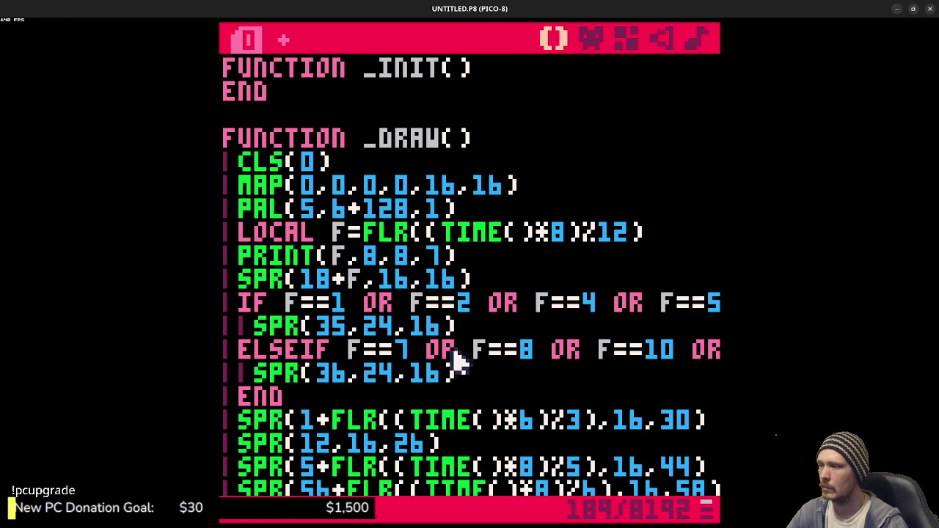
pyautogui.scroll(-5, 440, 352)
pyautogui.scroll(2, 451, 346)
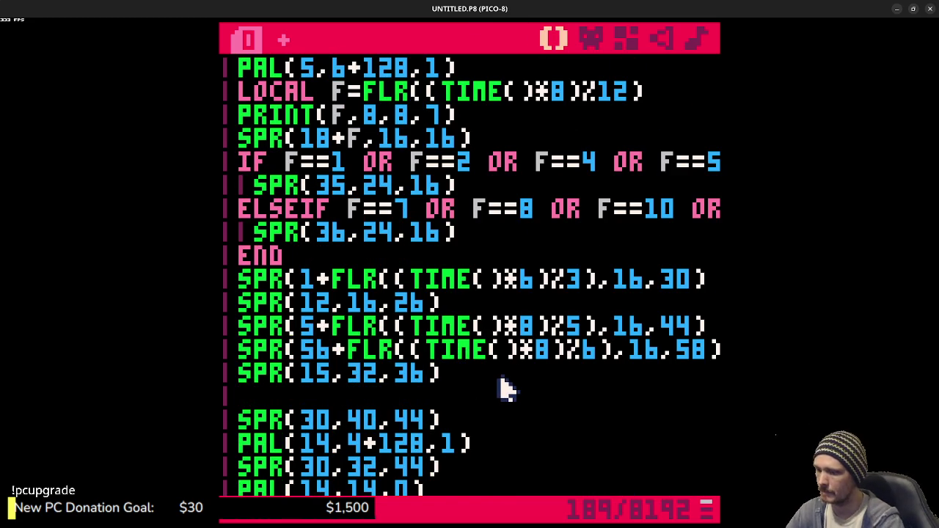
# Step: Add SPR(48+flr((time()*6)%4),16,66) on a new line after SPR(15,32,36)
pyautogui.press('Return')
pyautogui.press('Return')
pyautogui.press('Up')
pyautogui.write('SPR')
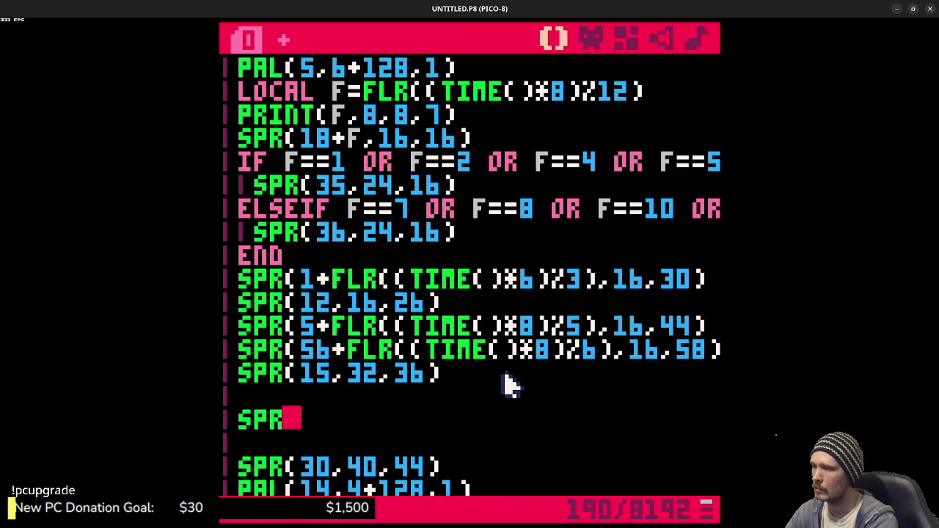
pyautogui.scroll(-4, 510, 382)
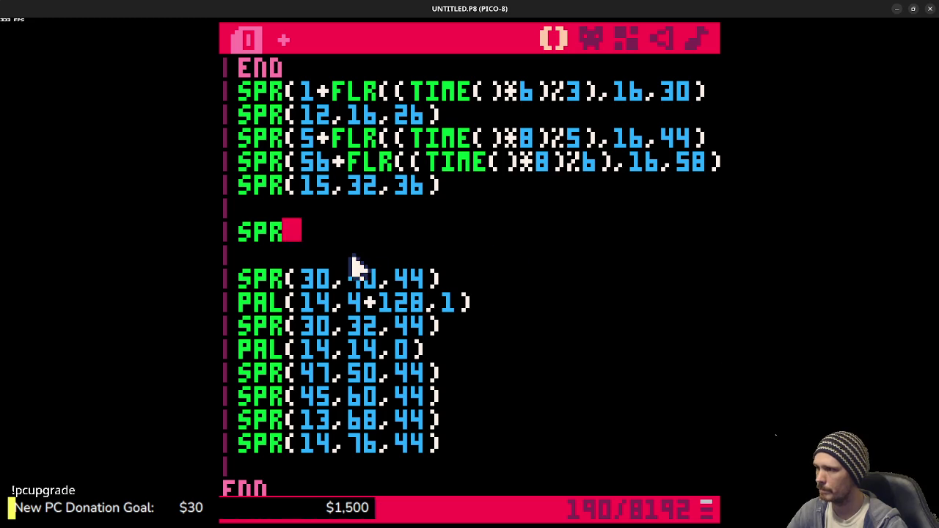
pyautogui.write('(')
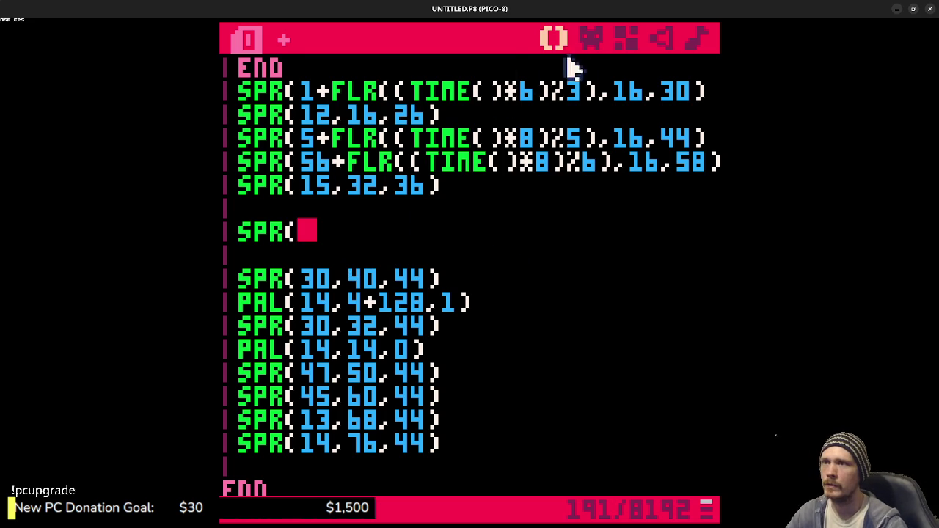
pyautogui.click(591, 38)
pyautogui.click(240, 486)
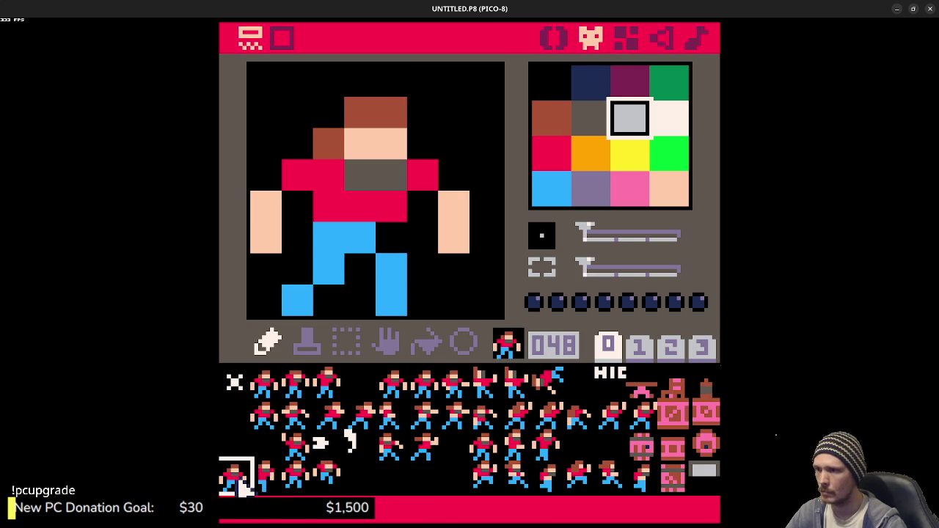
pyautogui.click(553, 38)
pyautogui.write('48+flr((')
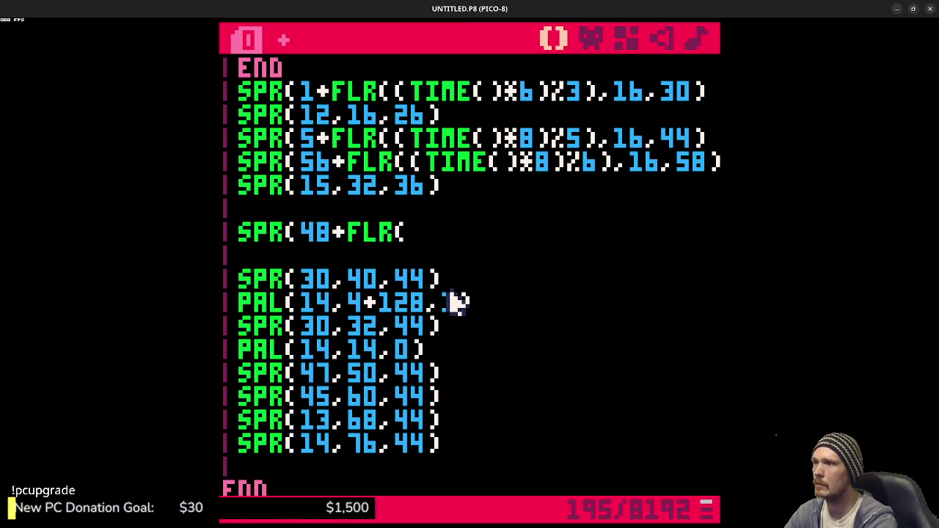
pyautogui.write('time()*')
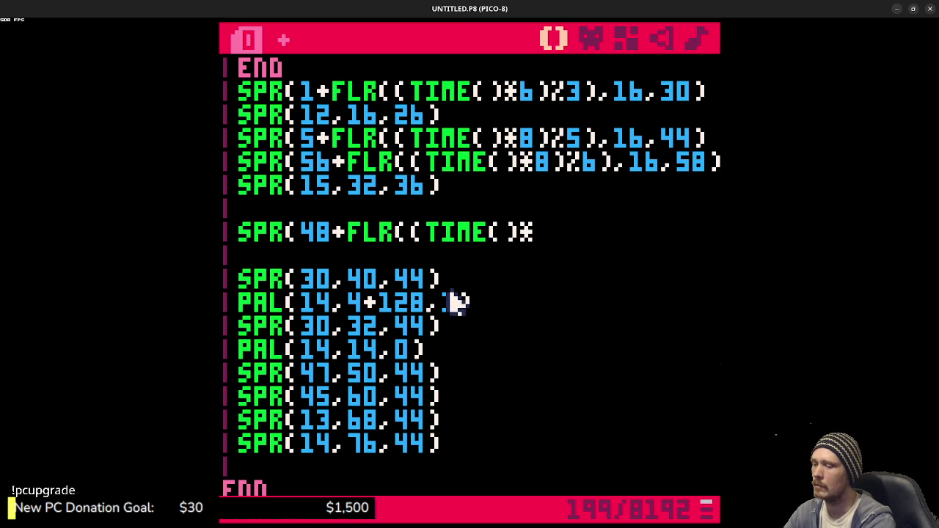
pyautogui.write('6')
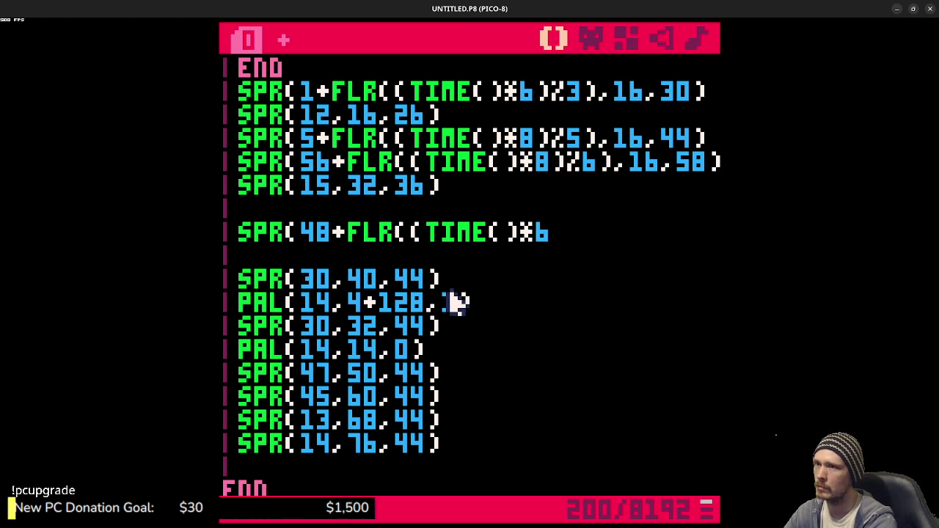
pyautogui.write(')%')
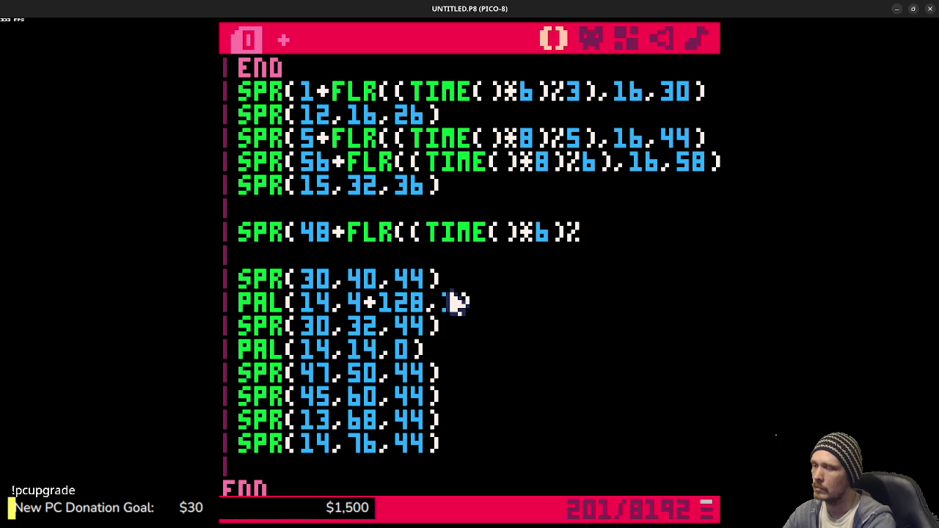
pyautogui.write('4')
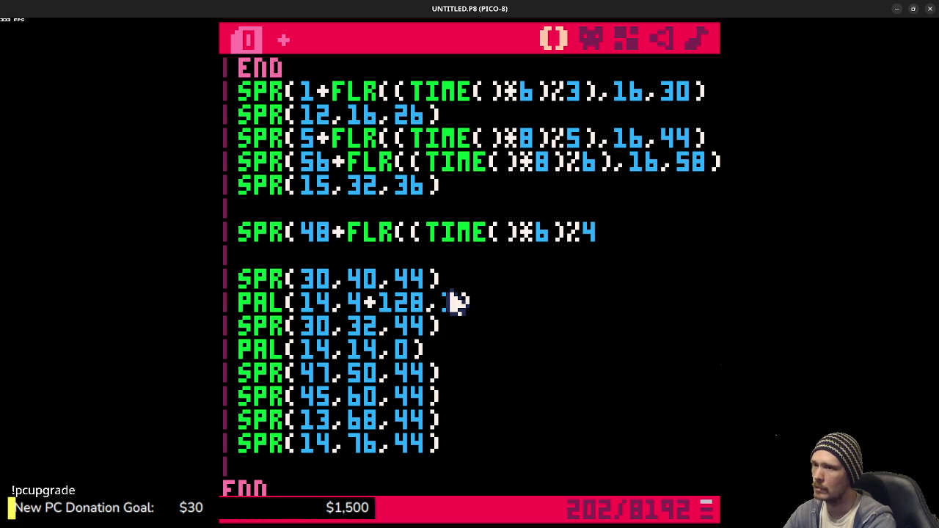
pyautogui.write('),16,')
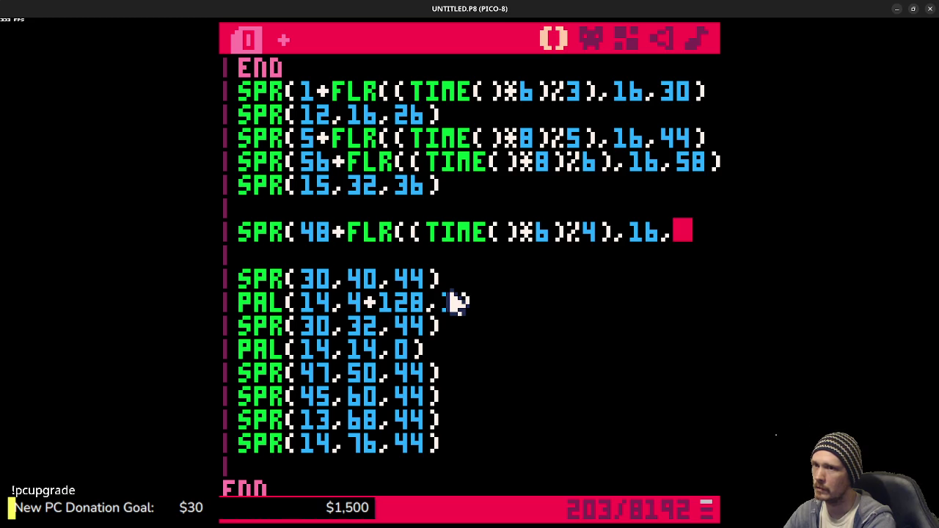
pyautogui.write('66)')
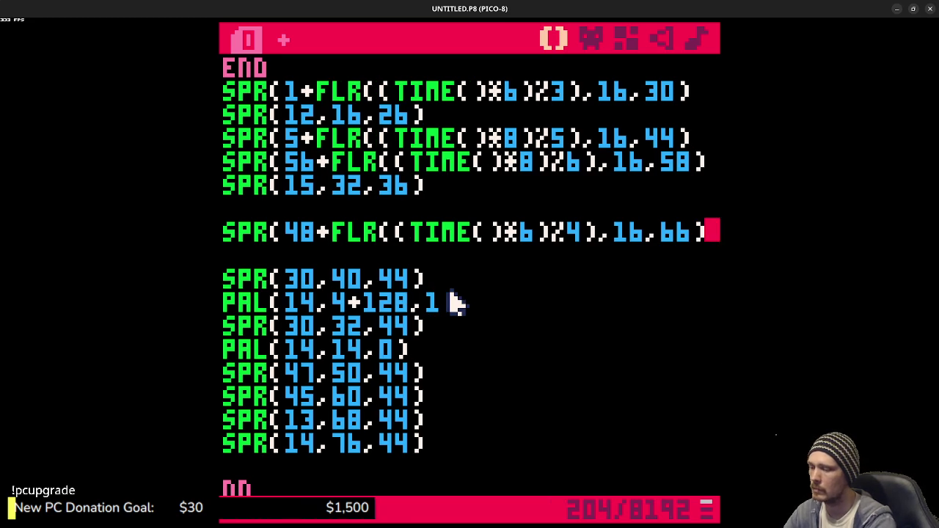
# Step: Test the animation and adjust its y value from 66 to 70, then to 72
pyautogui.hotkey('ctrl', 'r')
pyautogui.press('Escape')
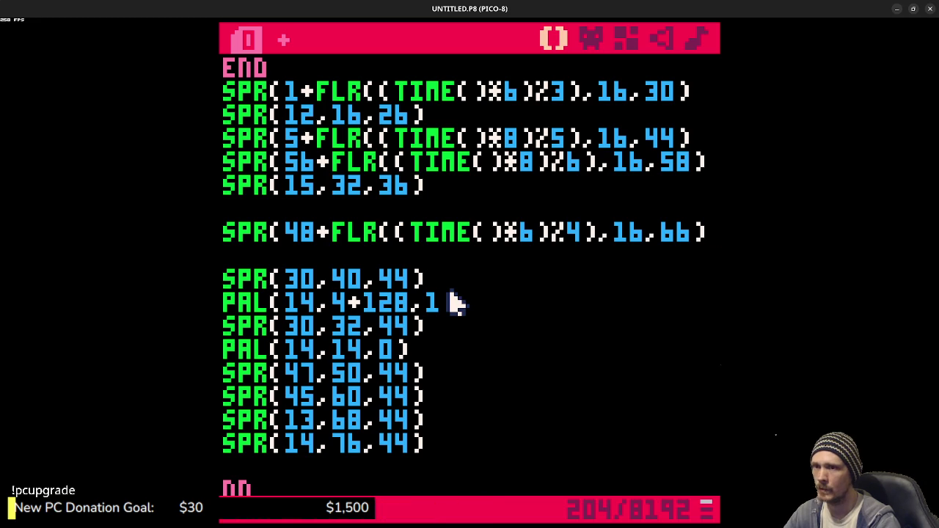
pyautogui.press('Left')
pyautogui.hotkey('shift', 'Left')
pyautogui.hotkey('shift', 'Left')
pyautogui.write('70')
pyautogui.hotkey('ctrl', 'r')
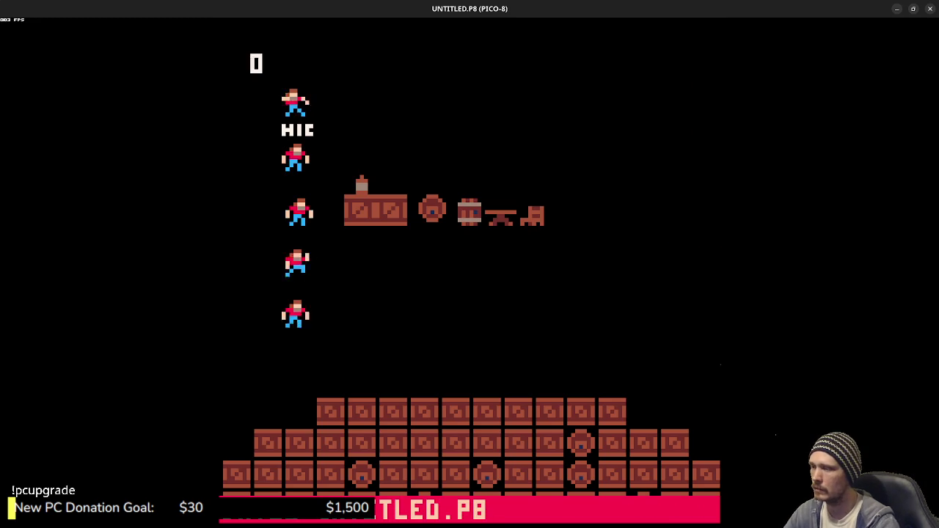
pyautogui.press('Escape')
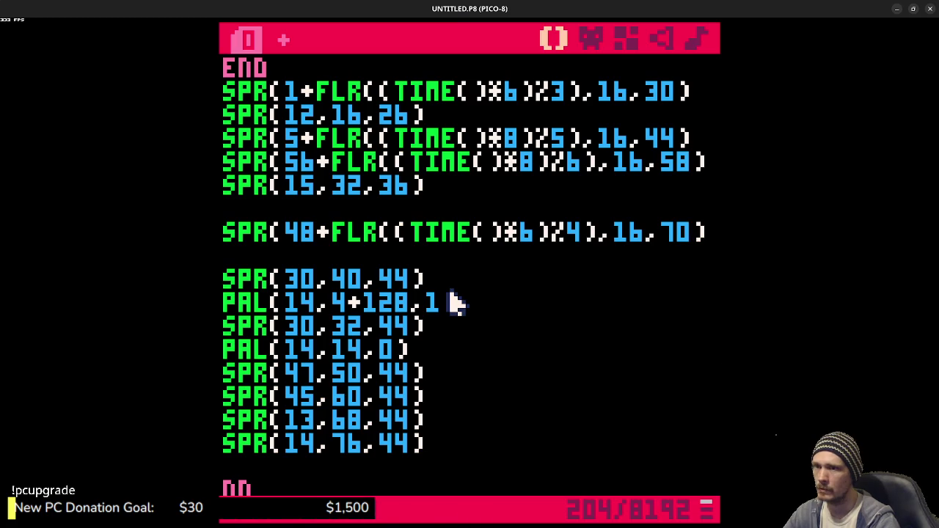
pyautogui.press('BackSpace')
pyautogui.write('2')
pyautogui.hotkey('ctrl', 'r')
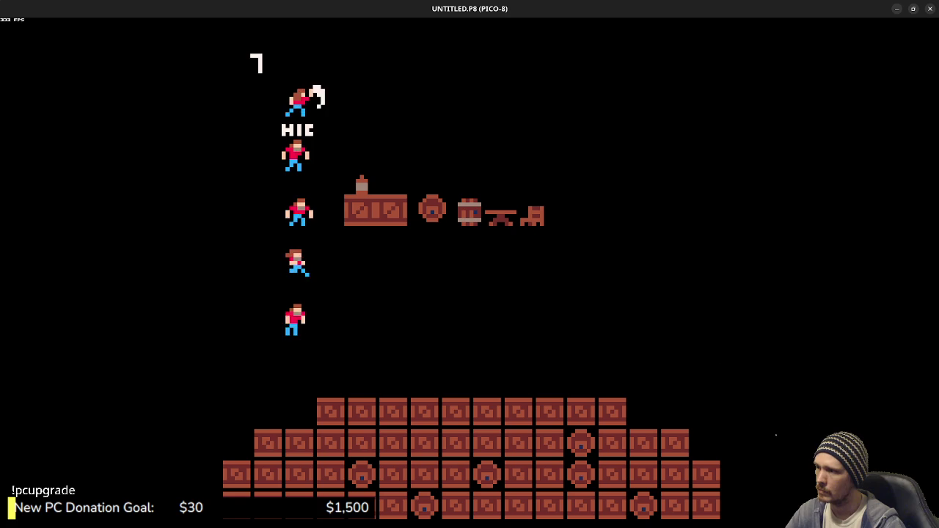
pyautogui.hotkey('ctrl', 'r')
pyautogui.press('Escape')
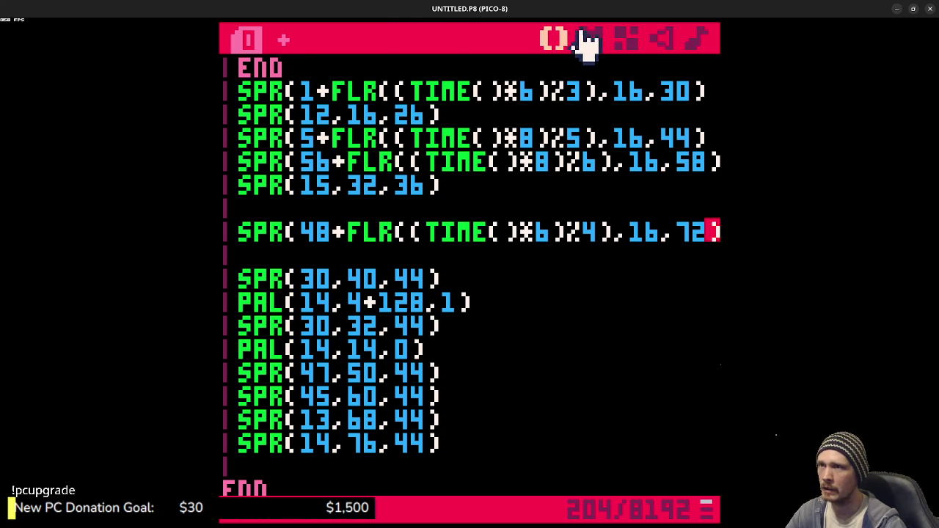
# Step: In sprite 049, try recolouring the upper leg pixels between trouser blue and black
pyautogui.click(587, 40)
pyautogui.click(264, 474)
pyautogui.rightClick(301, 273)
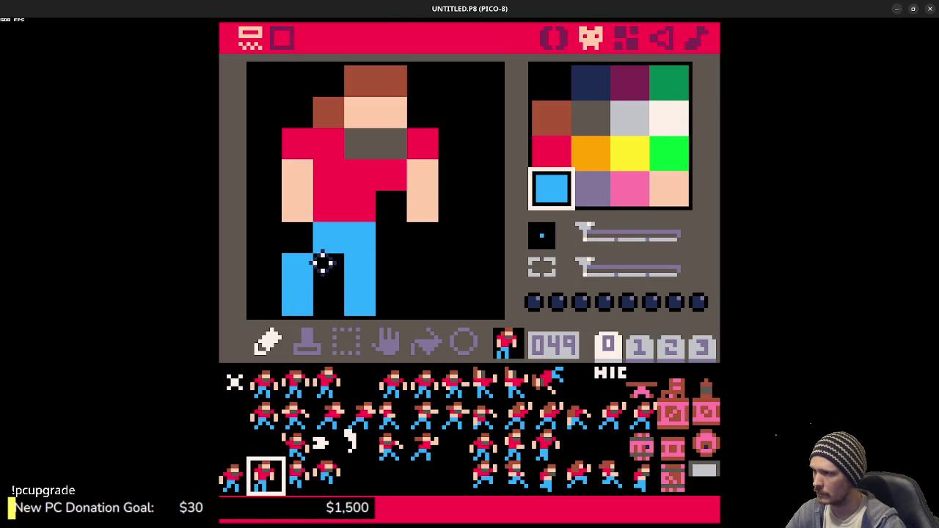
pyautogui.click(329, 269)
pyautogui.rightClick(288, 243)
pyautogui.click(294, 268)
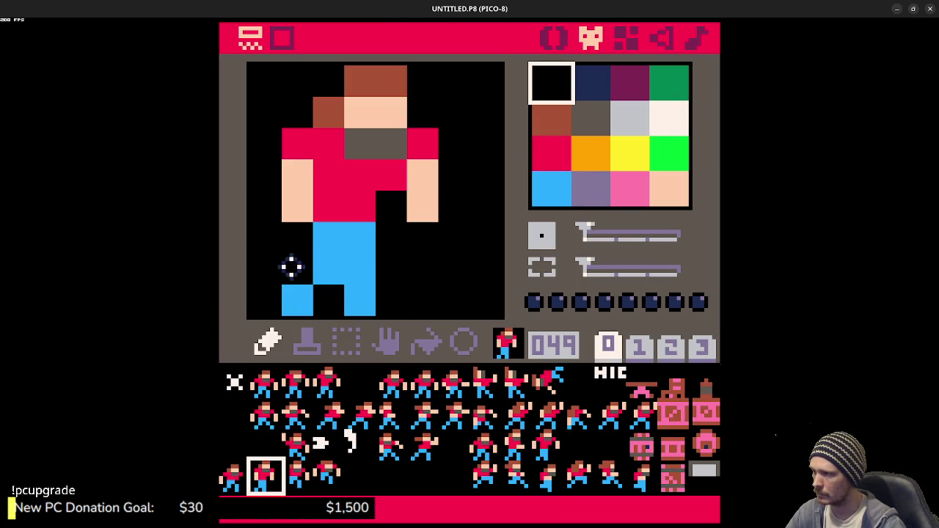
pyautogui.rightClick(330, 281)
pyautogui.click(294, 269)
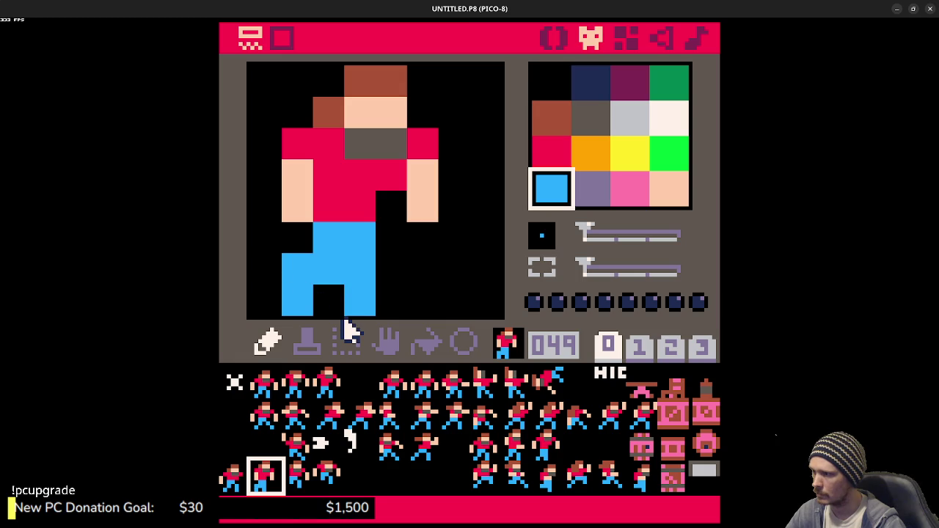
pyautogui.rightClick(330, 301)
pyautogui.click(329, 268)
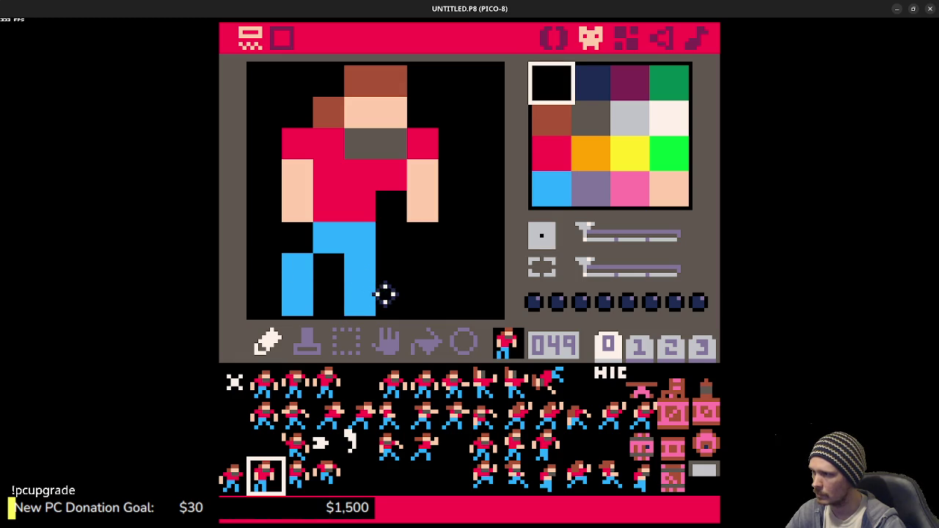
# Step: Fill the gap between the legs with blue, repaint the leg pixels, and run the cart
pyautogui.rightClick(301, 264)
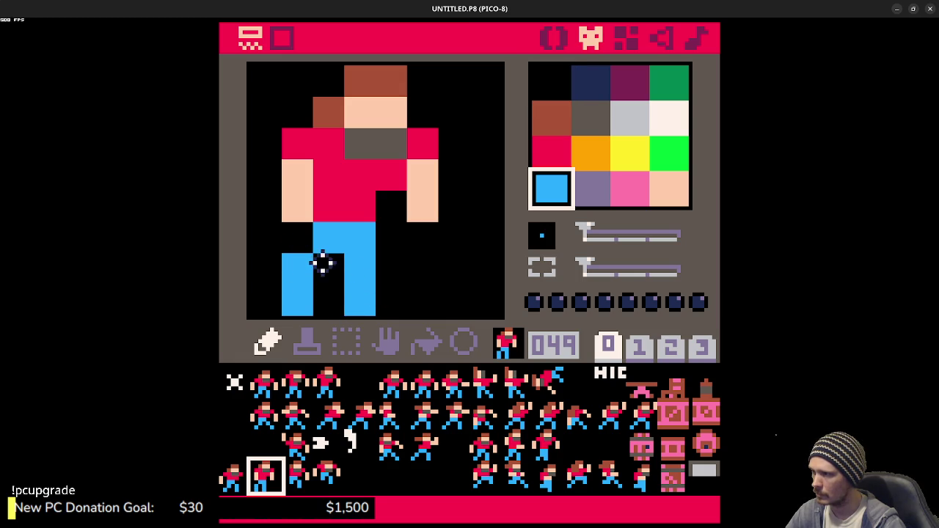
pyautogui.moveTo(315, 269); pyautogui.dragTo(318, 287)
pyautogui.rightClick(297, 238)
pyautogui.click(298, 265)
pyautogui.click(297, 301)
pyautogui.rightClick(365, 264)
pyautogui.moveTo(382, 268)
pyautogui.mouseDown()
pyautogui.moveTo(390, 289)
pyautogui.moveTo(365, 301)
pyautogui.mouseUp()
pyautogui.rightClick(390, 243)
pyautogui.click(365, 277)
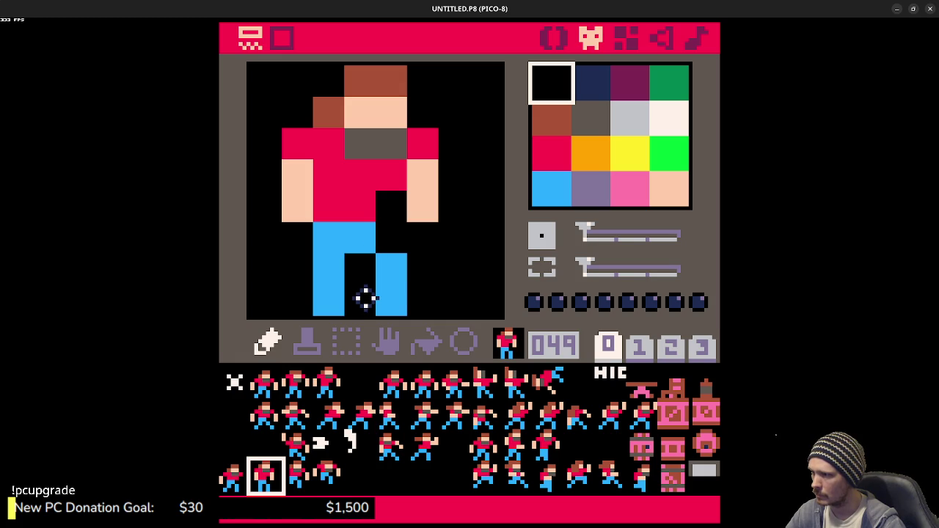
pyautogui.hotkey('ctrl', 'r')
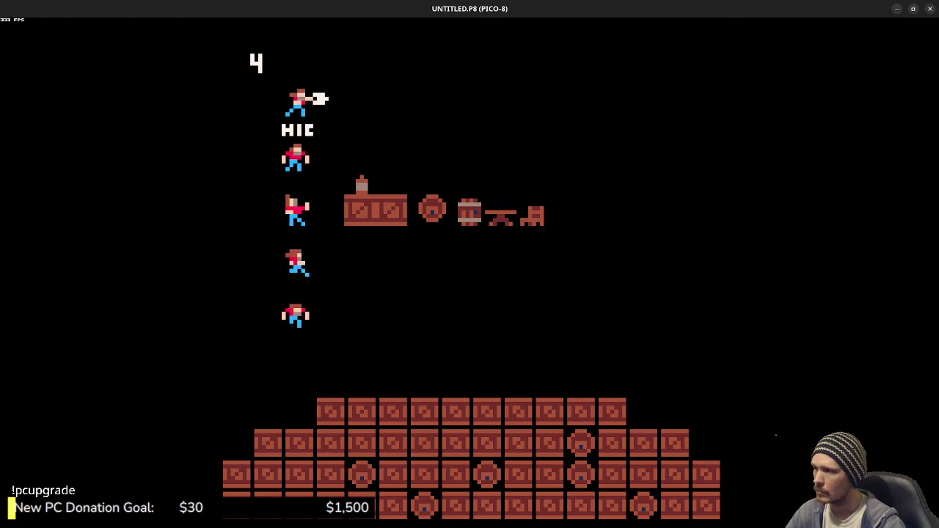
# Step: On frame 049, paint the left leg light blue and blacken the right leg's blue column
pyautogui.press('Escape')
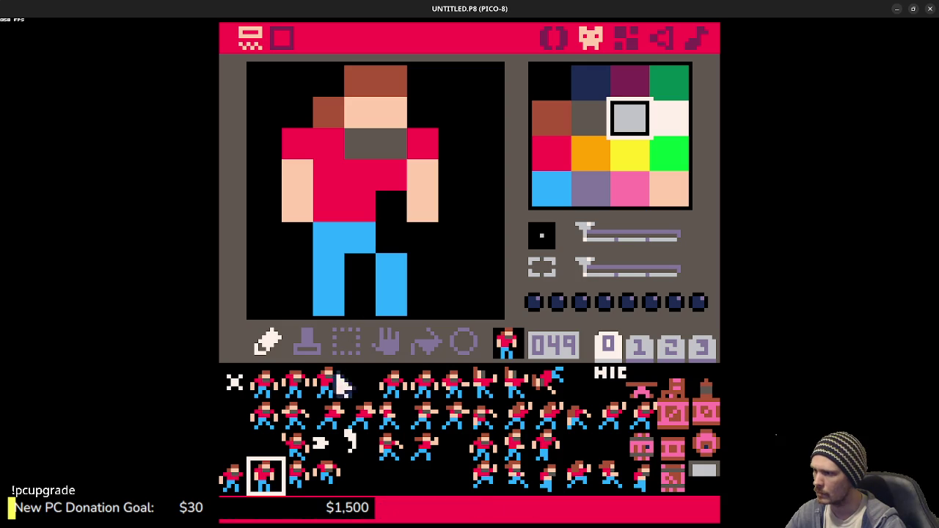
pyautogui.click(236, 481)
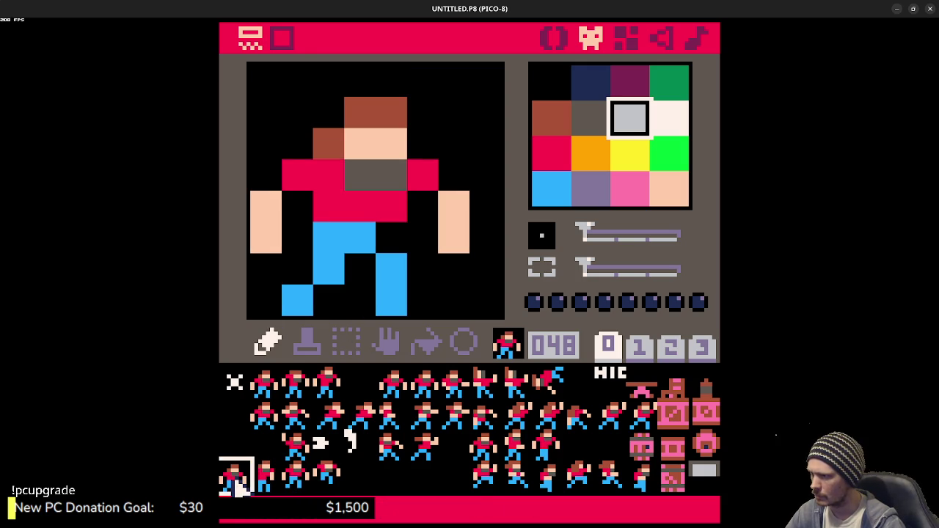
pyautogui.click(261, 486)
pyautogui.click(240, 488)
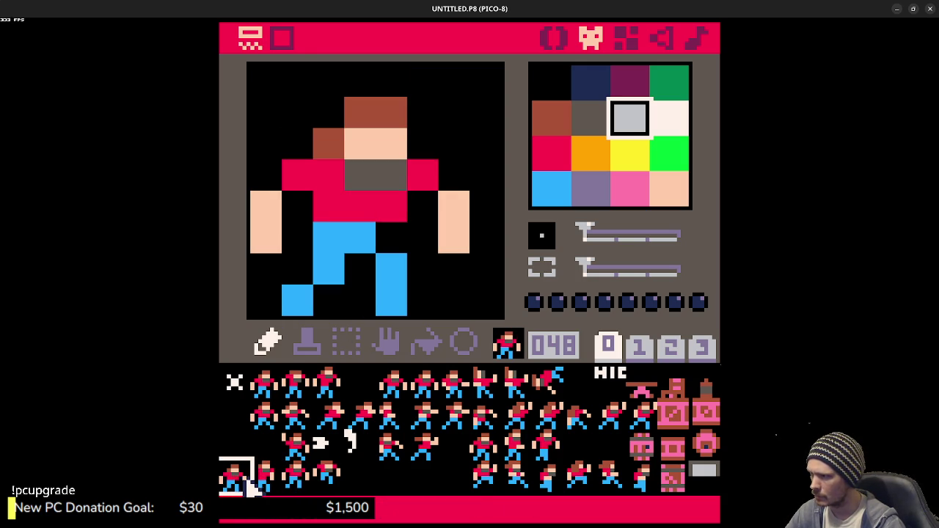
pyautogui.click(253, 487)
pyautogui.rightClick(314, 272)
pyautogui.moveTo(314, 272); pyautogui.dragTo(329, 312)
pyautogui.rightClick(344, 272)
pyautogui.rightClick(385, 275)
pyautogui.moveTo(359, 259)
pyautogui.mouseDown()
pyautogui.moveTo(369, 287)
pyautogui.moveTo(360, 312)
pyautogui.mouseUp()
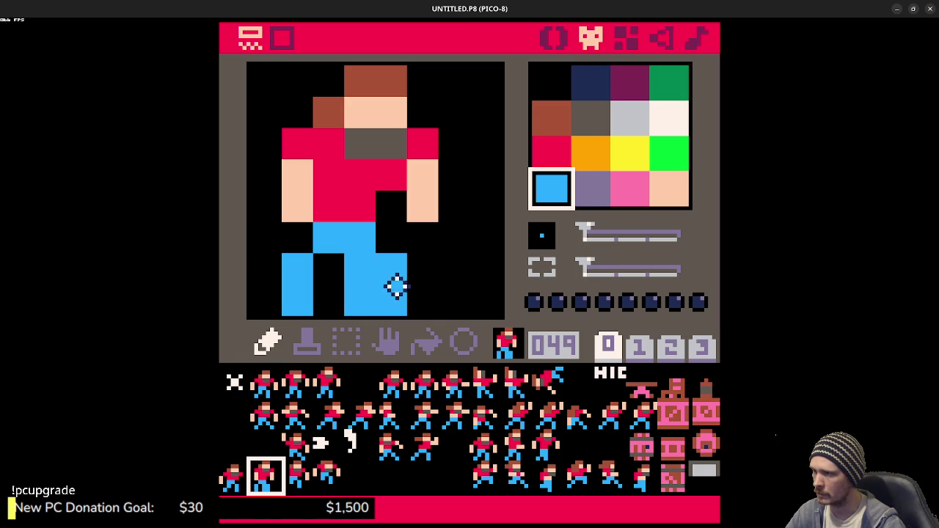
pyautogui.rightClick(384, 243)
pyautogui.moveTo(385, 249); pyautogui.dragTo(390, 311)
# Step: Compare frames 048 and 049, then move frame 048's light blue foot pixel to the right
pyautogui.click(243, 484)
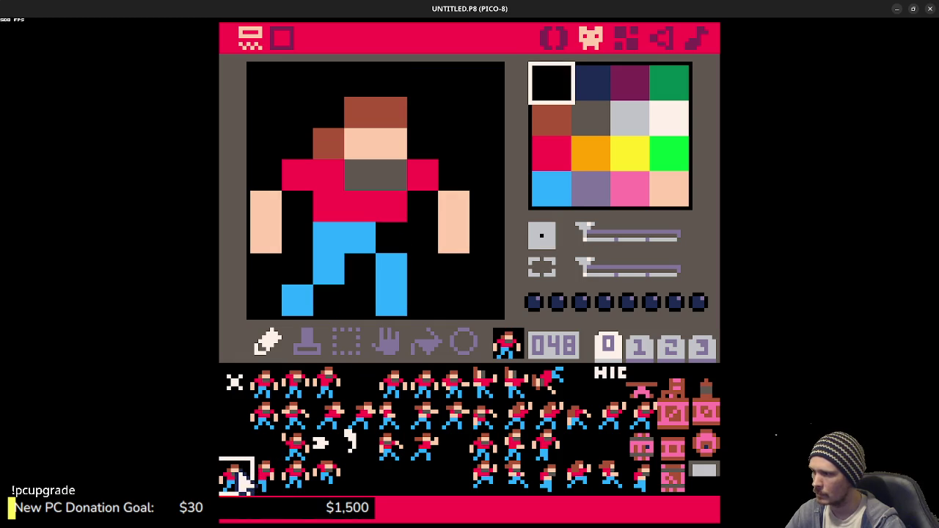
pyautogui.click(255, 485)
pyautogui.click(245, 483)
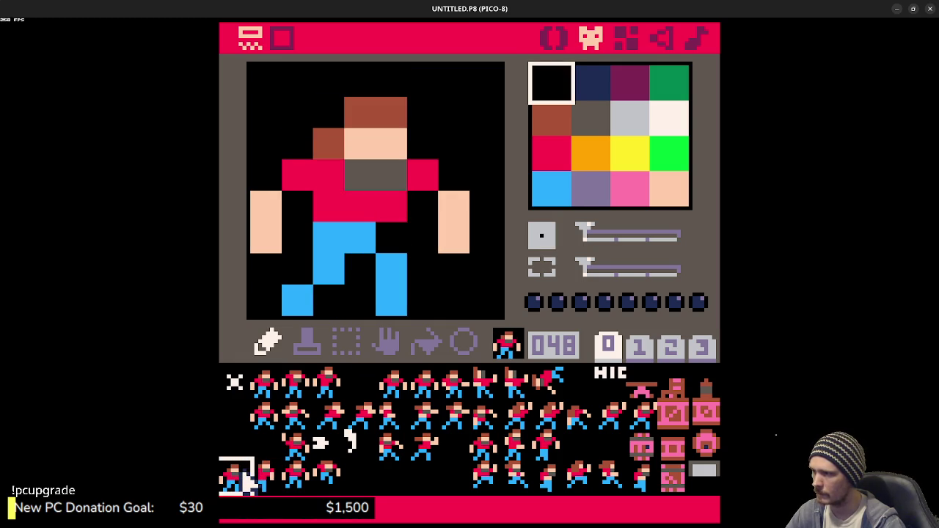
pyautogui.click(256, 483)
pyautogui.click(247, 484)
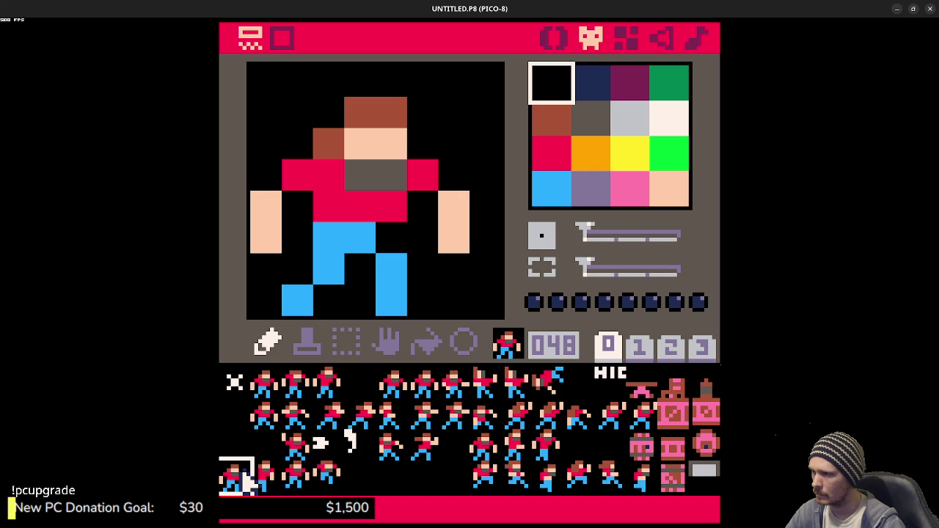
pyautogui.rightClick(399, 295)
pyautogui.click(418, 297)
pyautogui.rightClick(370, 297)
pyautogui.click(391, 301)
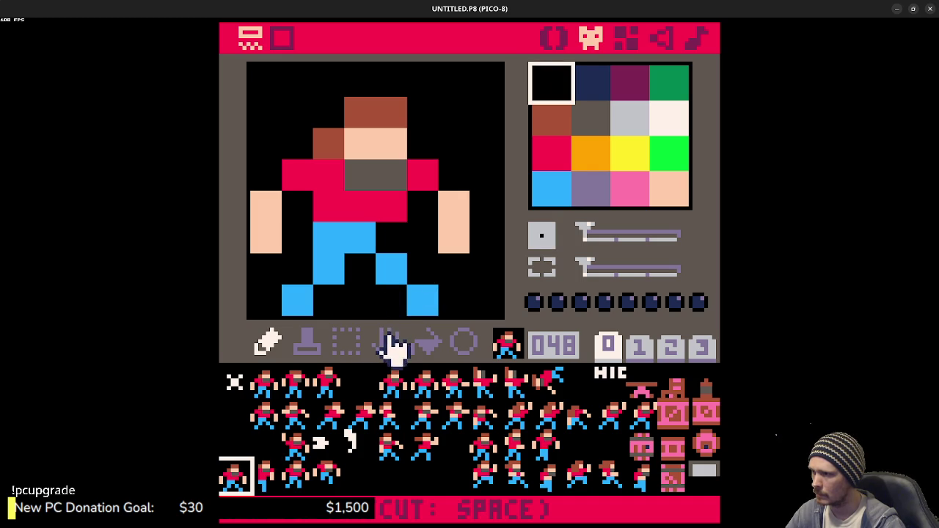
# Step: Look over frames 049–051 and test a blue pixel beside frame 051's lower leg
pyautogui.click(266, 483)
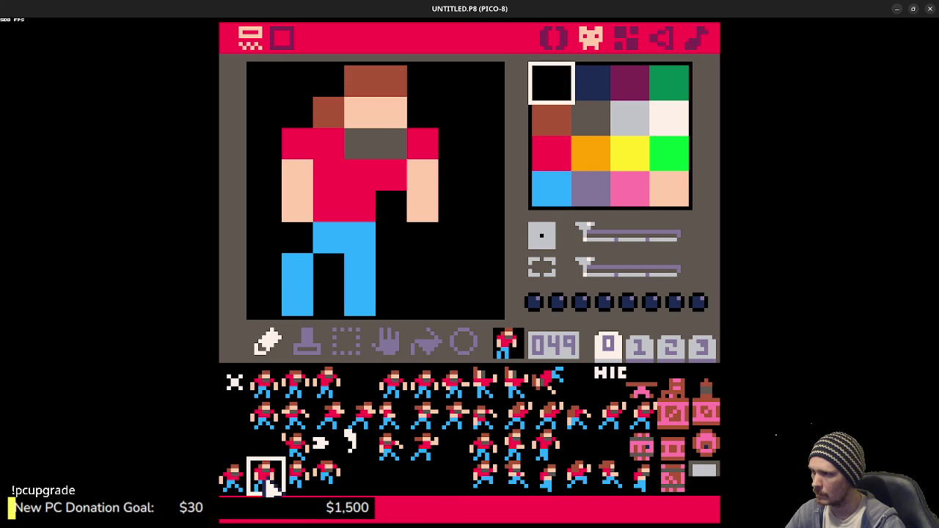
pyautogui.click(290, 484)
pyautogui.click(330, 485)
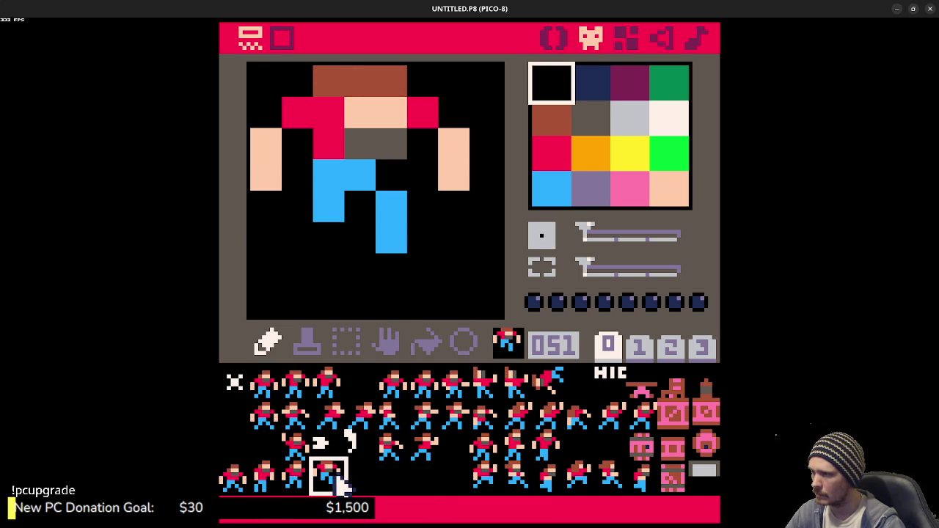
pyautogui.click(304, 486)
pyautogui.click(317, 485)
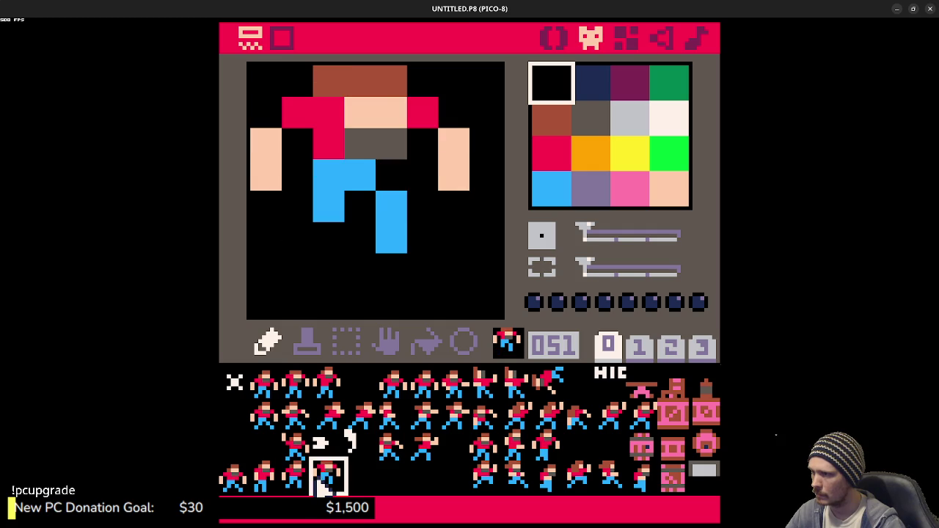
pyautogui.rightClick(390, 230)
pyautogui.click(423, 238)
pyautogui.rightClick(361, 239)
pyautogui.click(391, 238)
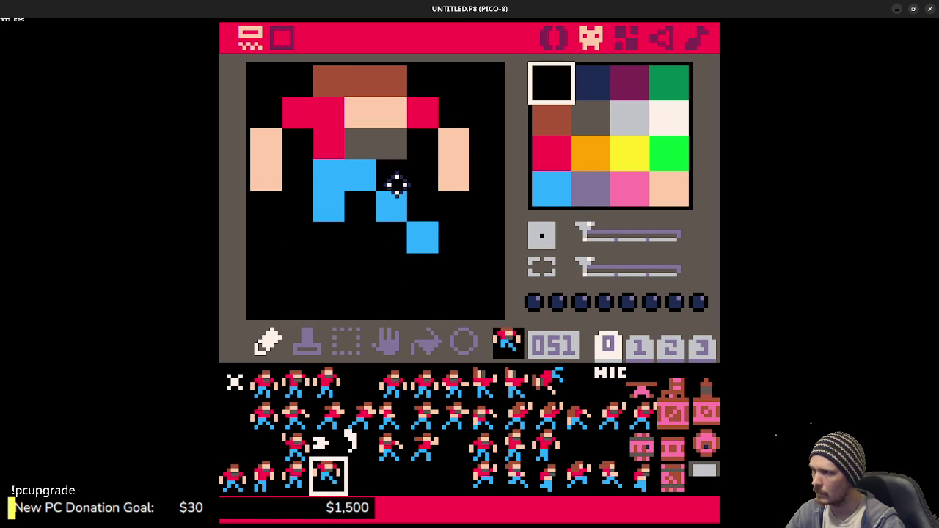
# Step: Rework frame 051's blue leg pixels, settling on one pixel just below the leg
pyautogui.rightClick(392, 209)
pyautogui.click(396, 185)
pyautogui.rightClick(393, 263)
pyautogui.click(422, 240)
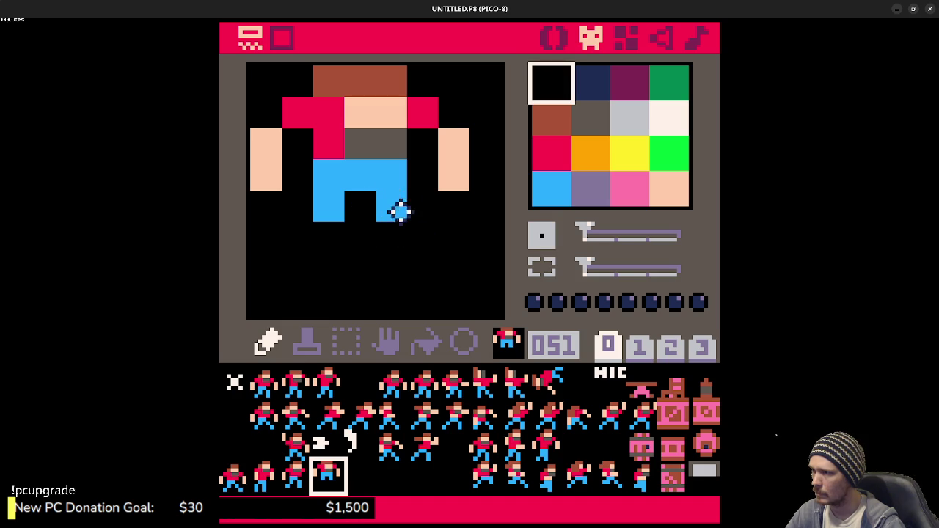
pyautogui.click(396, 179)
pyautogui.rightClick(392, 207)
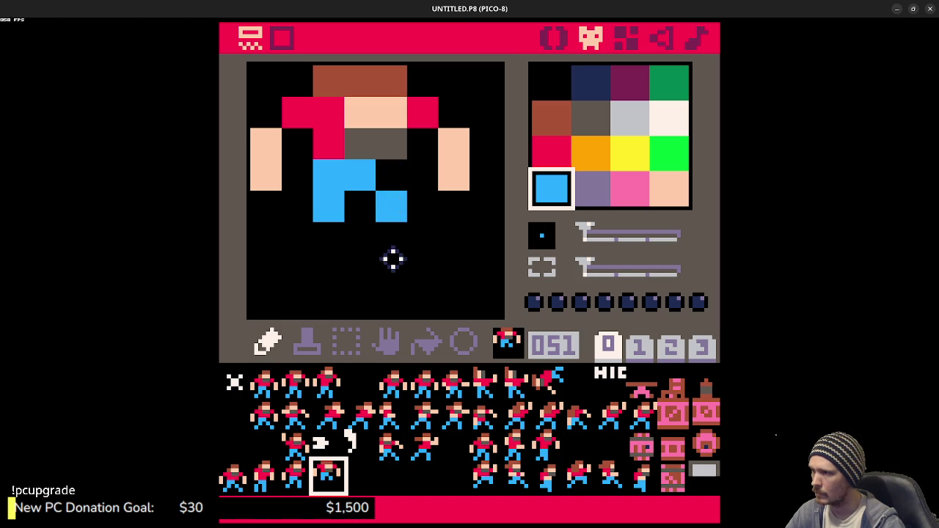
pyautogui.click(397, 232)
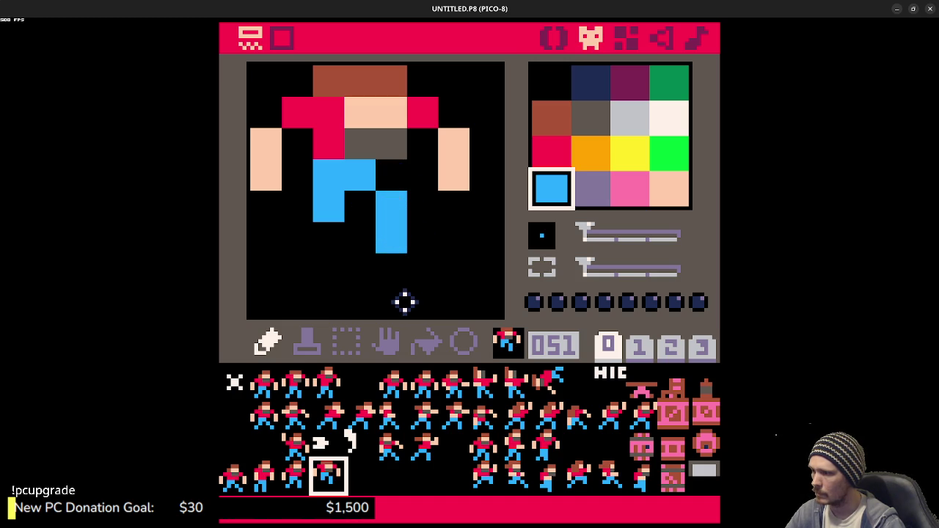
# Step: Run the cart, then shift frame 050 down one pixel
pyautogui.hotkey('ctrl', 'r')
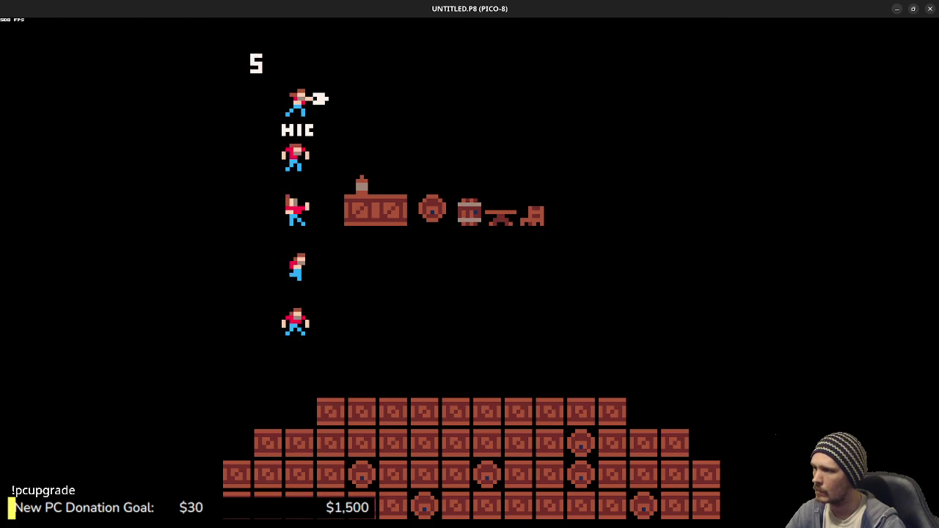
pyautogui.press('Escape')
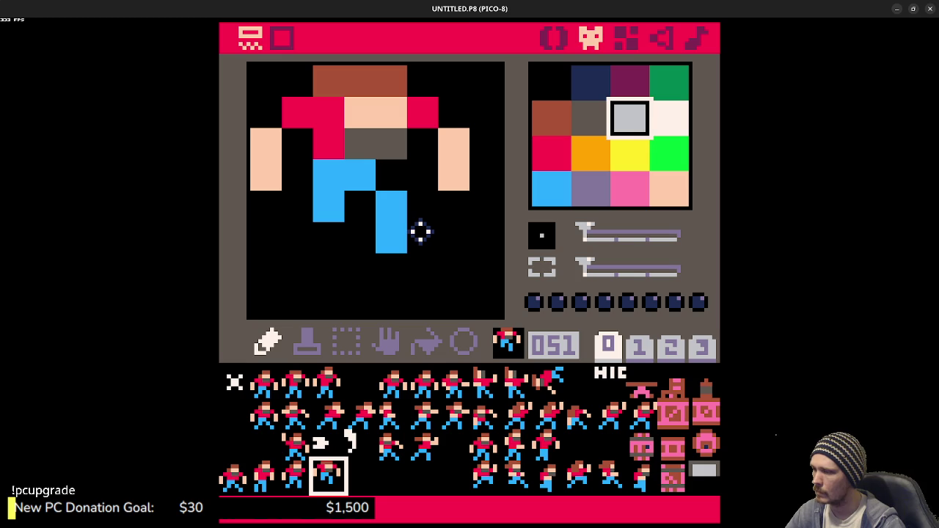
pyautogui.press('q')
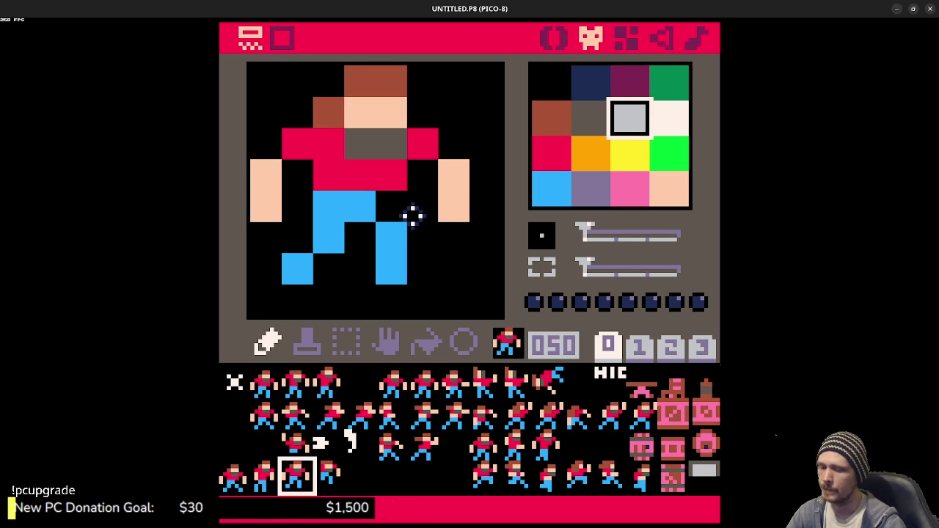
pyautogui.press('Down')
# Step: Compare frames 049 and 050 across the walk frames and run the cart to check it
pyautogui.click(268, 486)
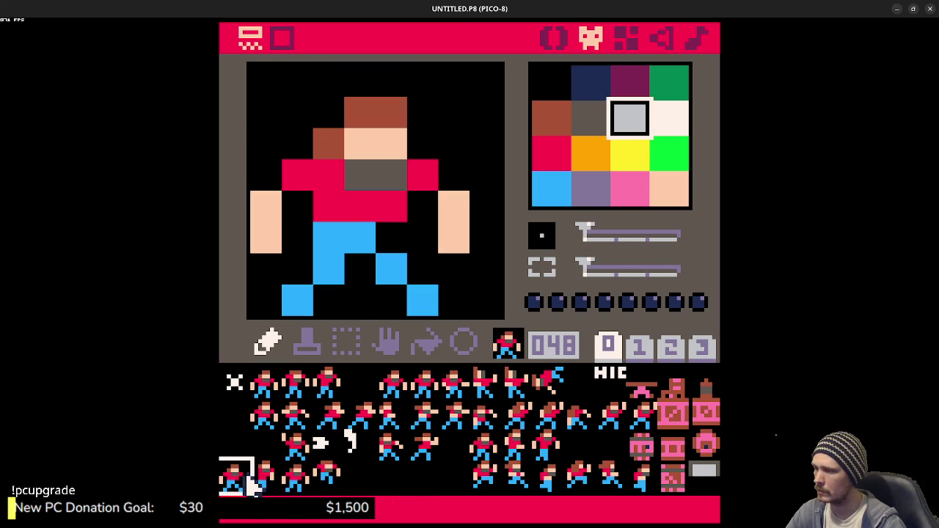
pyautogui.click(298, 488)
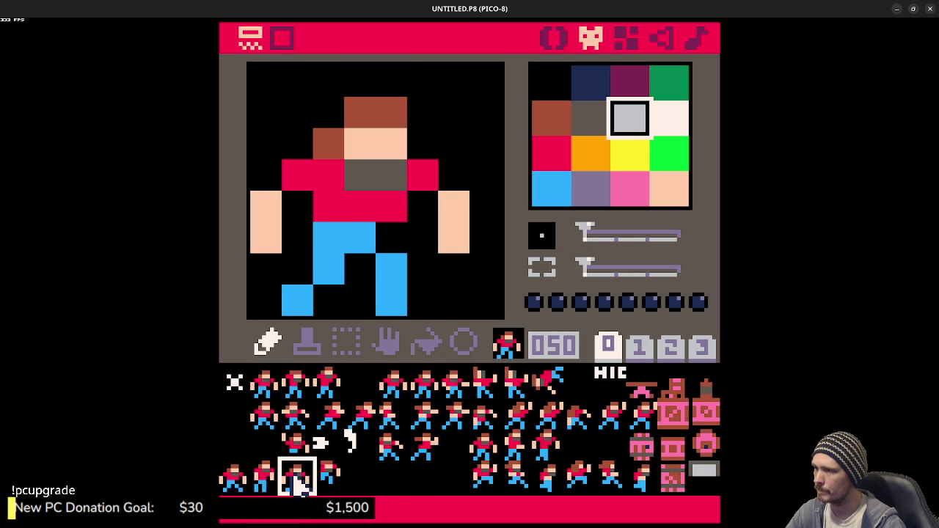
pyautogui.click(277, 489)
pyautogui.click(297, 486)
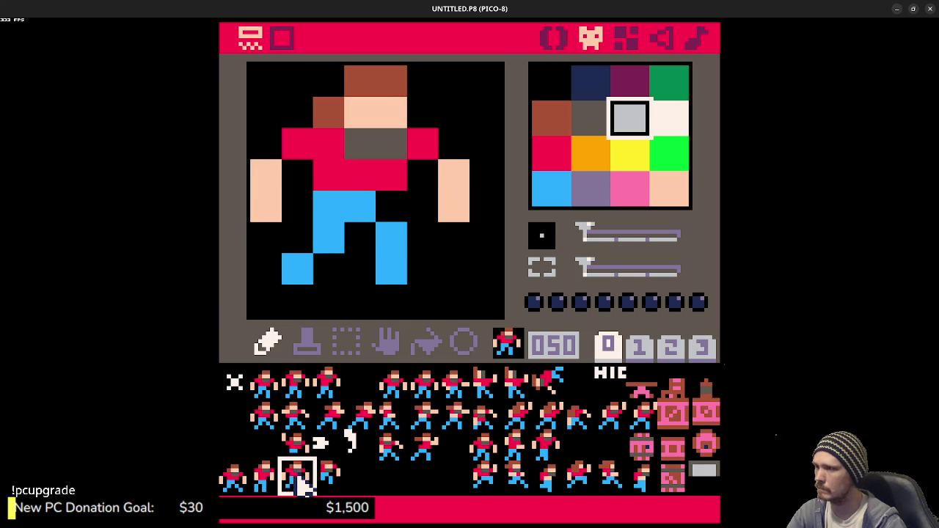
pyautogui.click(266, 480)
pyautogui.click(297, 473)
pyautogui.click(270, 477)
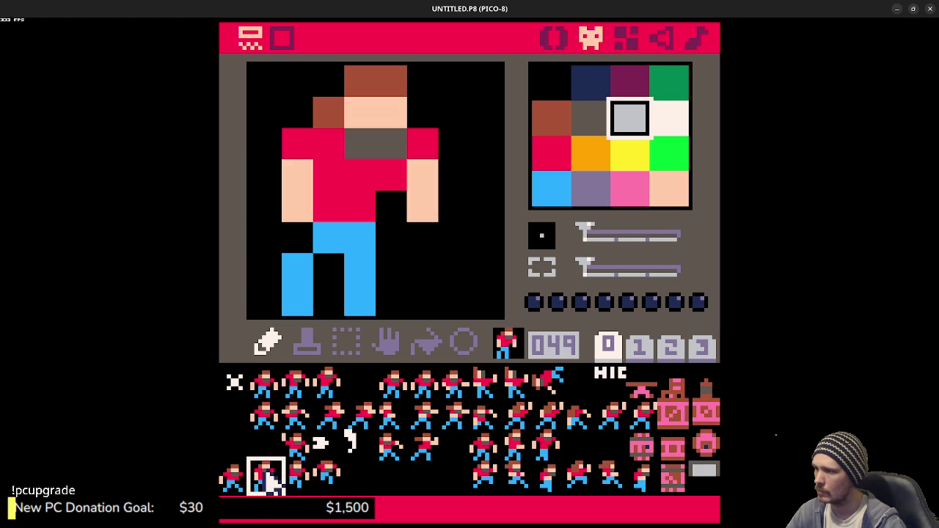
pyautogui.click(301, 481)
pyautogui.click(273, 484)
pyautogui.click(242, 486)
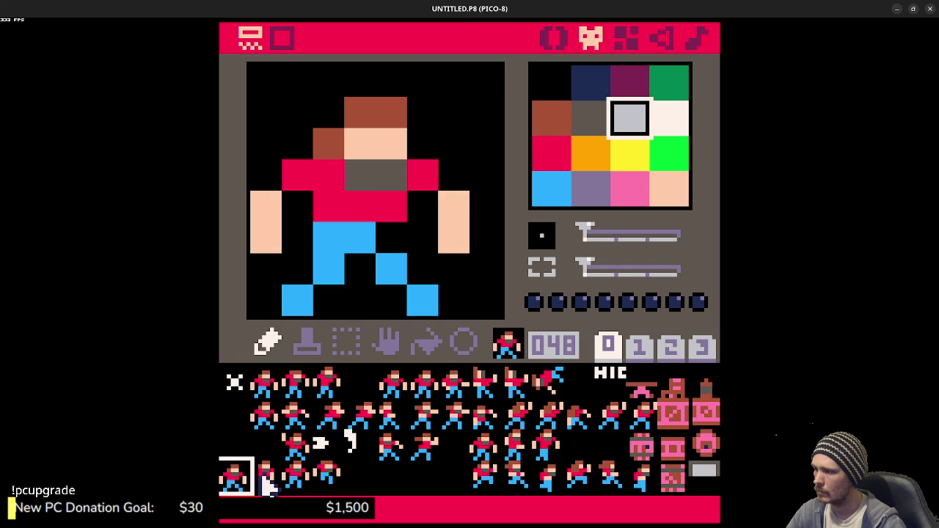
pyautogui.click(267, 481)
pyautogui.click(297, 480)
pyautogui.click(273, 486)
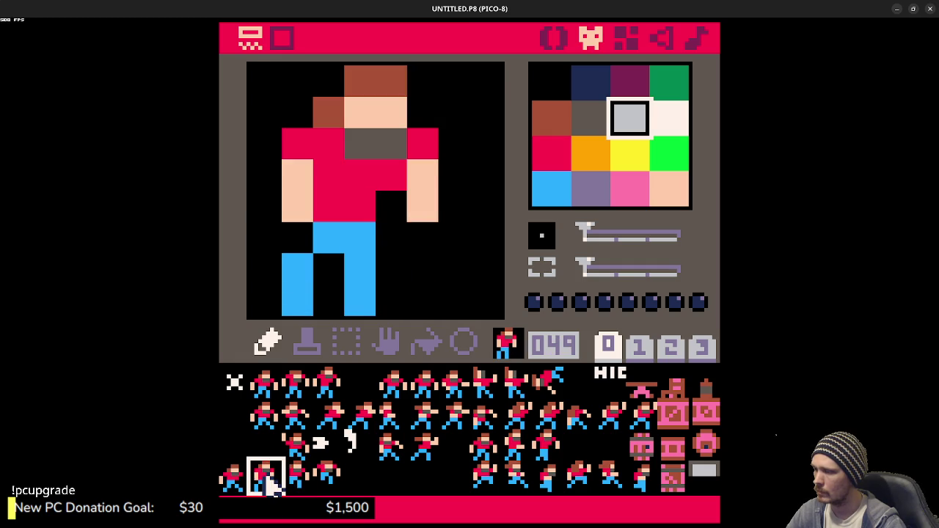
pyautogui.hotkey('ctrl', 'r')
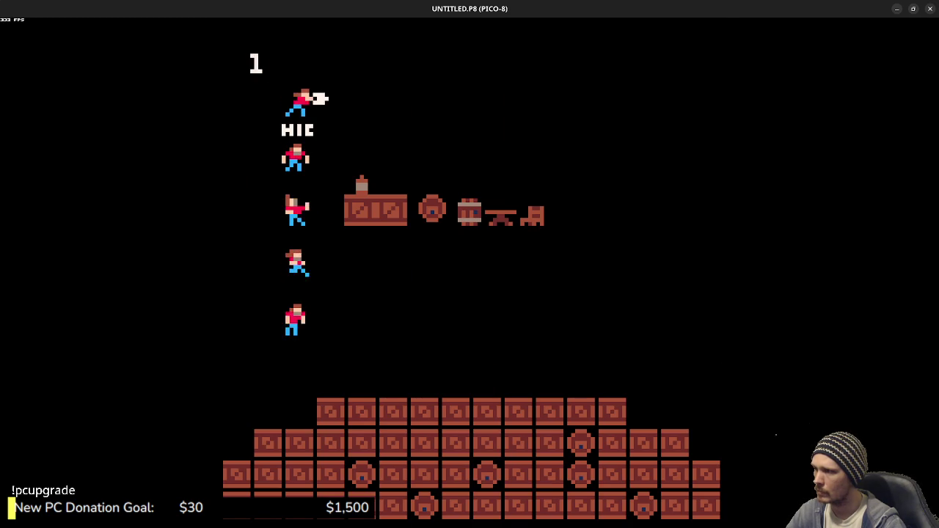
# Step: Copy frame 049 into the empty slot 052
pyautogui.press('Escape')
pyautogui.hotkey('ctrl', 'c')
pyautogui.click(360, 481)
pyautogui.hotkey('ctrl', 'v')
# Step: Flip through frames 049–051 and run the cart twice to preview the animation
pyautogui.click(296, 481)
pyautogui.click(264, 480)
pyautogui.click(327, 480)
pyautogui.click(296, 481)
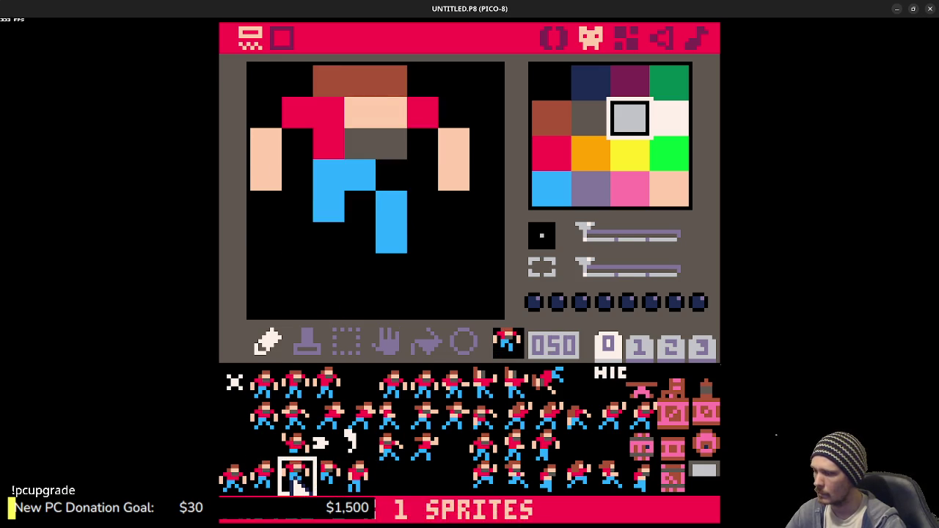
pyautogui.hotkey('ctrl', 'r')
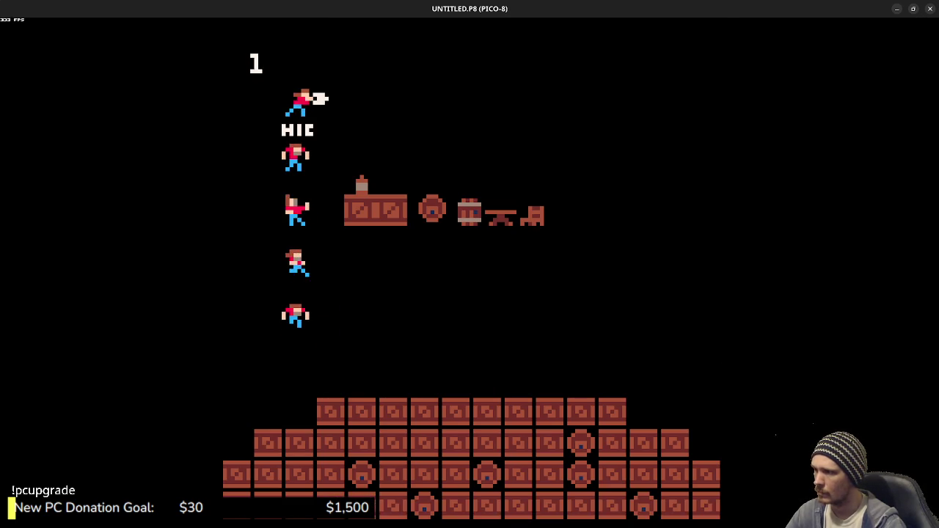
pyautogui.press('Escape')
pyautogui.click(328, 480)
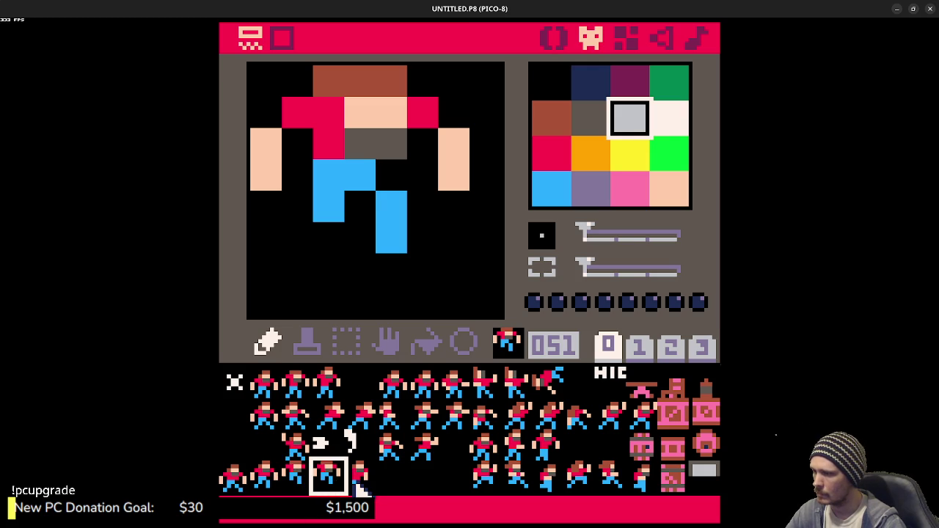
pyautogui.hotkey('ctrl', 'r')
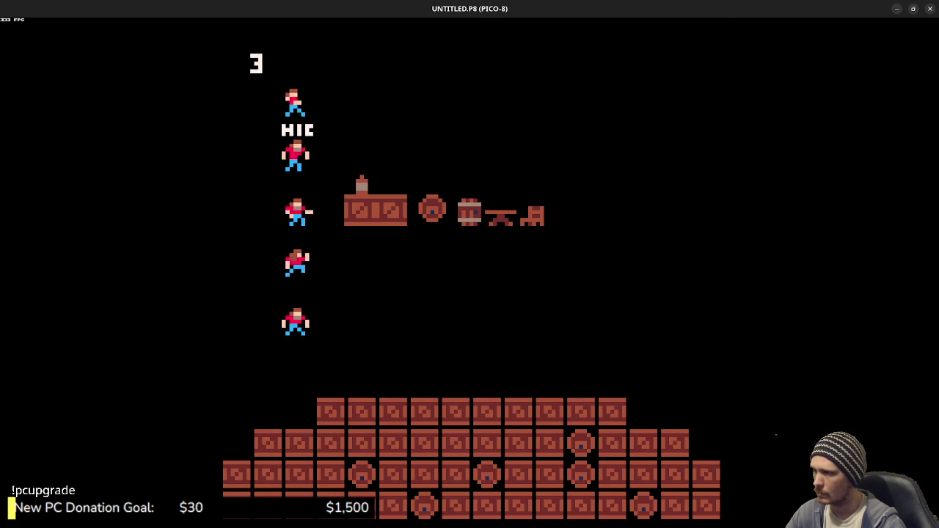
pyautogui.press('Escape')
pyautogui.press('q')
pyautogui.press('w')
pyautogui.press('q')
pyautogui.press('q')
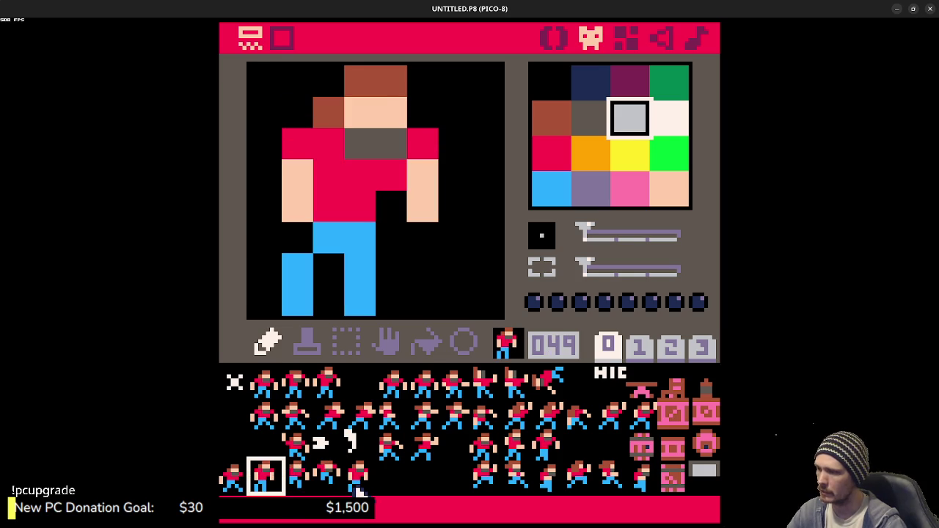
pyautogui.press('w')
# Step: Select slot 052, sample colours on frame 048, and preview the cart again
pyautogui.click(359, 491)
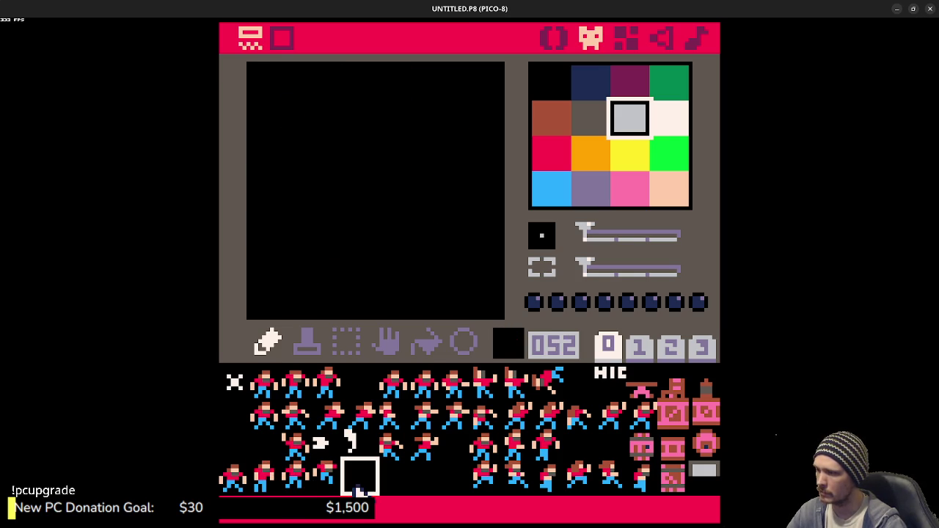
pyautogui.hotkey('ctrl', 'r')
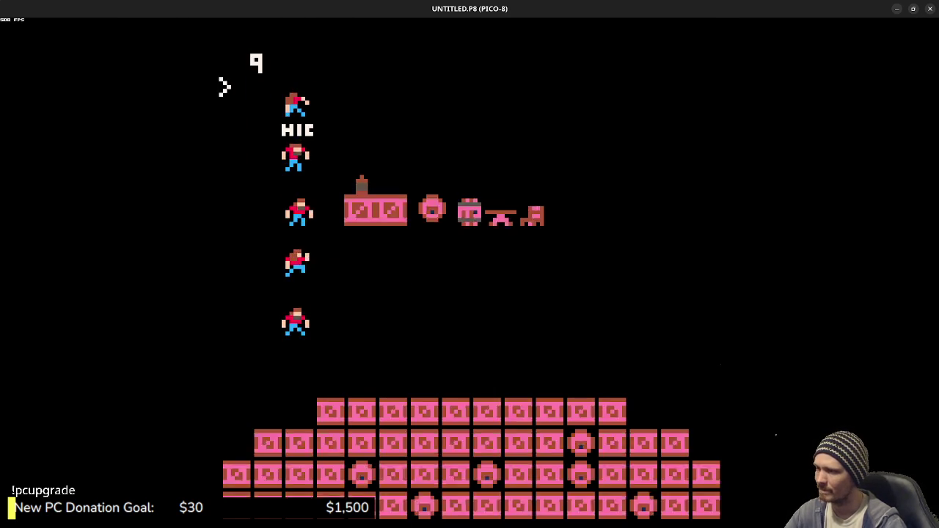
pyautogui.press('Escape')
pyautogui.click(236, 487)
pyautogui.rightClick(392, 301)
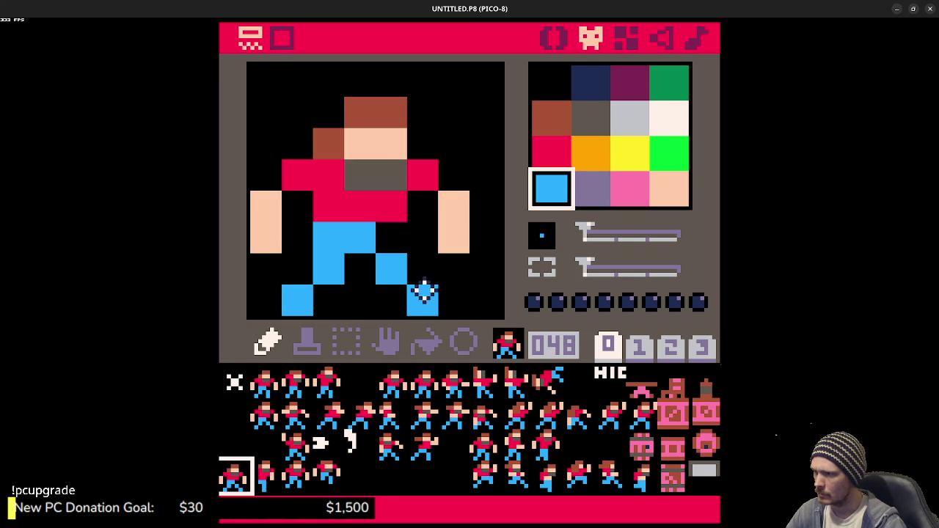
pyautogui.rightClick(421, 264)
pyautogui.hotkey('ctrl', 'r')
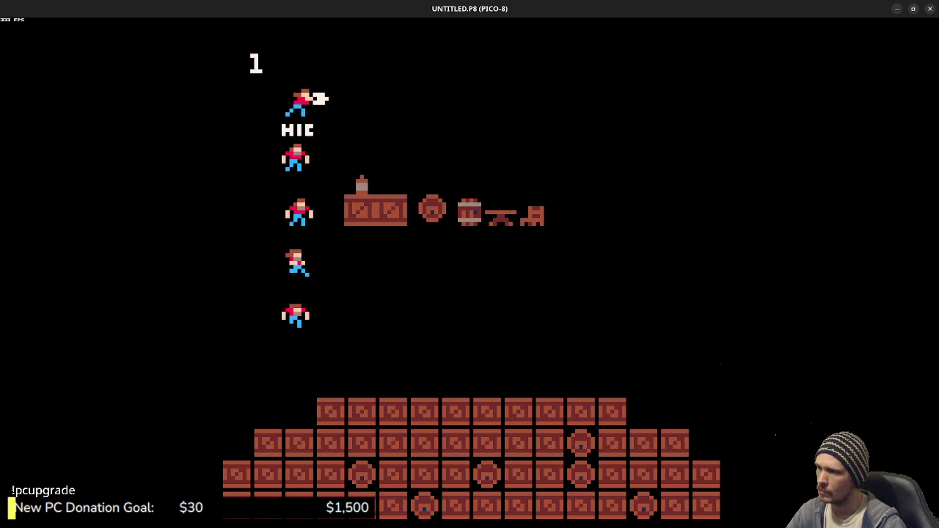
pyautogui.press('Escape')
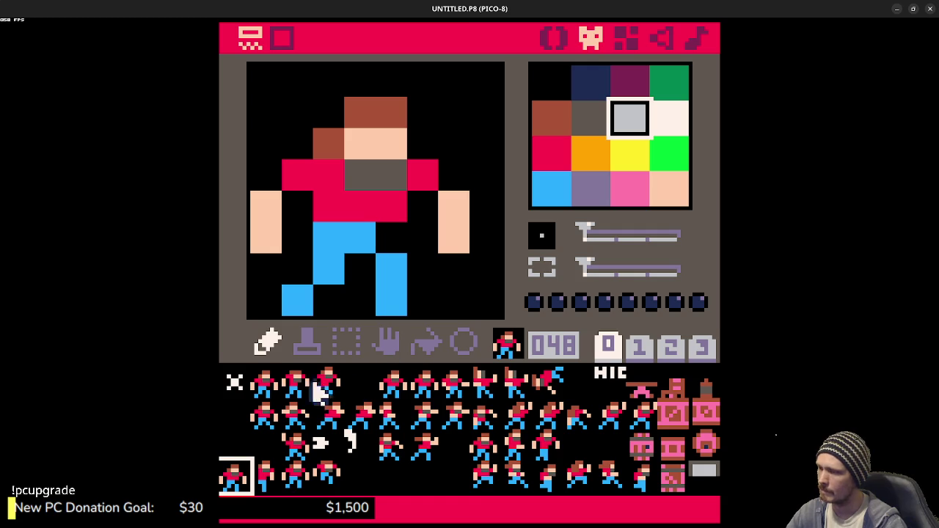
# Step: On frame 049, fill the leg gap blue, blacken the left leg, and run the cart
pyautogui.click(266, 477)
pyautogui.rightClick(308, 288)
pyautogui.moveTo(323, 272); pyautogui.dragTo(323, 301)
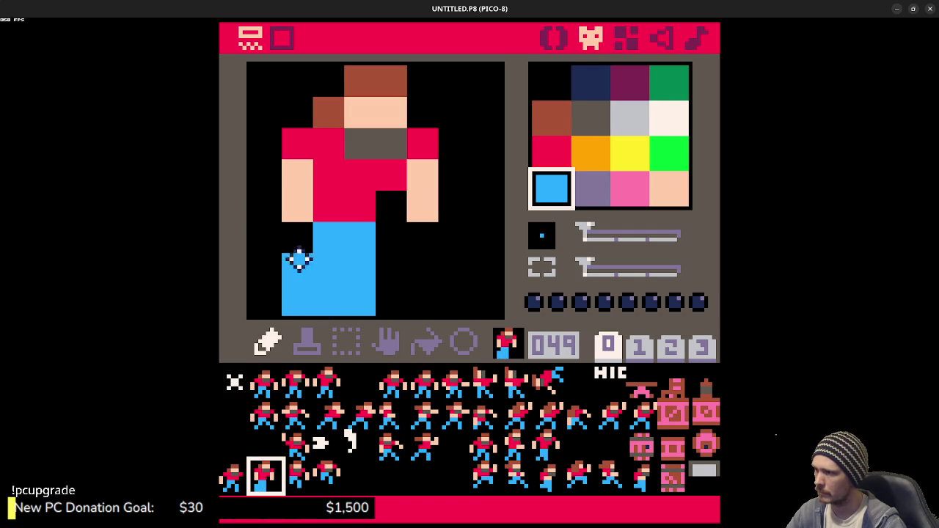
pyautogui.rightClick(293, 248)
pyautogui.moveTo(294, 257); pyautogui.dragTo(298, 312)
pyautogui.hotkey('ctrl', 'r')
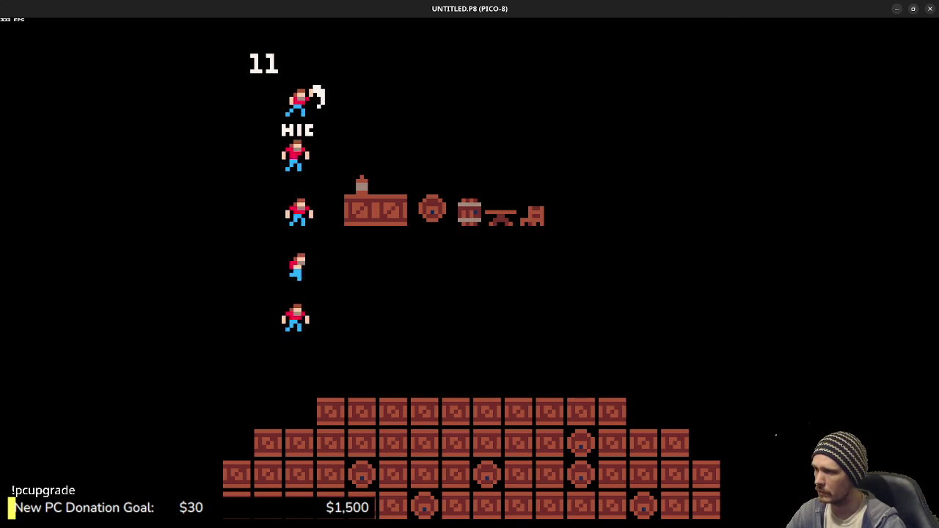
pyautogui.moveTo(554, 9)
pyautogui.mouseDown()
pyautogui.moveTo(486, 46)
pyautogui.moveTo(484, 69)
pyautogui.mouseUp()
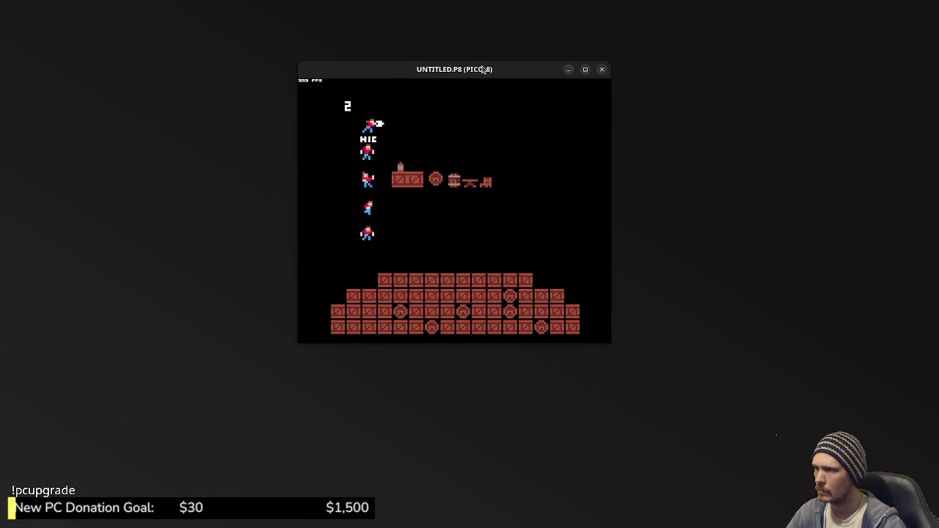
pyautogui.doubleClick(484, 69)
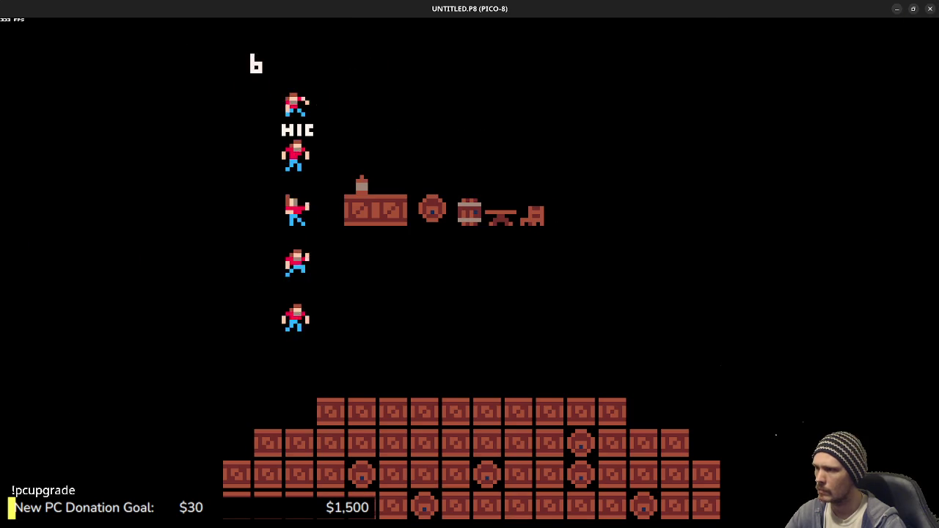
# Step: Flip back and forth between frames 048 and 049 to compare the stride
pyautogui.press('Escape')
pyautogui.click(231, 484)
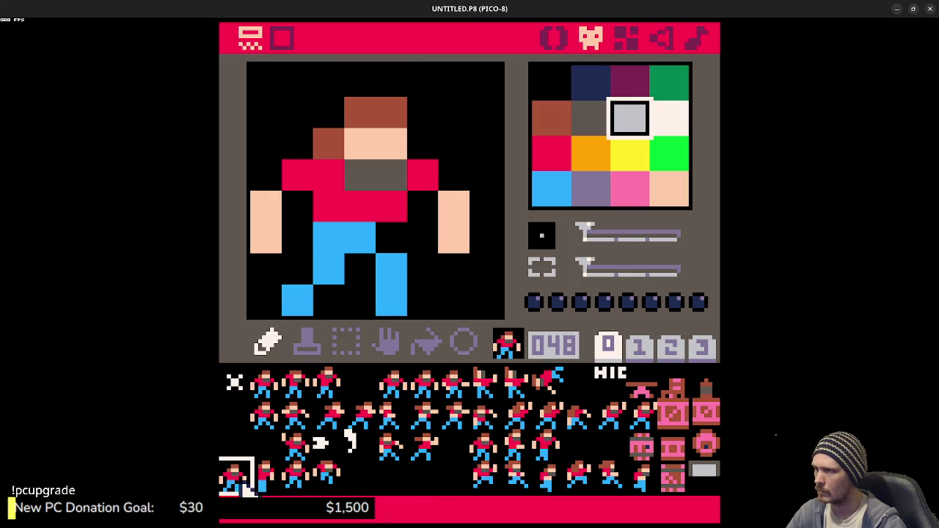
pyautogui.click(258, 488)
pyautogui.click(242, 488)
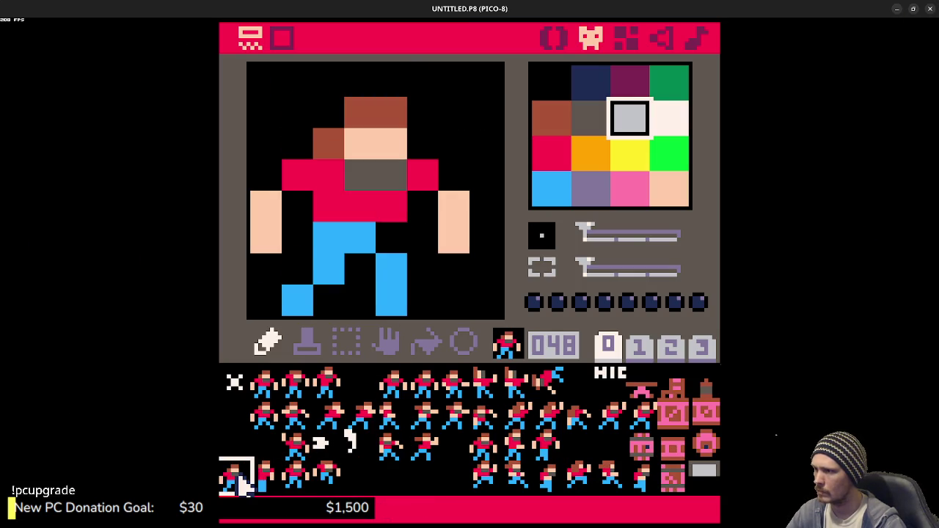
pyautogui.click(259, 484)
pyautogui.click(248, 481)
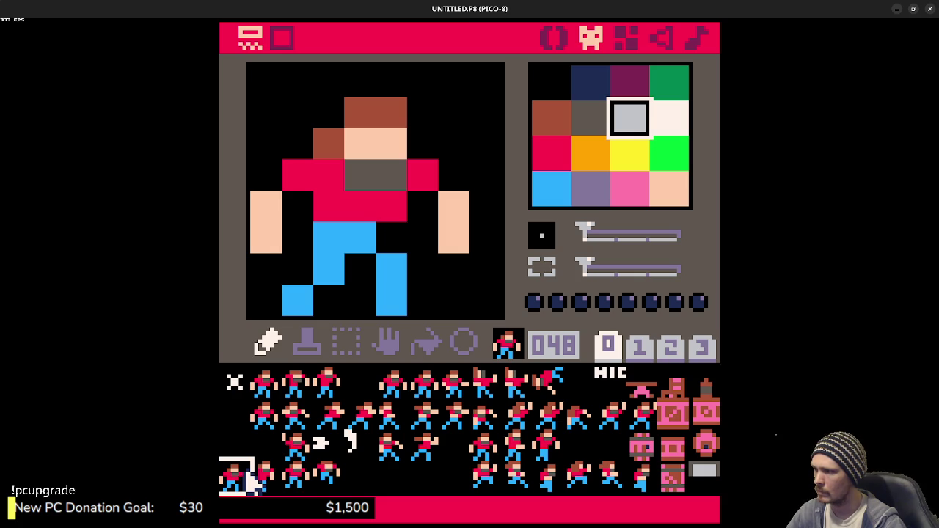
pyautogui.click(254, 478)
pyautogui.click(242, 484)
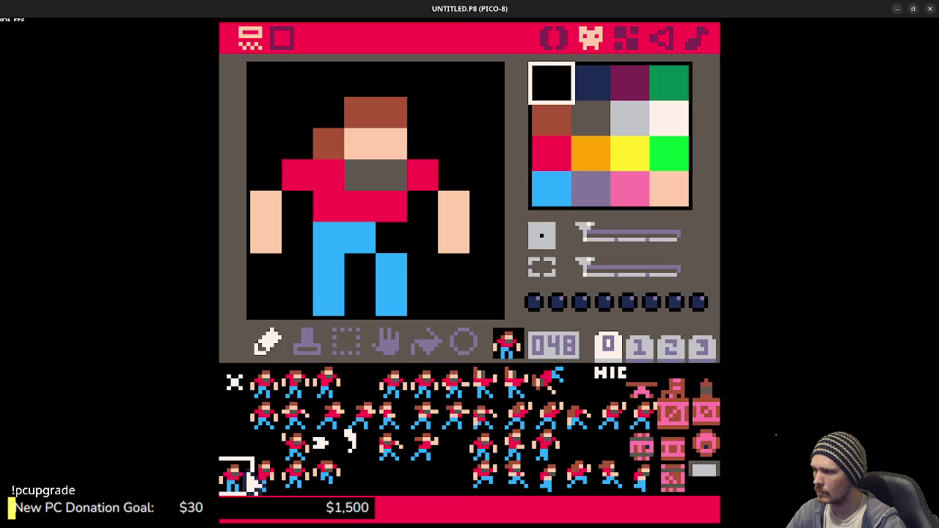
pyautogui.click(258, 483)
pyautogui.click(242, 488)
pyautogui.click(260, 479)
pyautogui.click(237, 482)
pyautogui.click(261, 479)
# Step: Blacken frame 050's lower-left foot pixel and run the cart to preview the walk
pyautogui.click(300, 481)
pyautogui.click(330, 481)
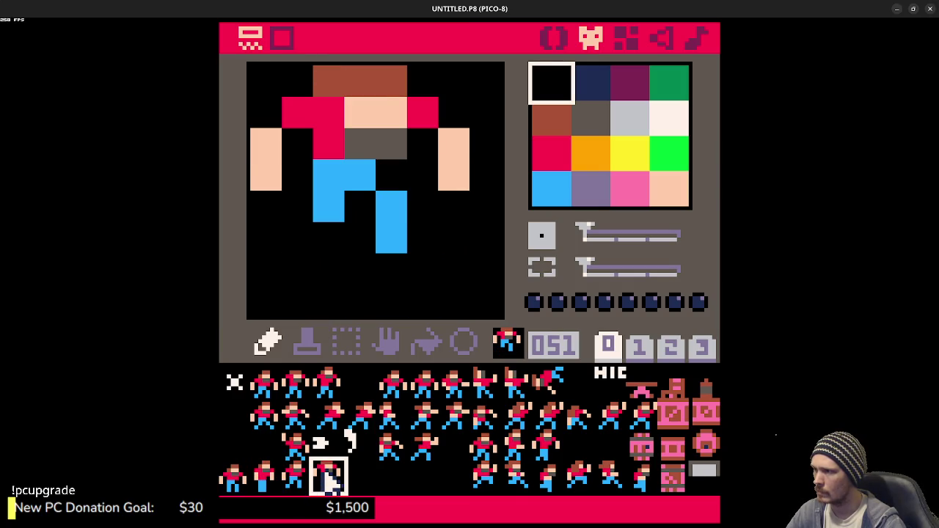
pyautogui.click(299, 484)
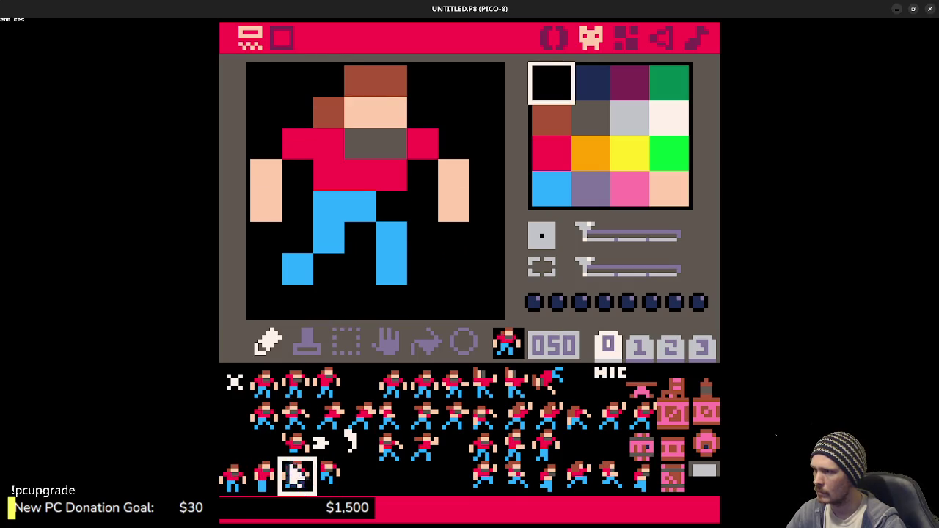
pyautogui.click(303, 267)
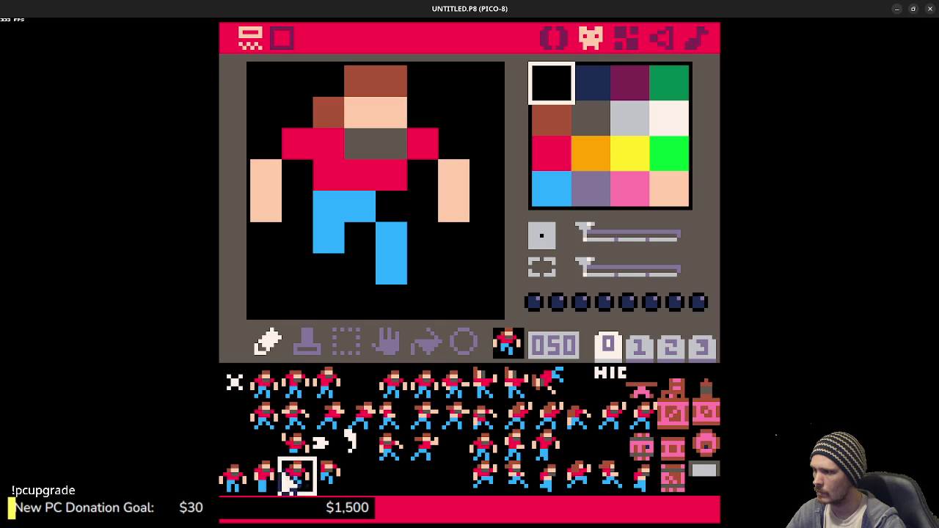
pyautogui.click(265, 481)
pyautogui.click(297, 481)
pyautogui.click(331, 480)
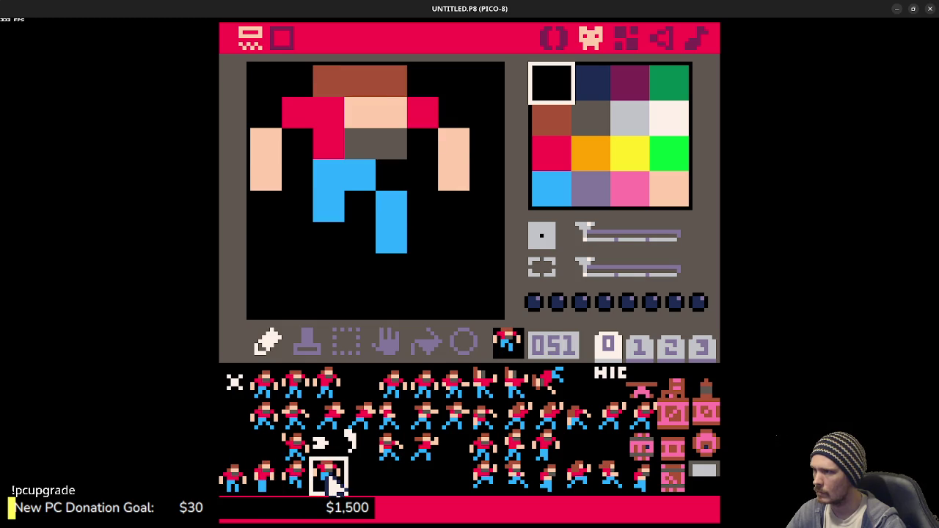
pyautogui.hotkey('ctrl', 'r')
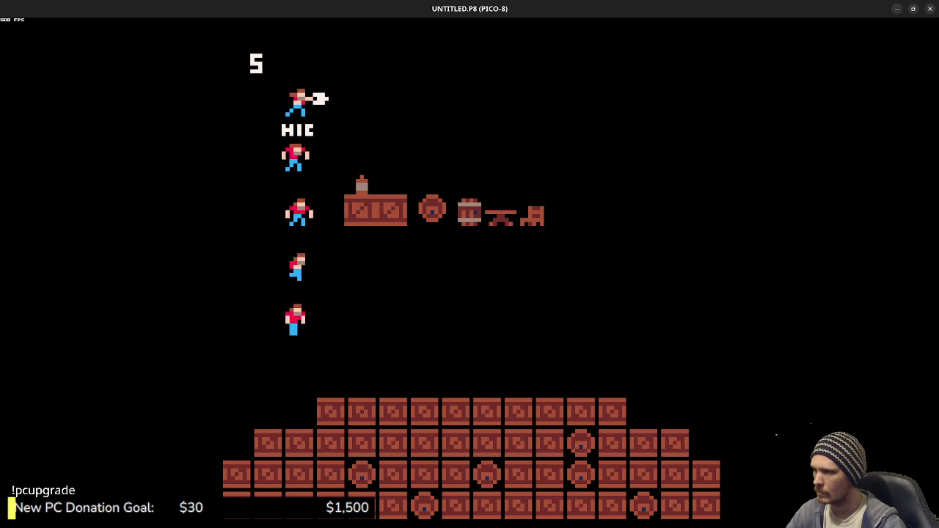
pyautogui.press('Escape')
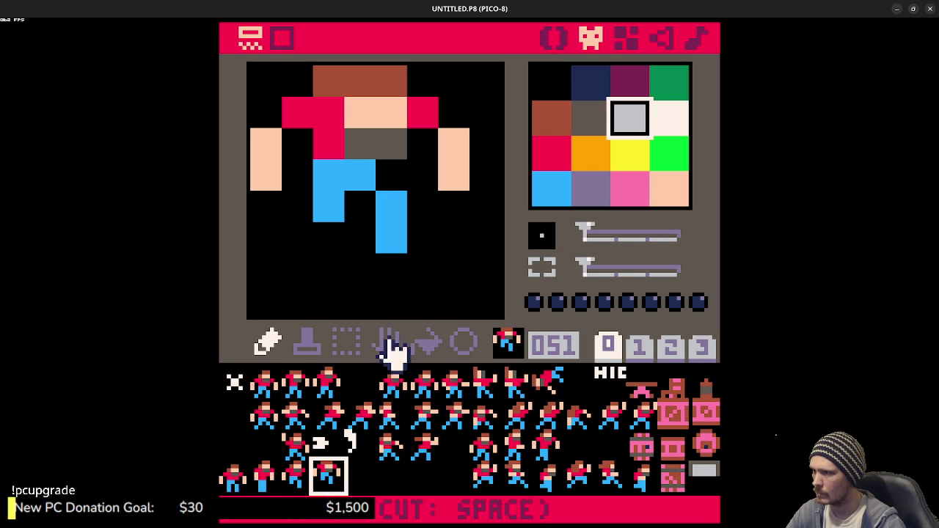
# Step: On frame 051, move both peach arm pixels up one row, blackening the old ones
pyautogui.rightClick(453, 164)
pyautogui.click(458, 121)
pyautogui.rightClick(453, 205)
pyautogui.click(454, 175)
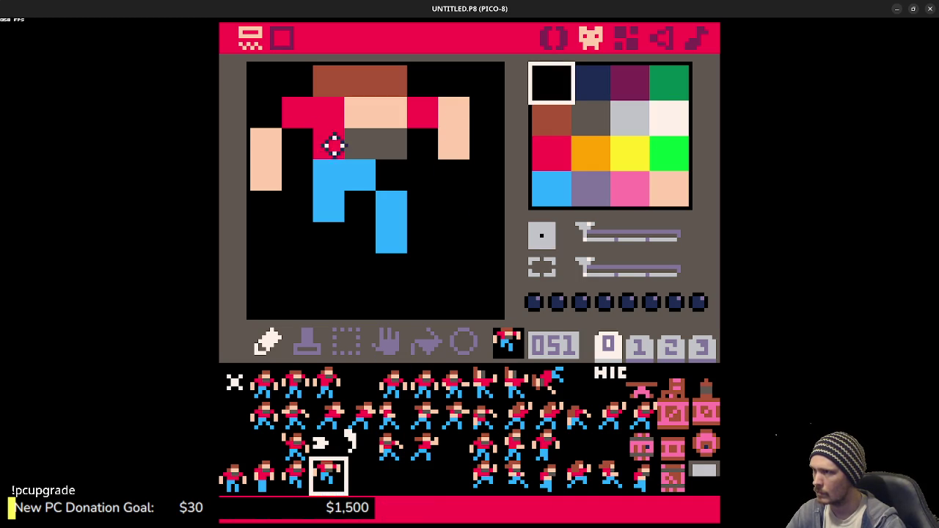
pyautogui.rightClick(264, 143)
pyautogui.click(265, 112)
pyautogui.rightClick(283, 212)
pyautogui.click(276, 184)
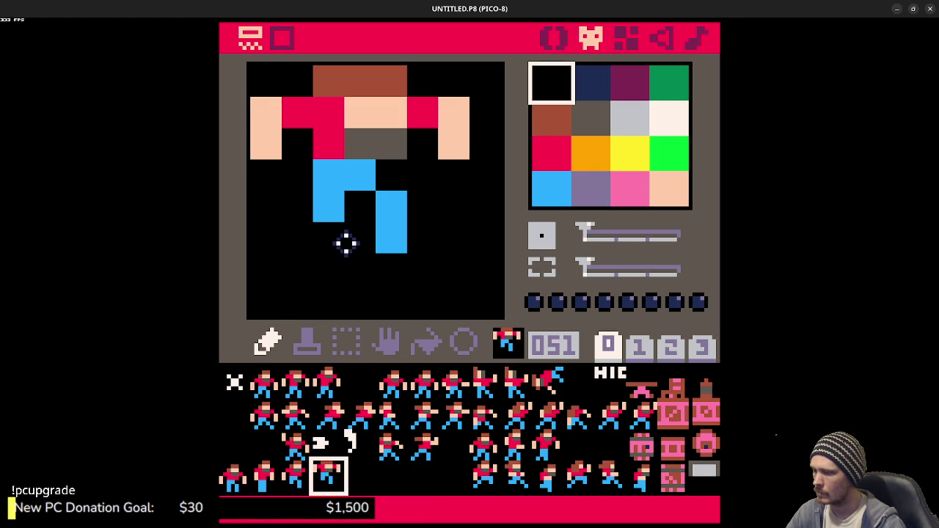
# Step: Run the cart to test the raised arms, then compare frame 051 with frames 048 and 049
pyautogui.hotkey('ctrl', 'r')
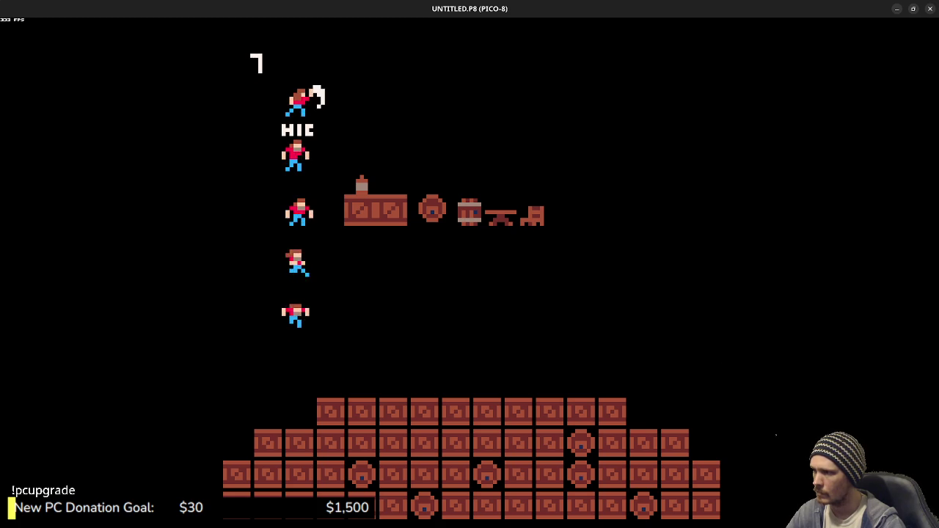
pyautogui.press('Escape')
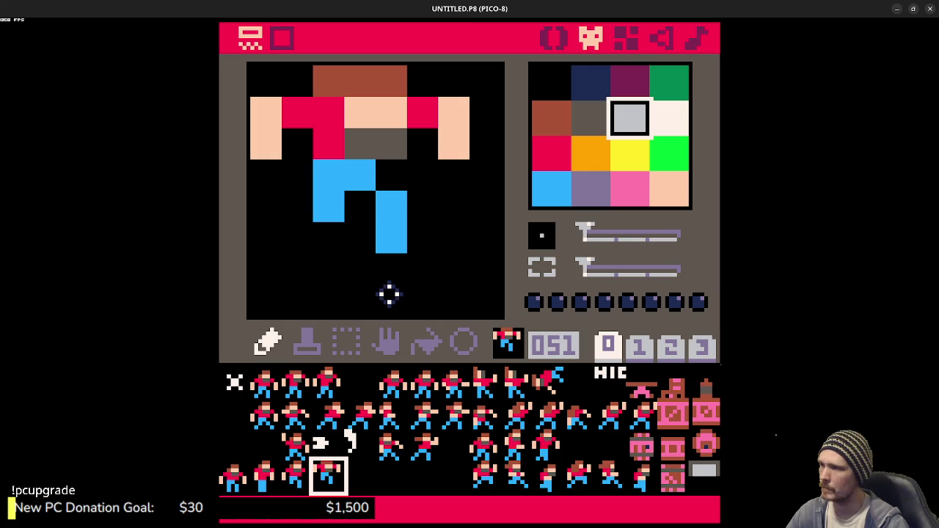
pyautogui.click(235, 480)
pyautogui.click(266, 480)
pyautogui.click(327, 477)
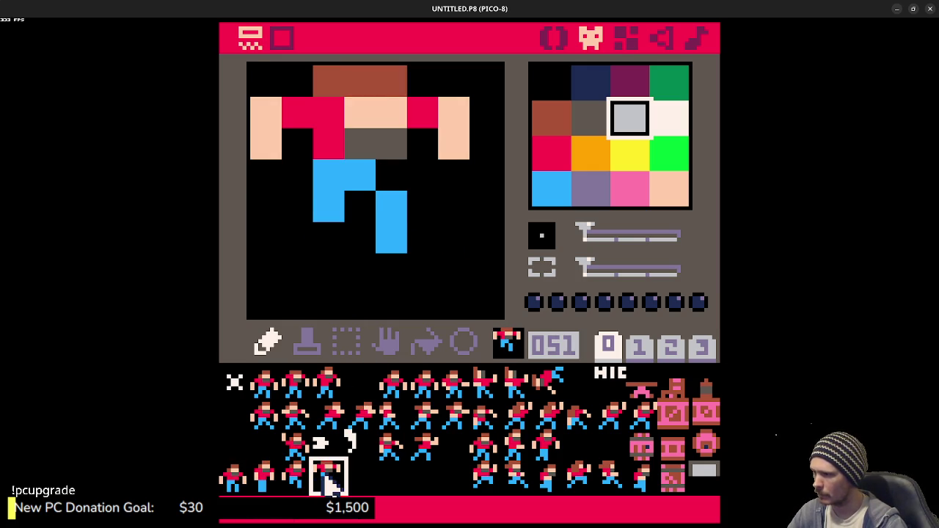
# Step: Compare the front-facing brawler frames 001, 002 and 003 side by side
pyautogui.click(267, 385)
pyautogui.click(296, 383)
pyautogui.click(267, 384)
pyautogui.click(321, 396)
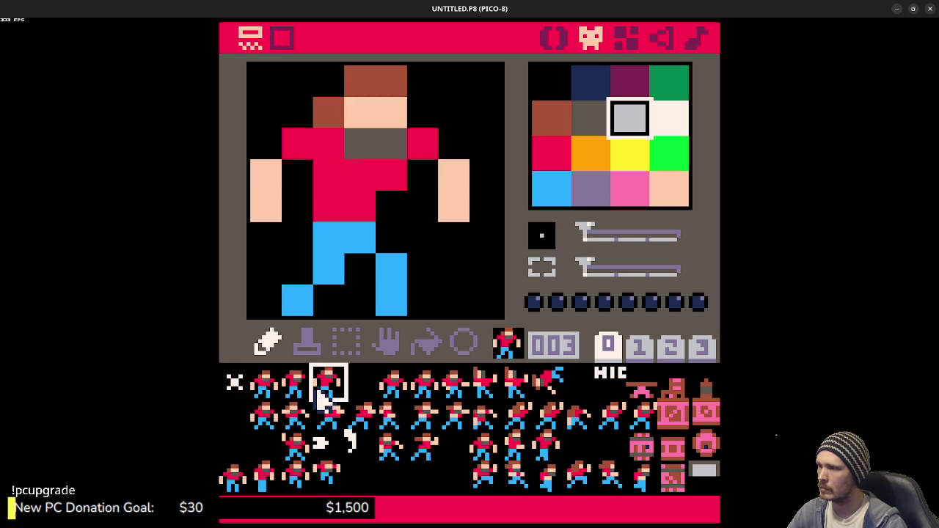
pyautogui.click(298, 391)
pyautogui.click(267, 389)
pyautogui.click(297, 388)
pyautogui.click(267, 389)
pyautogui.click(303, 389)
pyautogui.click(327, 389)
pyautogui.click(297, 389)
pyautogui.click(267, 389)
pyautogui.click(298, 389)
pyautogui.click(327, 389)
pyautogui.click(307, 393)
pyautogui.click(326, 389)
pyautogui.click(297, 389)
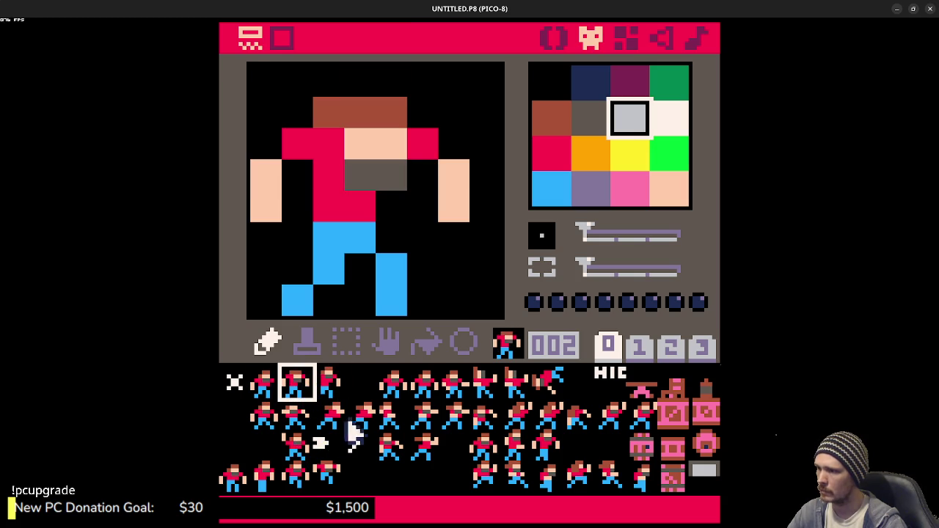
# Step: Step through running frames 056–059 and view frames 060 and 061 for reference
pyautogui.click(490, 485)
pyautogui.click(514, 486)
pyautogui.click(549, 490)
pyautogui.click(577, 486)
pyautogui.click(543, 491)
pyautogui.click(487, 485)
pyautogui.click(521, 488)
pyautogui.click(549, 488)
pyautogui.click(581, 478)
pyautogui.click(609, 478)
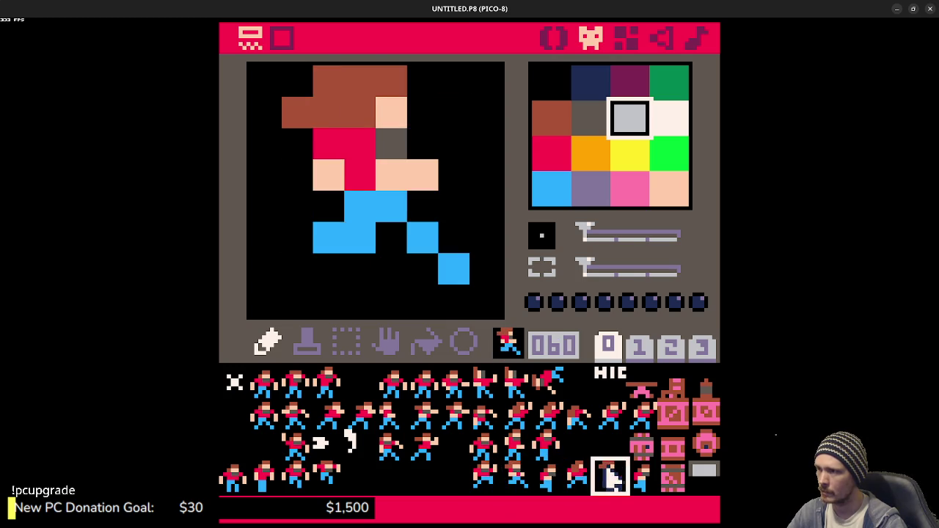
pyautogui.click(637, 475)
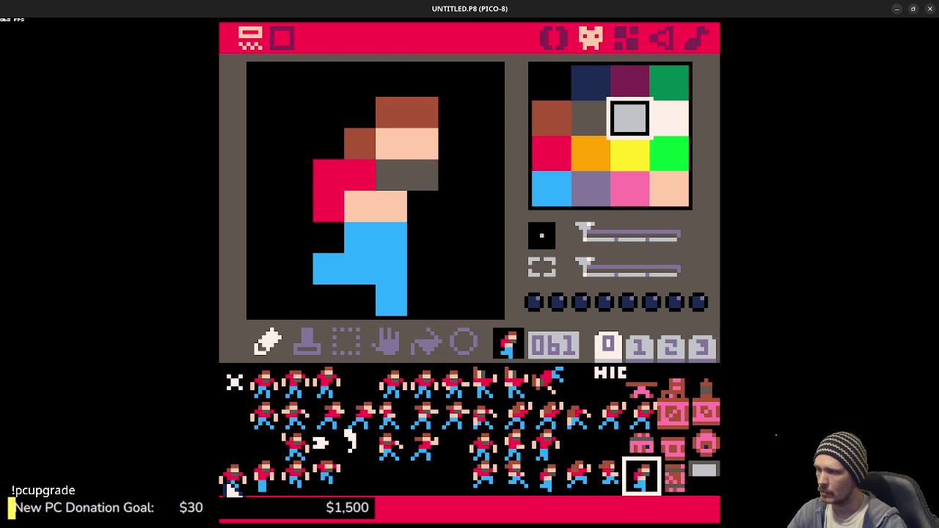
# Step: Compare frame 051 with frames 049 and 050, then preview the cart and return
pyautogui.click(330, 486)
pyautogui.click(264, 478)
pyautogui.click(332, 483)
pyautogui.click(295, 478)
pyautogui.click(328, 481)
pyautogui.hotkey('ctrl', 'r')
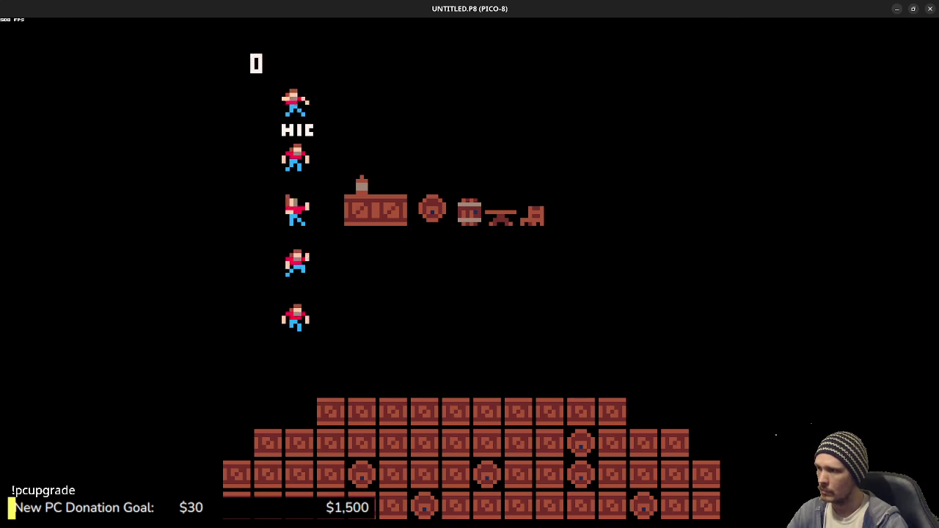
pyautogui.press('Escape')
pyautogui.press('Escape')
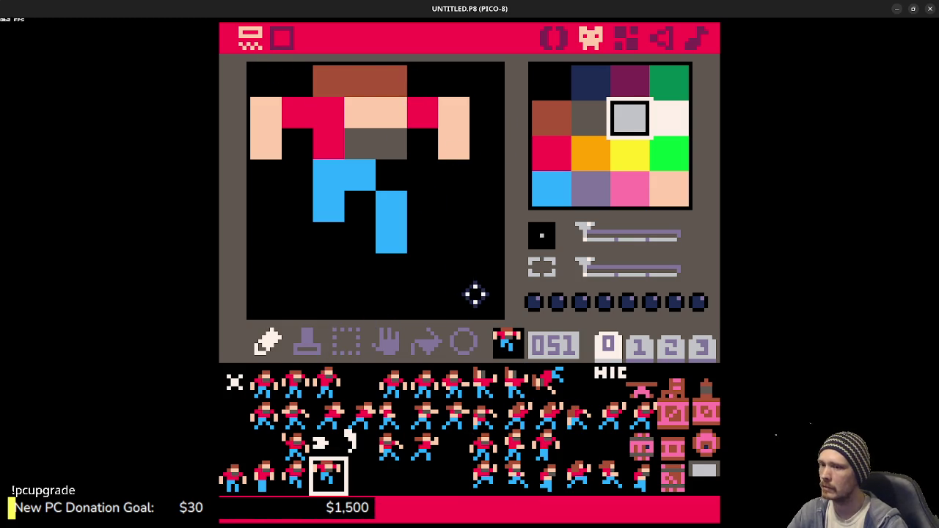
# Step: List the carts folder, change into the tests folder, and list its files
pyautogui.hotkey('ctrl', 'r')
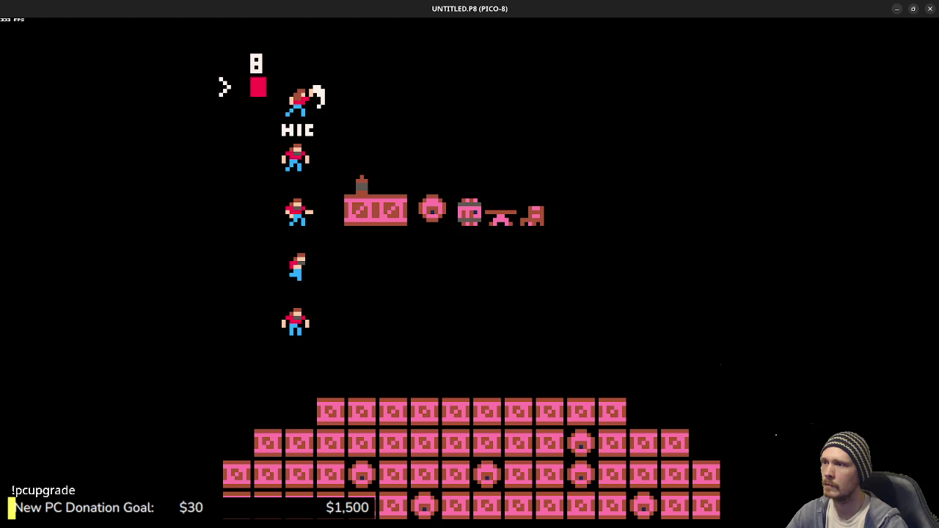
pyautogui.write('ls')
pyautogui.press('Return')
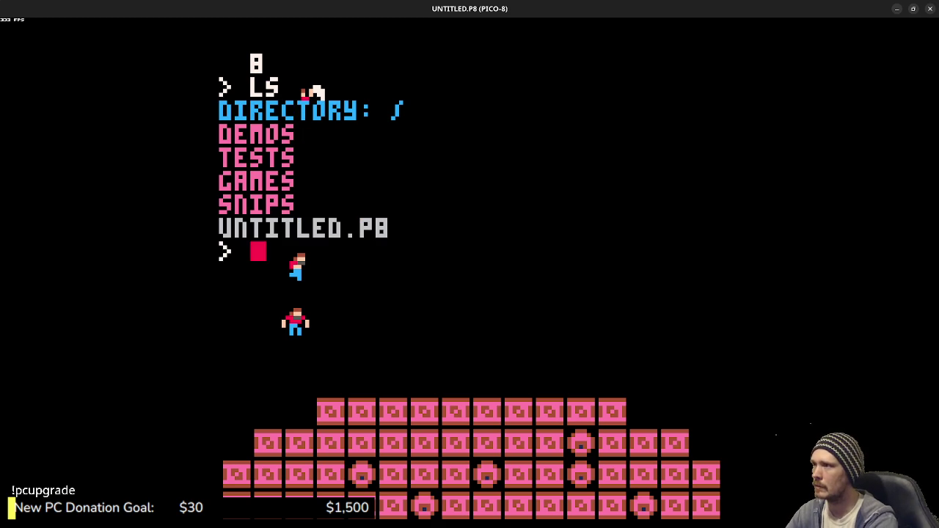
pyautogui.write('cd')
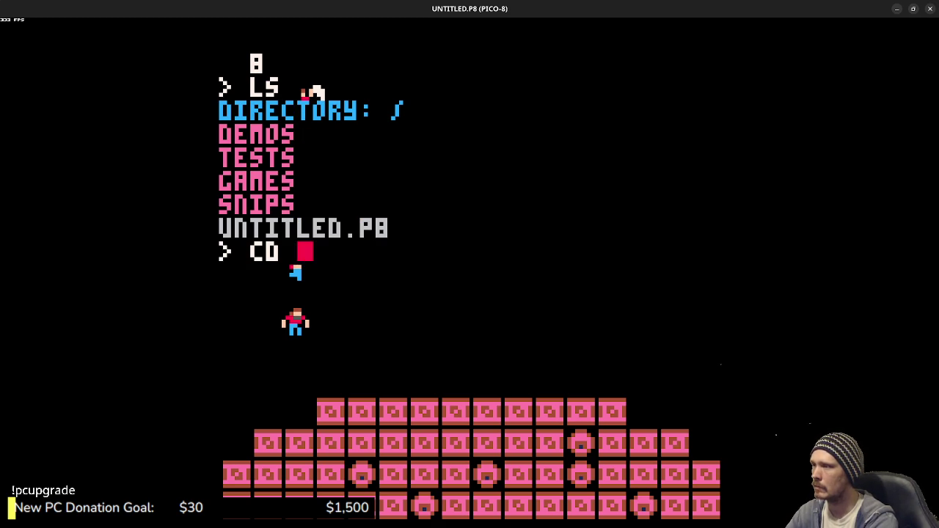
pyautogui.write('tests')
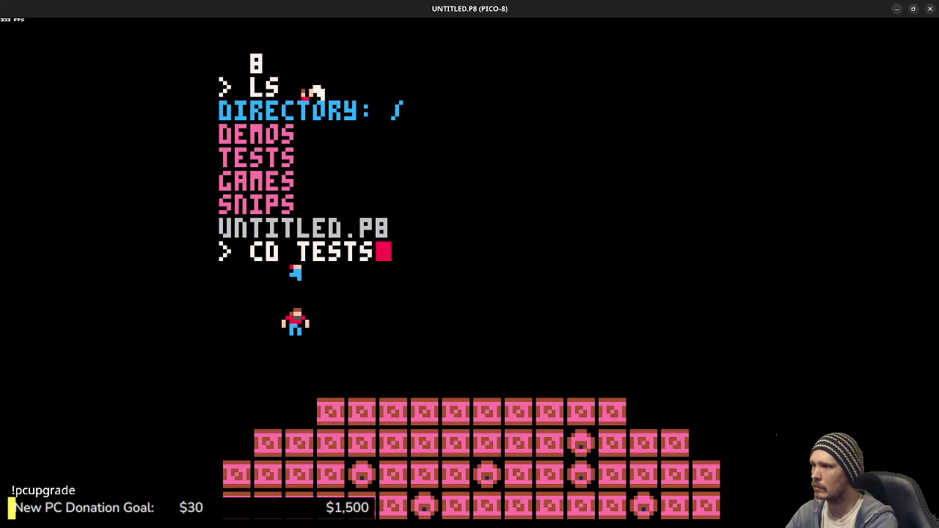
pyautogui.press('Return')
pyautogui.write('ls')
pyautogui.press('Return')
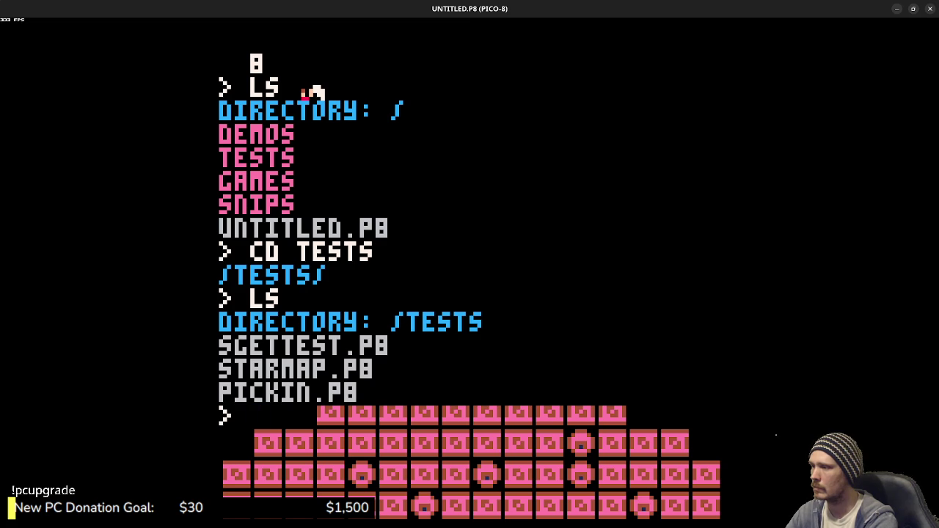
# Step: Save the cart as punch.p8, confirm it in the listing, and reboot to a blank cart
pyautogui.write('Save')
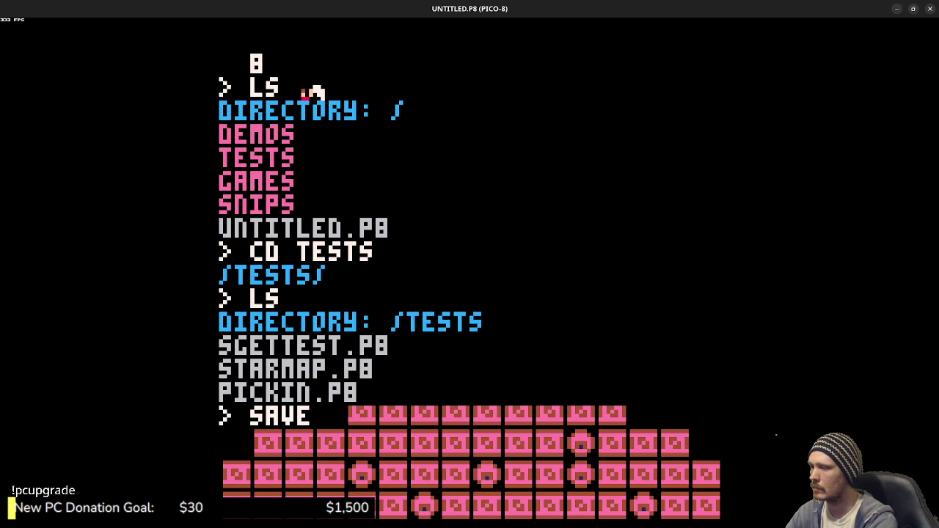
pyautogui.write('punch')
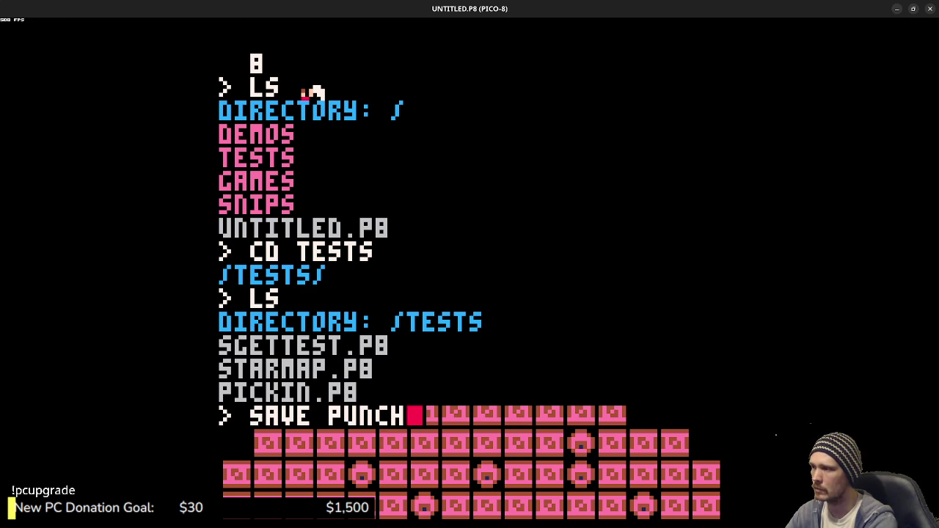
pyautogui.press('Return')
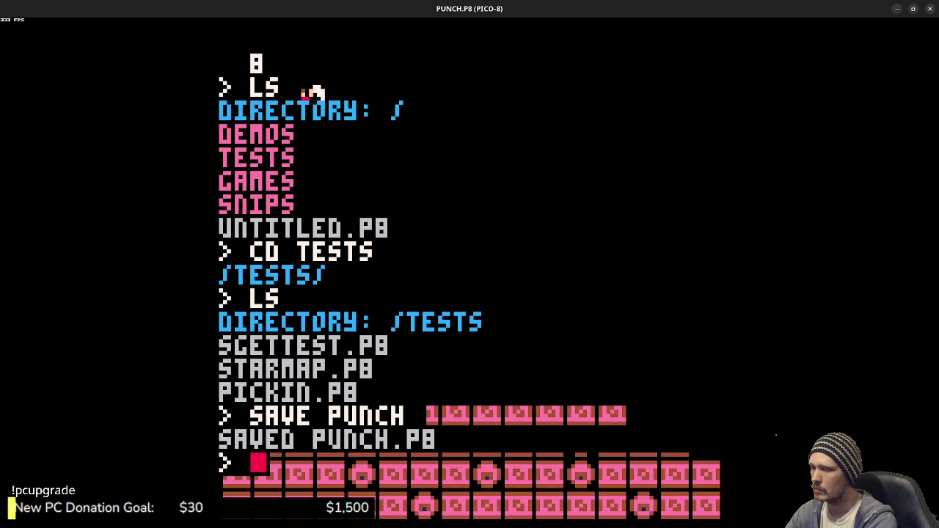
pyautogui.write('ls')
pyautogui.press('Return')
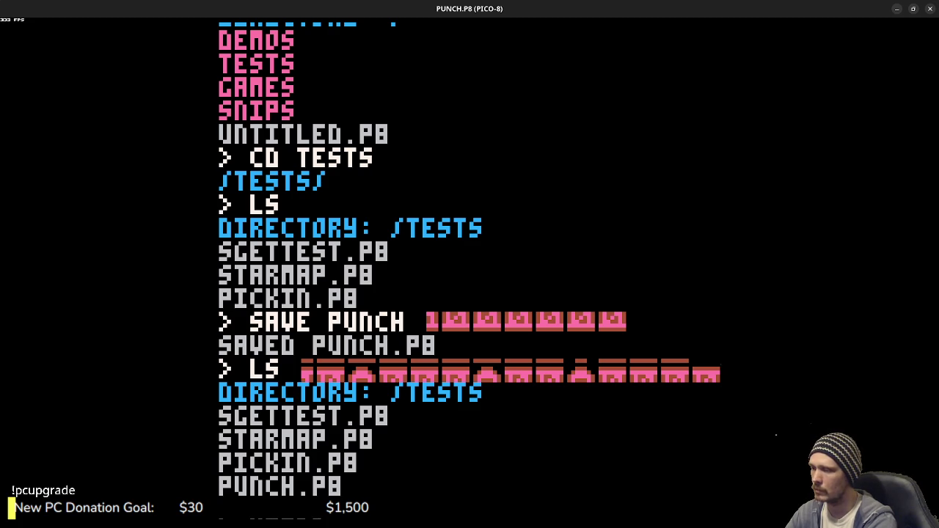
pyautogui.press('Return')
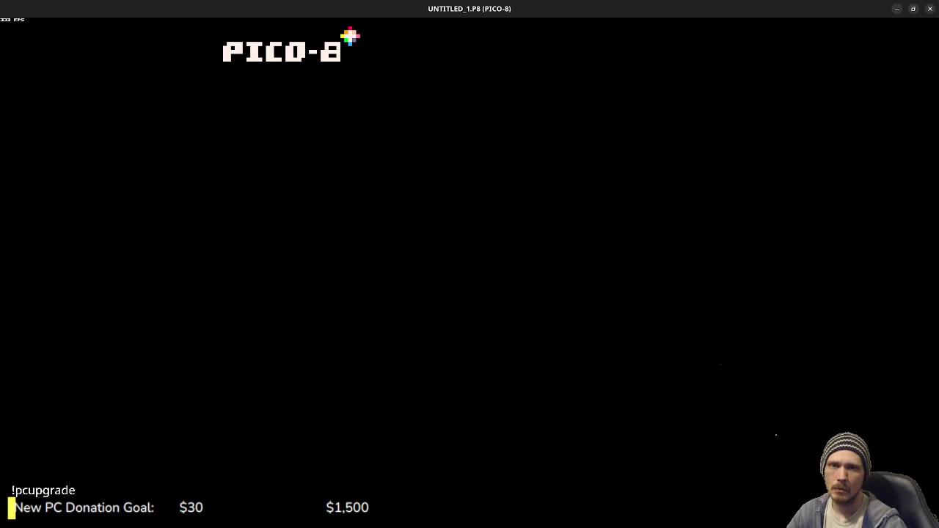
pyautogui.hotkey('alt', 'Tab')
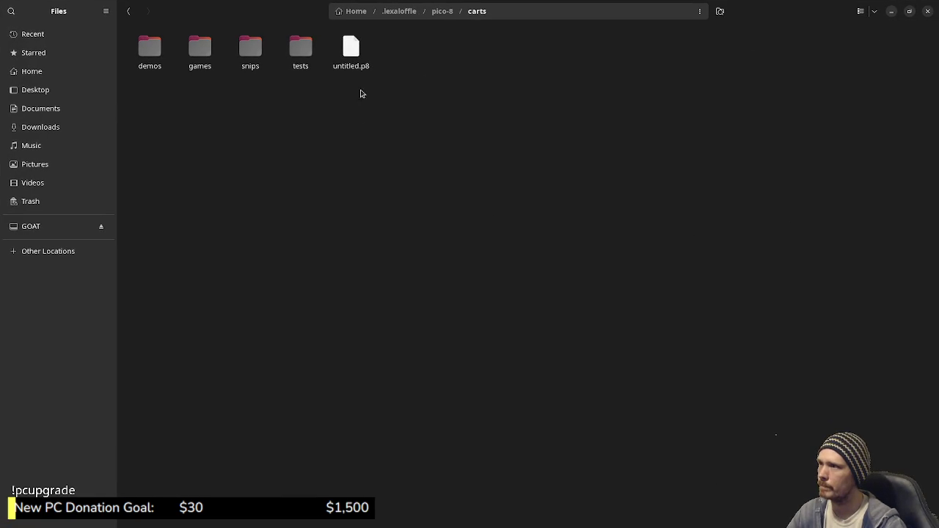
# Step: Open carts/tests to check punch.p8 is there, then go back to carts
pyautogui.click(349, 56)
pyautogui.doubleClick(303, 49)
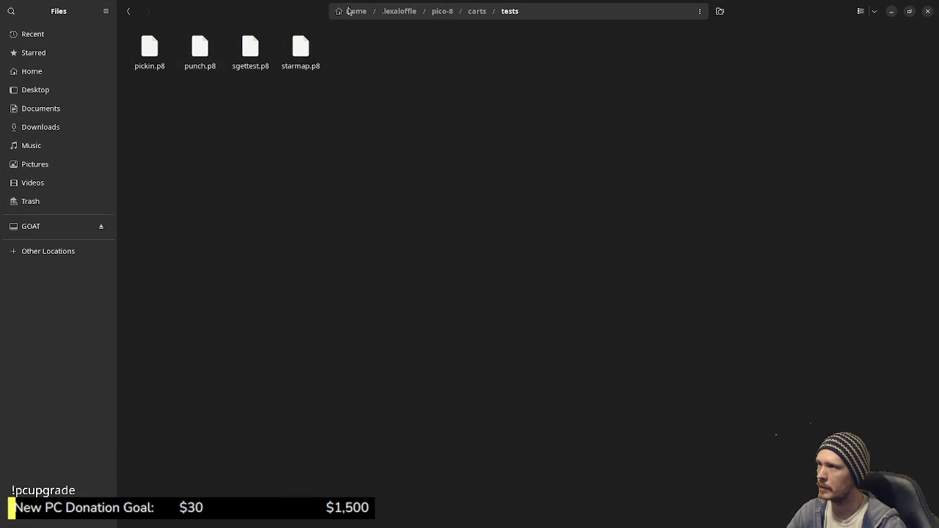
pyautogui.hotkey('alt', 'Up')
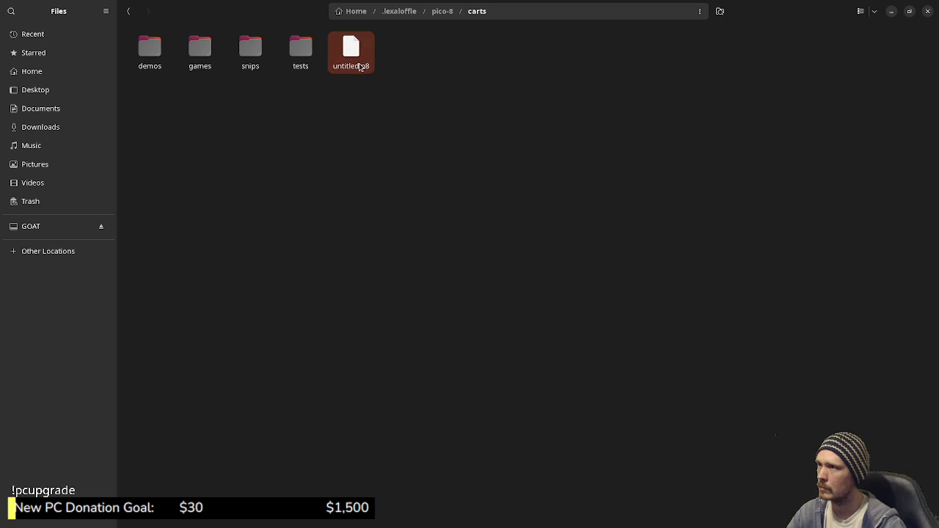
# Step: Move untitled.p8 from the carts folder to the Trash
pyautogui.rightClick(369, 73)
pyautogui.click(392, 114)
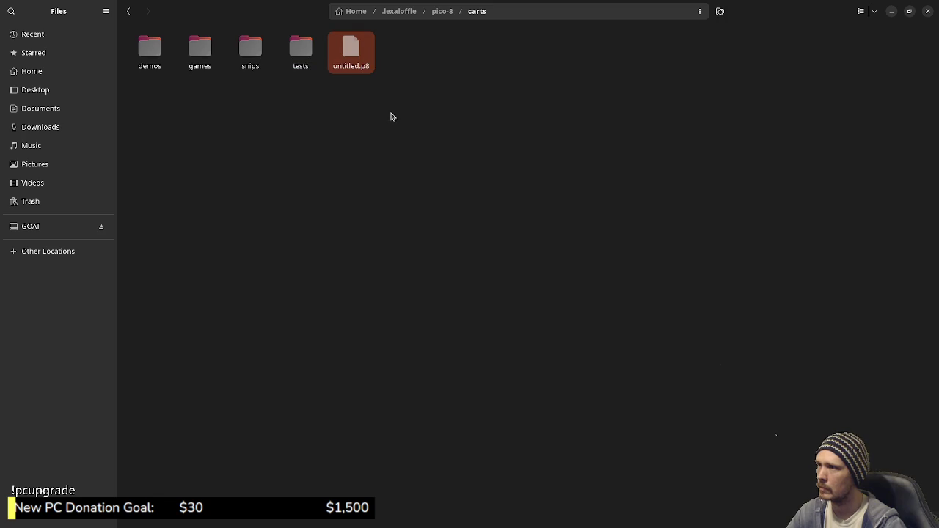
pyautogui.rightClick(361, 66)
pyautogui.click(480, 123)
pyautogui.rightClick(352, 53)
pyautogui.click(415, 216)
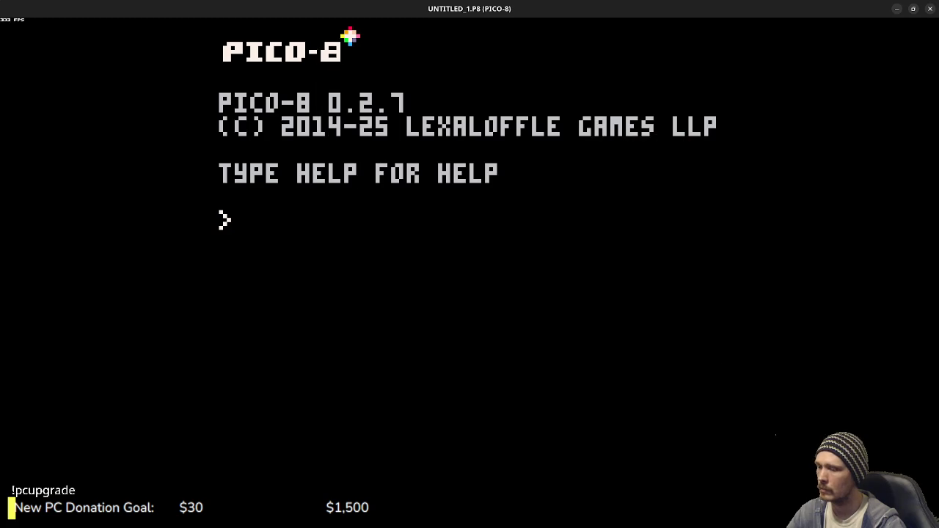
# Step: Change into the tests folder, load punch.p8, and show its Lua code
pyautogui.write('ls')
pyautogui.press('Return')
pyautogui.write('dests')
pyautogui.press('Return')
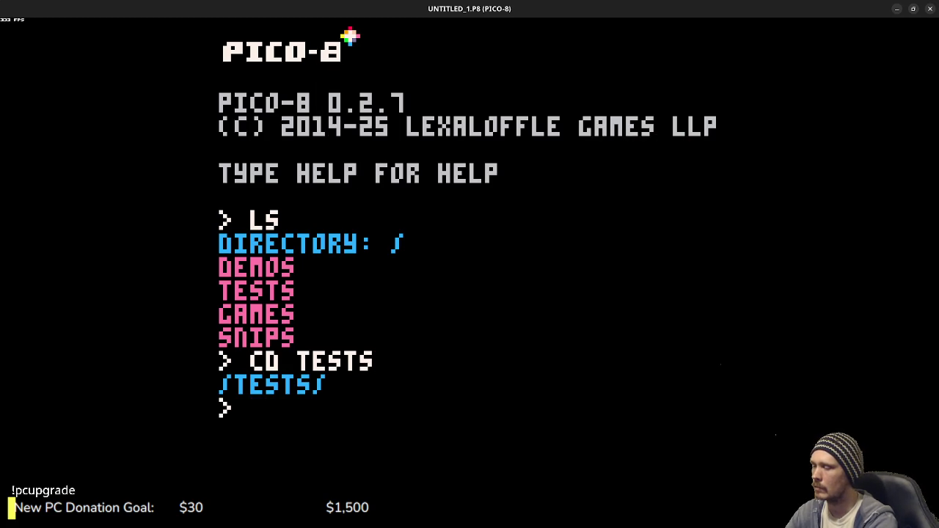
pyautogui.write('cd')
pyautogui.press('BackSpace')
pyautogui.press('BackSpace')
pyautogui.write('load punch')
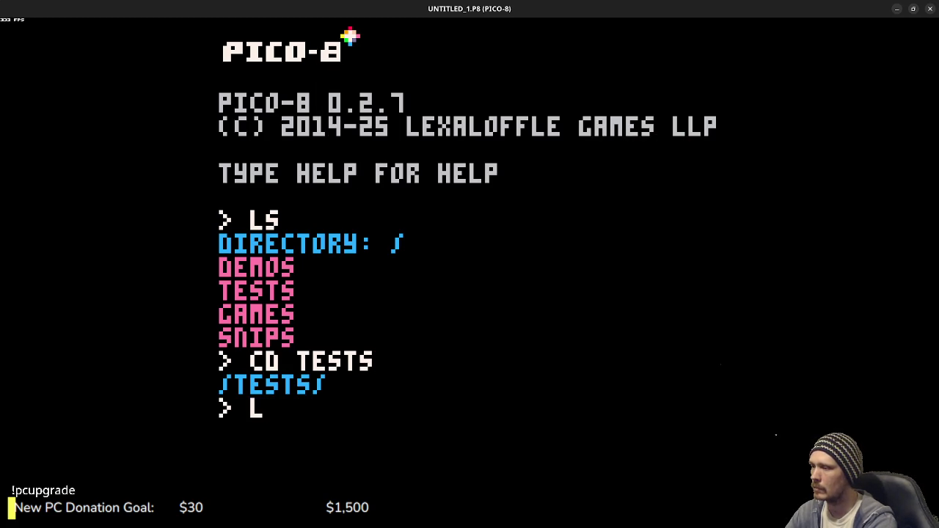
pyautogui.press('Return')
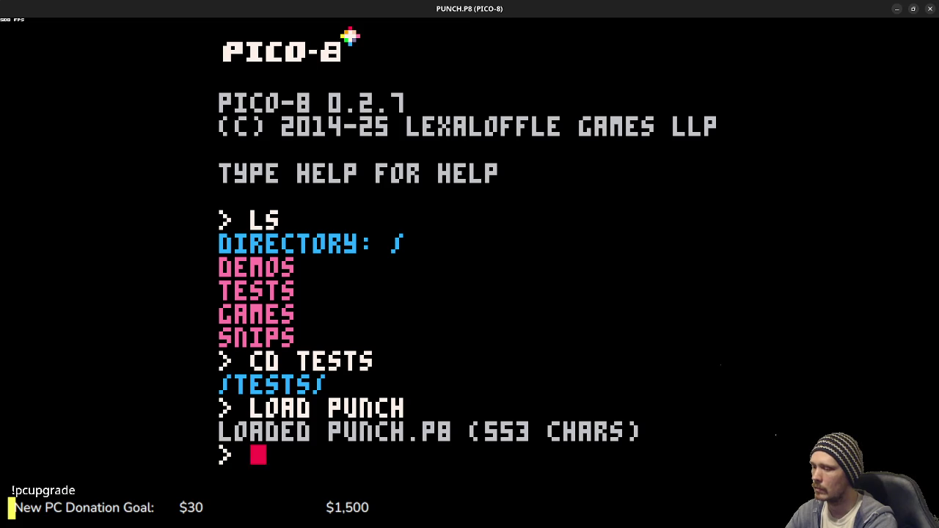
pyautogui.press('Escape')
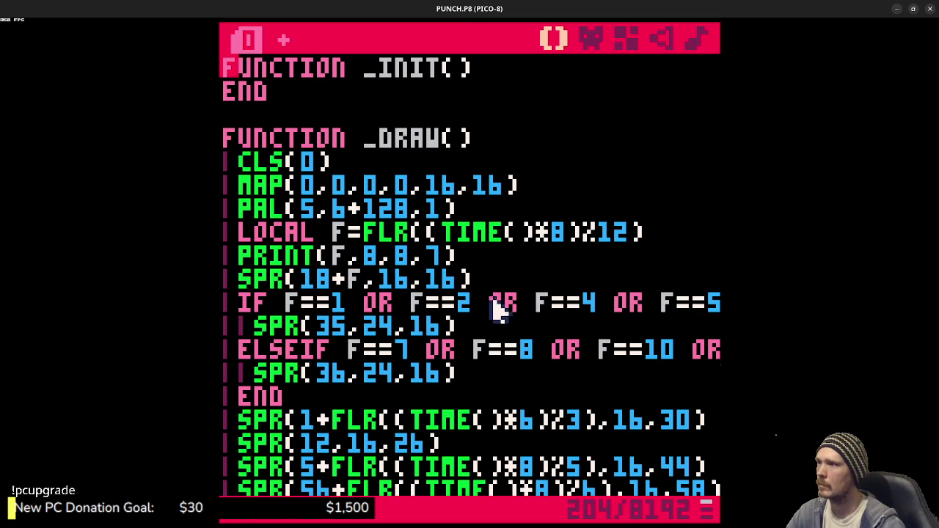
# Step: Switch to the sprite editor and hide the file manager to get back to PICO-8
pyautogui.click(590, 38)
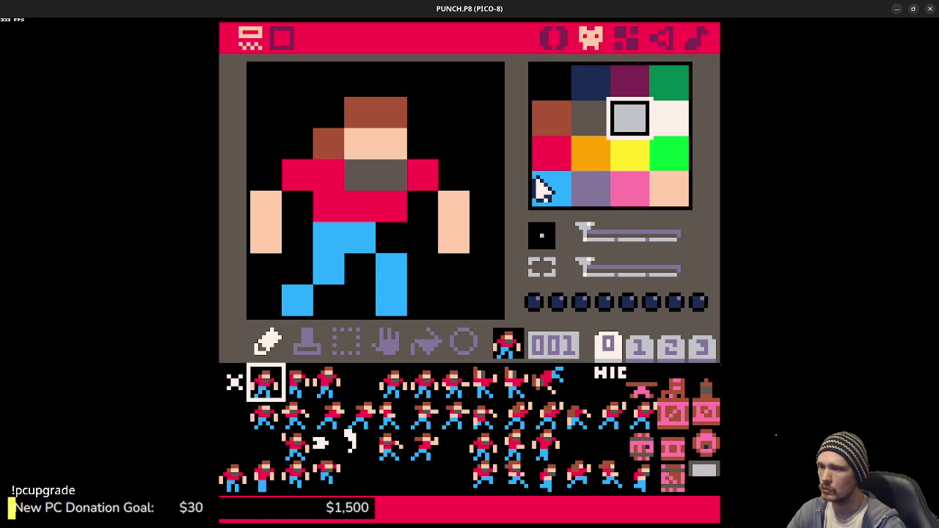
pyautogui.hotkey('alt', 'Tab')
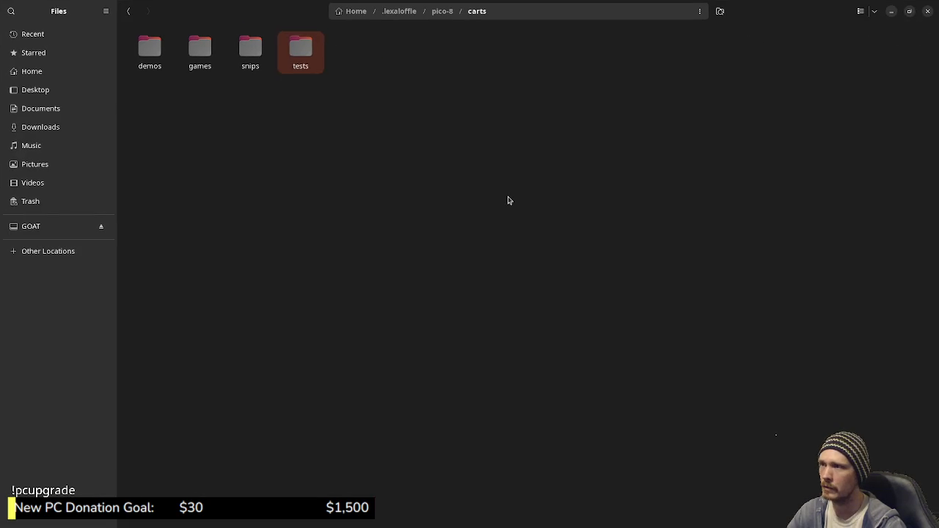
pyautogui.click(891, 12)
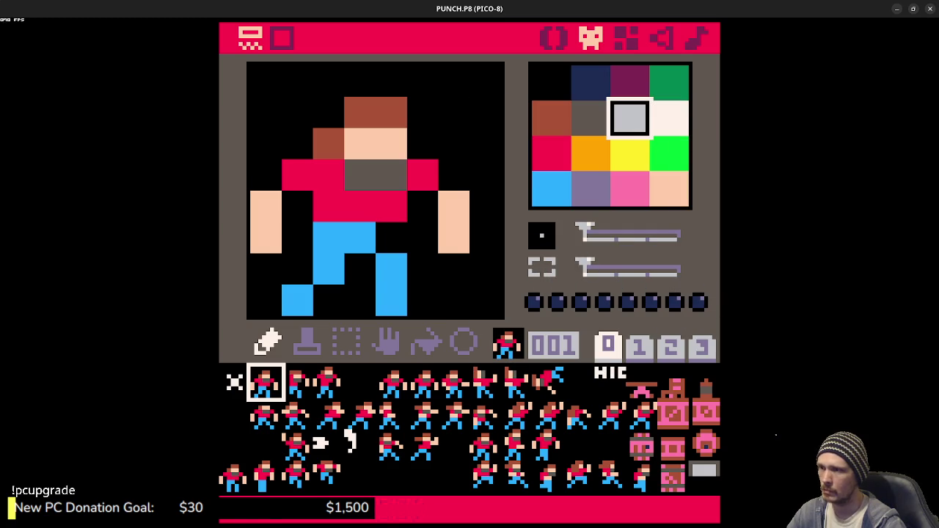
# Step: Erase the grey rectangle sprite 063 and sprites 034 and 038
pyautogui.click(387, 477)
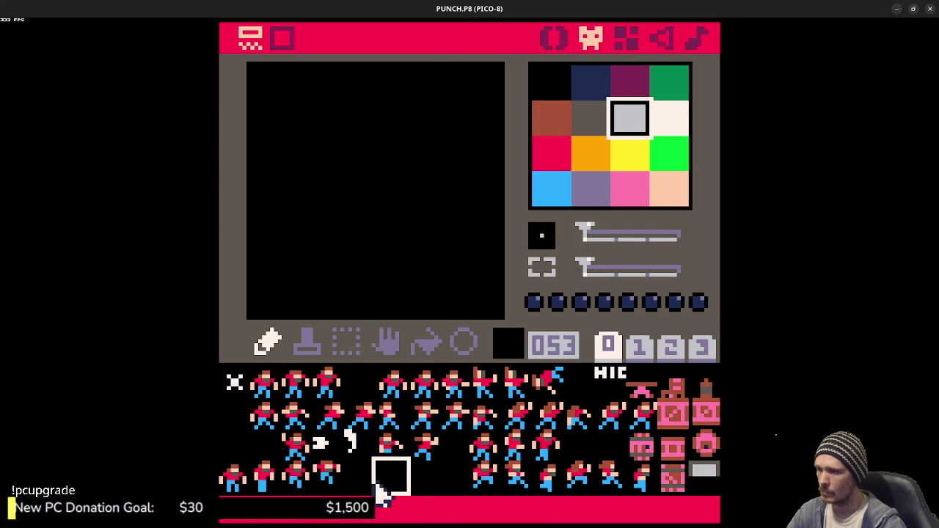
pyautogui.click(266, 387)
pyautogui.click(328, 390)
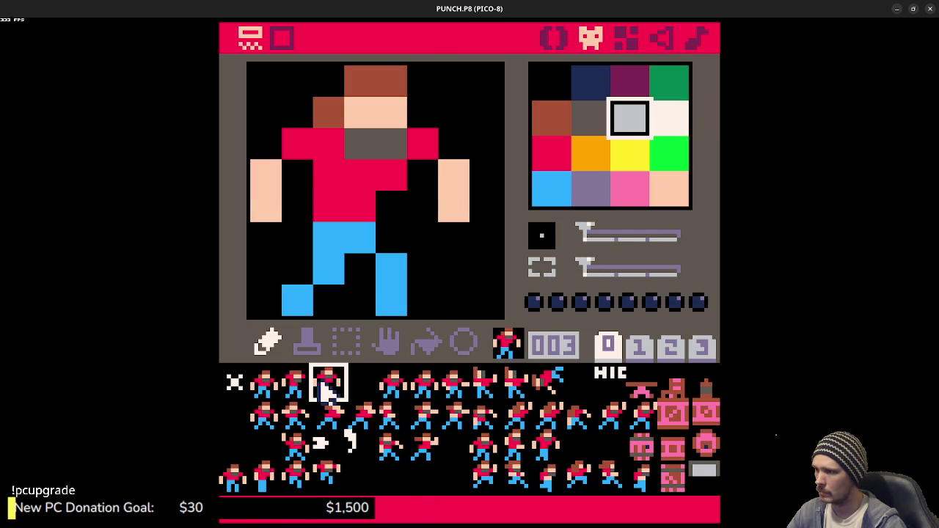
pyautogui.click(609, 383)
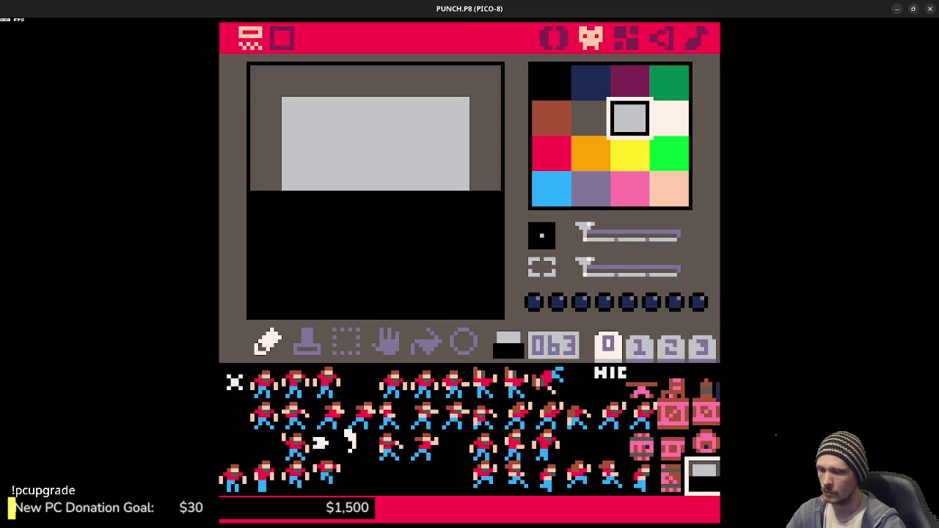
pyautogui.press('Delete')
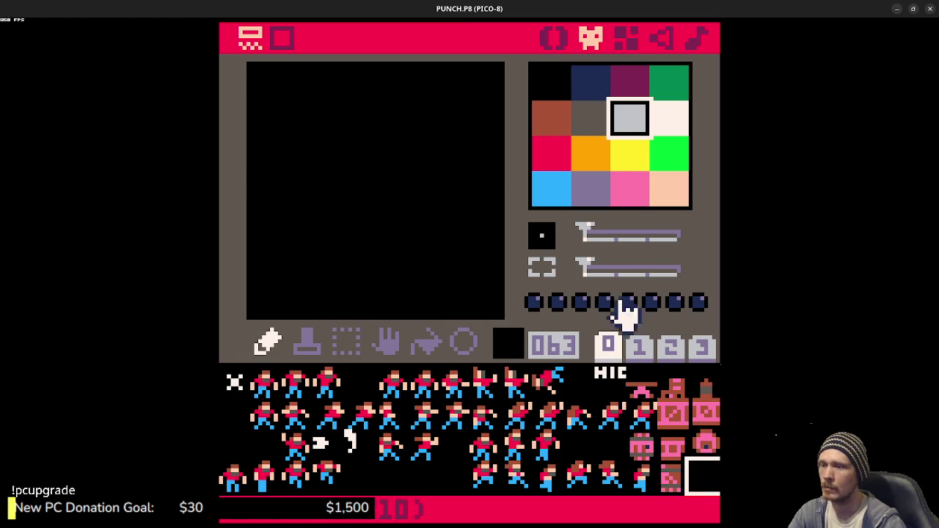
pyautogui.click(294, 449)
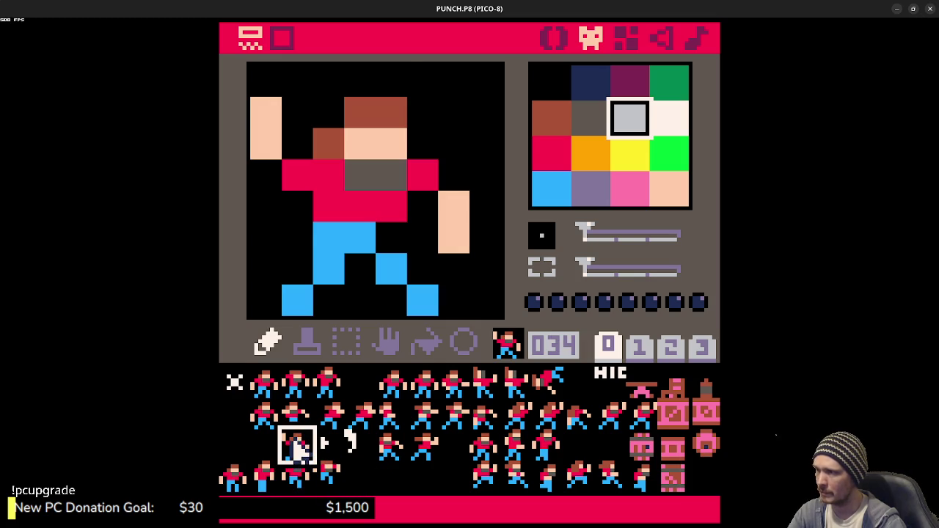
pyautogui.press('Delete')
pyautogui.click(423, 447)
pyautogui.press('Delete')
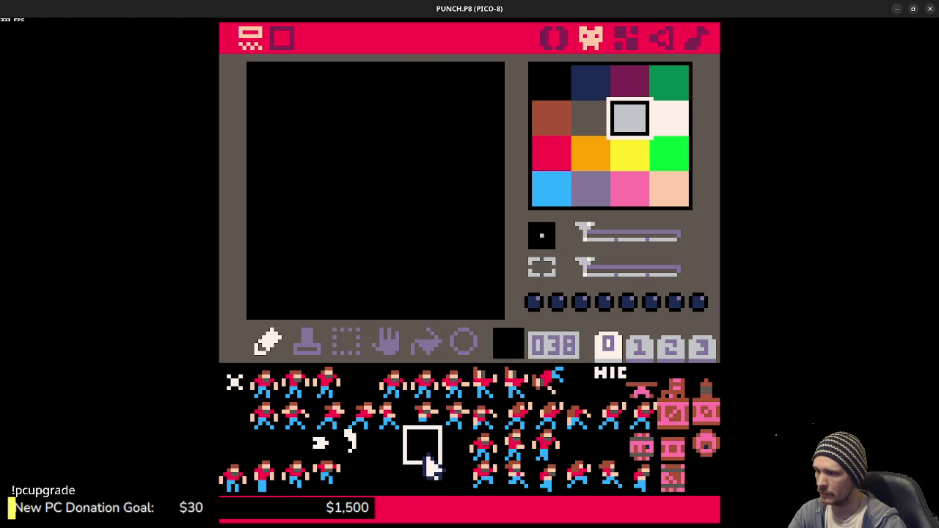
# Step: Compare the standing frame 017 against frames 018–023 and empty slot 054
pyautogui.click(266, 427)
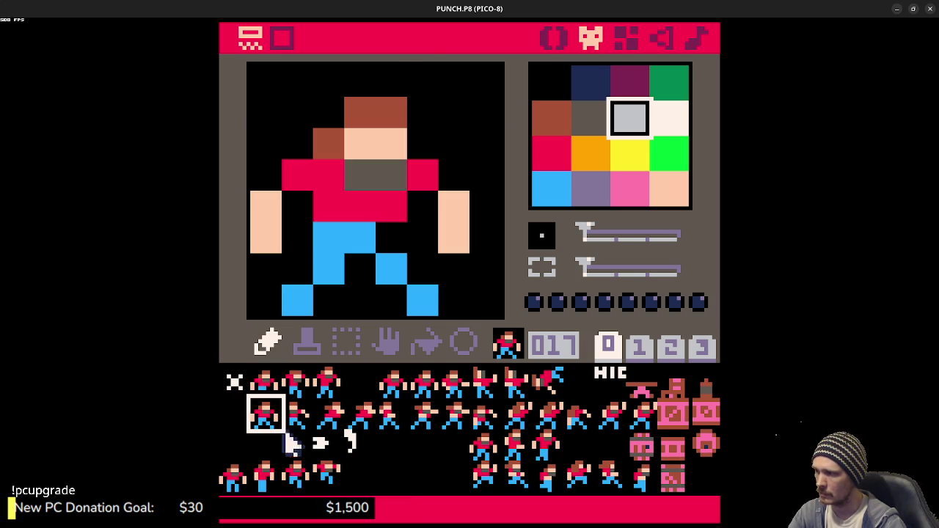
pyautogui.click(296, 415)
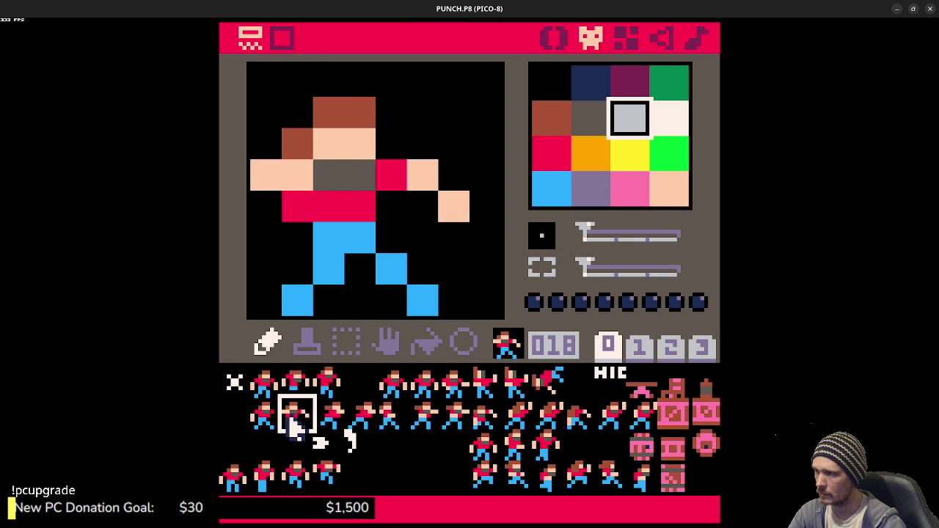
pyautogui.click(330, 417)
pyautogui.click(261, 420)
pyautogui.click(317, 429)
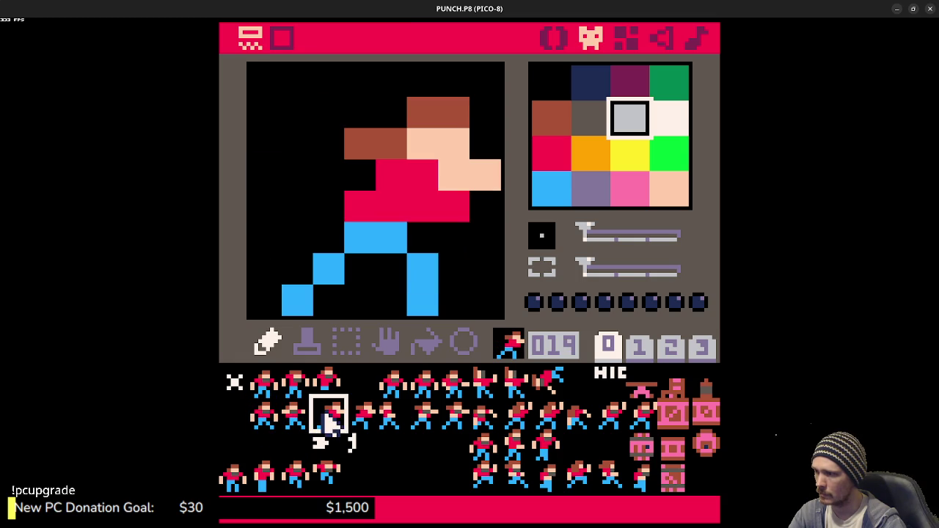
pyautogui.click(260, 424)
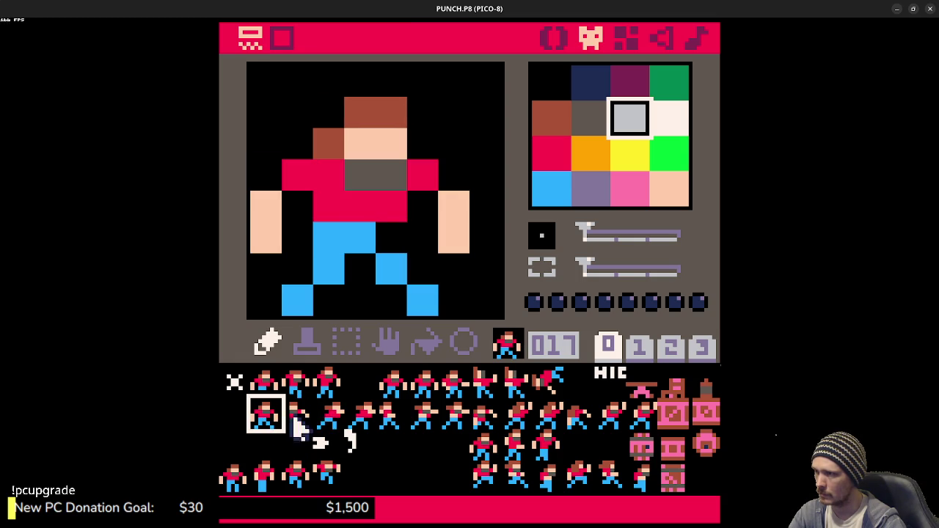
pyautogui.click(367, 429)
pyautogui.click(387, 423)
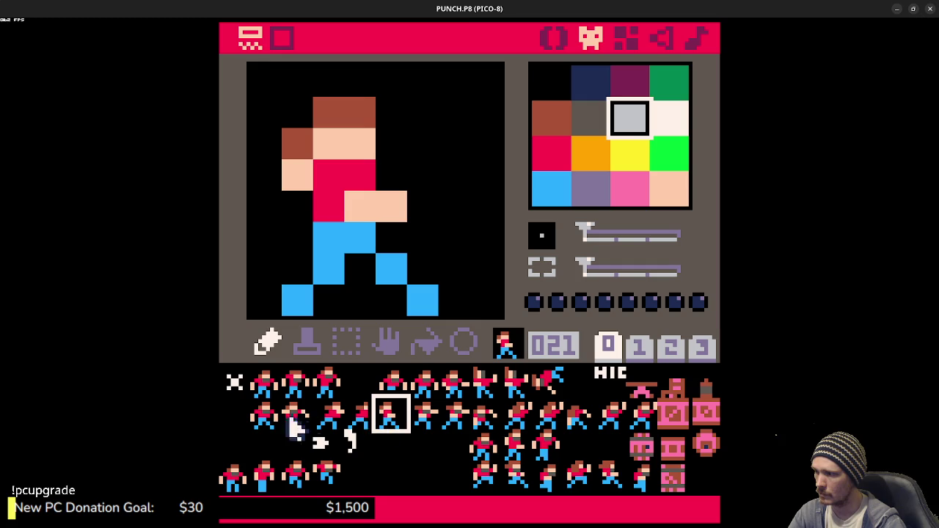
pyautogui.click(265, 420)
pyautogui.click(331, 418)
pyautogui.click(266, 420)
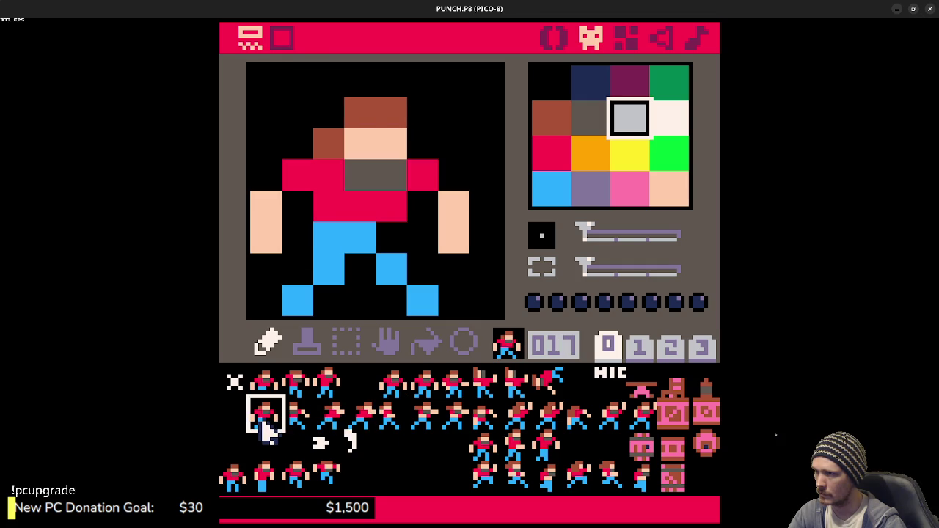
pyautogui.click(385, 423)
pyautogui.click(424, 425)
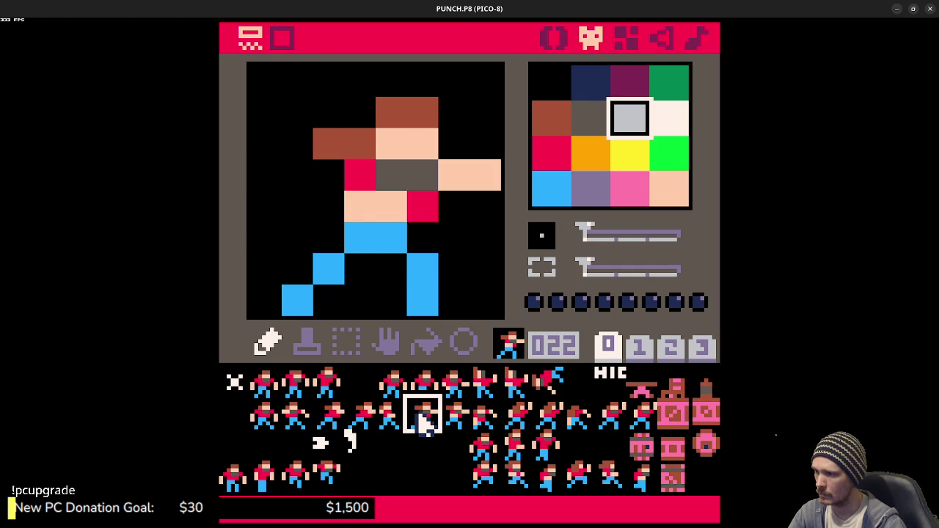
pyautogui.click(455, 422)
pyautogui.click(424, 477)
pyautogui.click(266, 420)
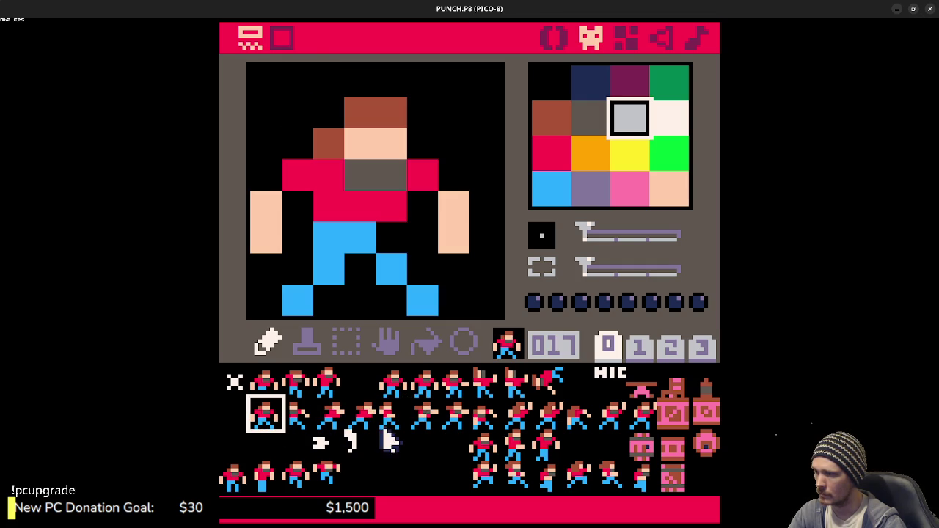
# Step: Clear sprites 010 and 042 so both slots are blank
pyautogui.click(555, 380)
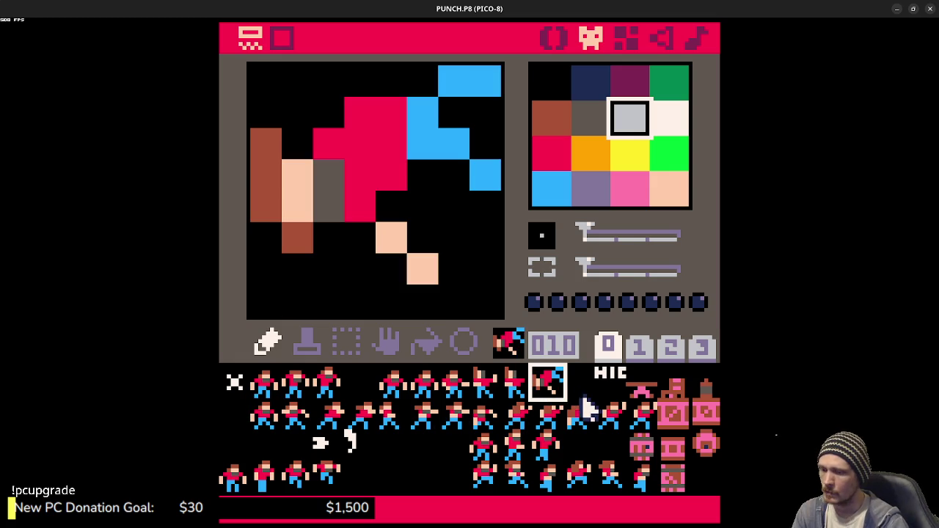
pyautogui.press('Delete')
pyautogui.click(514, 447)
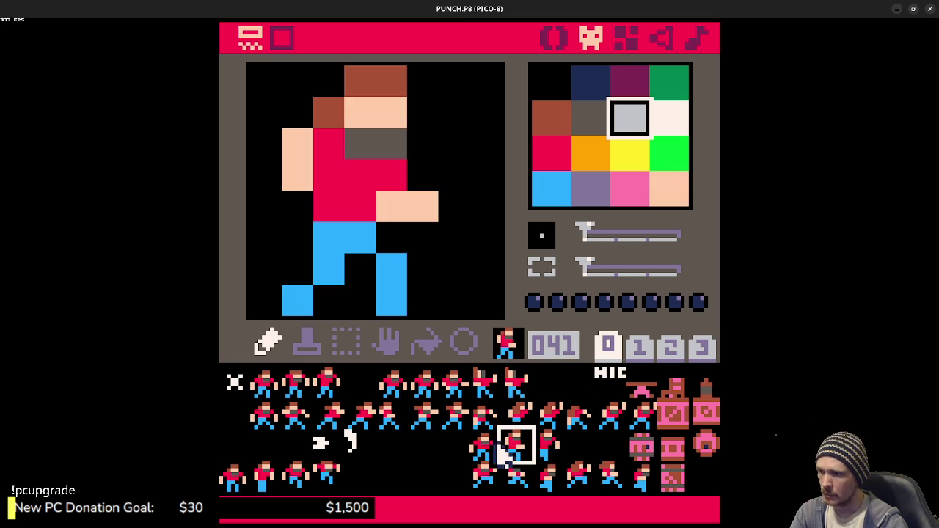
pyautogui.click(482, 448)
pyautogui.click(546, 448)
pyautogui.press('Delete')
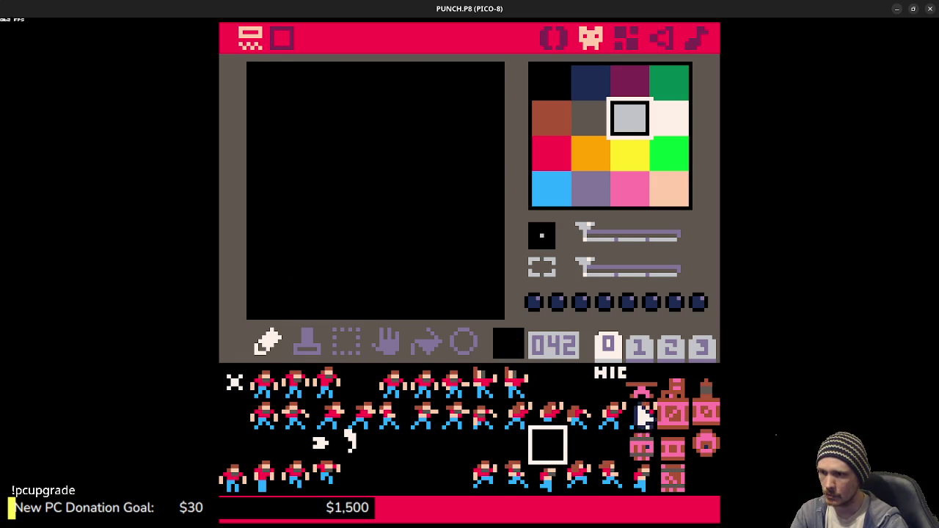
# Step: Erase the stray sprites in slots 012–015 on the sprite sheet
pyautogui.click(609, 378)
pyautogui.press('Delete')
pyautogui.click(642, 384)
pyautogui.press('Delete')
pyautogui.click(678, 385)
pyautogui.press('Delete')
pyautogui.click(706, 385)
pyautogui.press('Delete')
pyautogui.click(706, 415)
# Step: Erase the stray sprites in slots 030, 031 and 045–047
pyautogui.press('Delete')
pyautogui.click(673, 415)
pyautogui.click(674, 447)
pyautogui.press('Delete')
pyautogui.click(642, 449)
pyautogui.press('Delete')
pyautogui.click(704, 445)
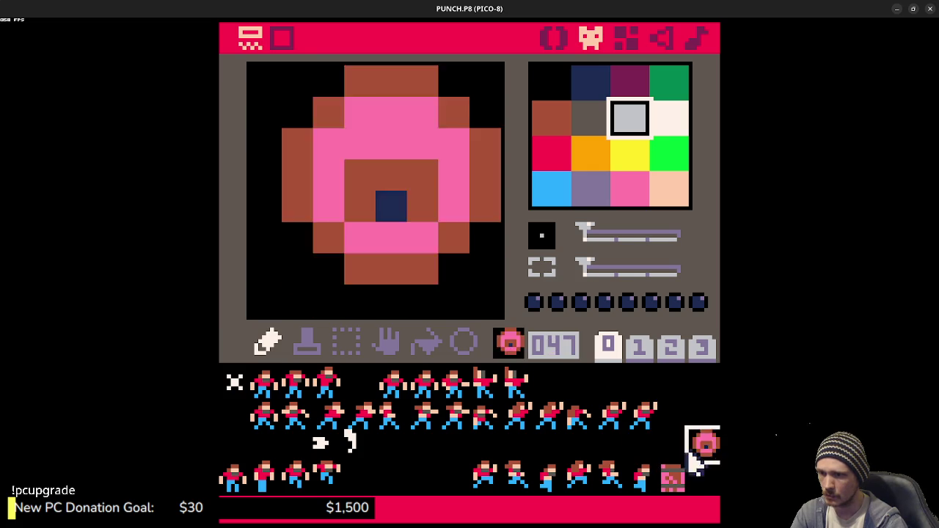
pyautogui.press('Delete')
pyautogui.click(679, 478)
pyautogui.press('Delete')
pyautogui.click(689, 446)
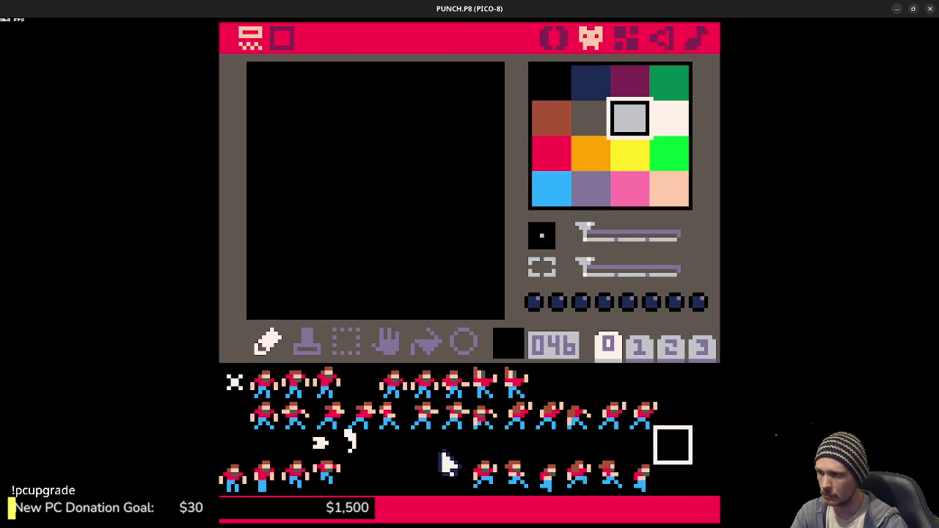
# Step: Erase sprites 035 and 036, including the white arrow, leaving slot 038 empty
pyautogui.click(353, 449)
pyautogui.press('Delete')
pyautogui.click(321, 446)
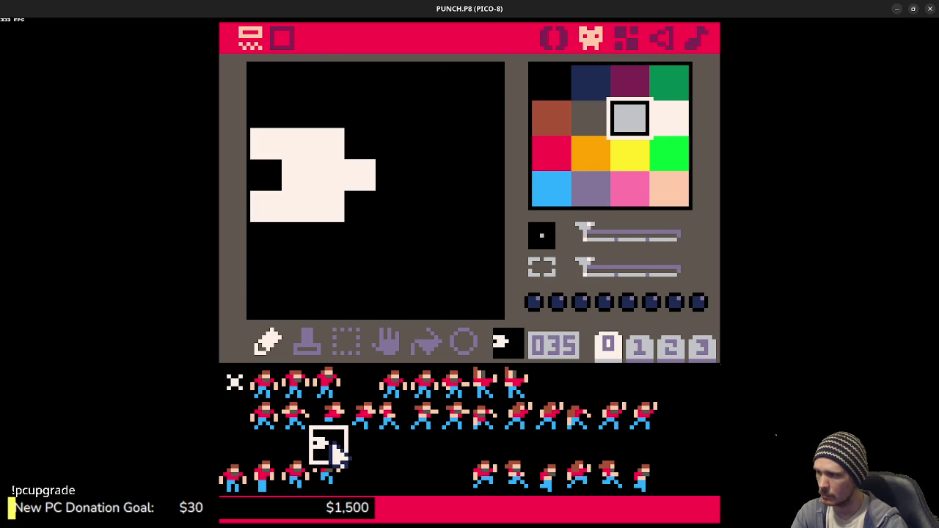
pyautogui.press('Delete')
pyautogui.click(418, 455)
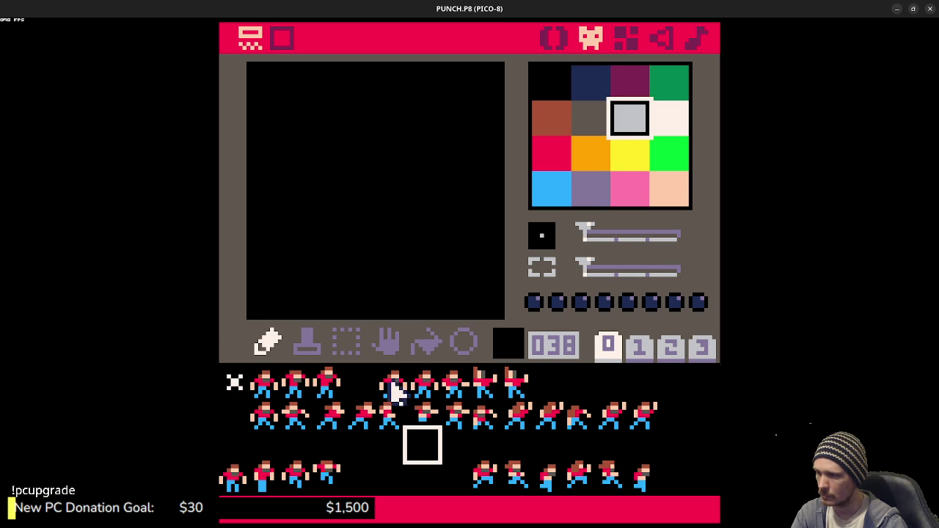
pyautogui.click(393, 390)
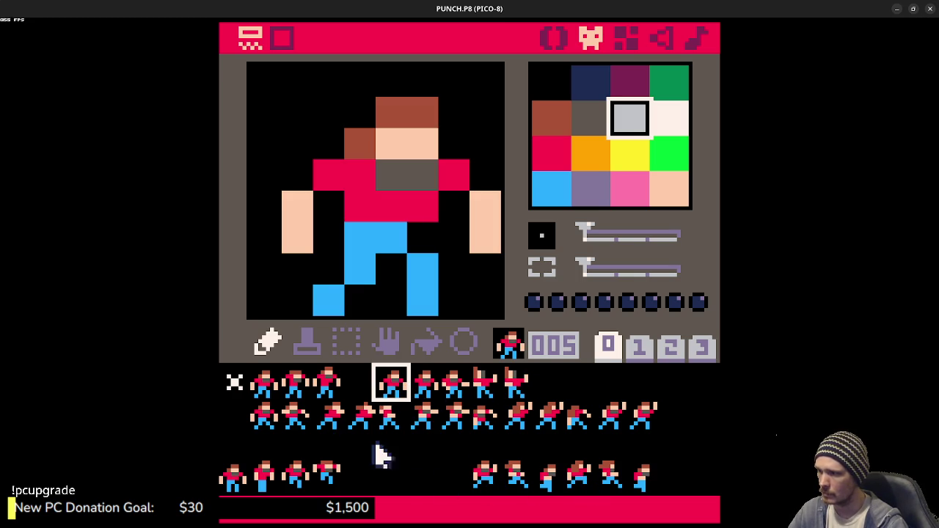
# Step: Move brawler frames 017–020 down one row into slots 032–035
pyautogui.click(268, 430)
pyautogui.moveTo(268, 447); pyautogui.dragTo(239, 449)
pyautogui.click(293, 430)
pyautogui.moveTo(297, 433)
pyautogui.mouseDown()
pyautogui.moveTo(272, 451)
pyautogui.moveTo(289, 448)
pyautogui.mouseUp()
pyautogui.click(335, 430)
pyautogui.moveTo(335, 430); pyautogui.dragTo(297, 444)
pyautogui.click(364, 418)
pyautogui.moveTo(367, 419)
pyautogui.mouseDown()
pyautogui.moveTo(330, 445)
pyautogui.moveTo(358, 445)
pyautogui.mouseUp()
# Step: Move the remaining row frames 021–029 down into slots 036–044
pyautogui.moveTo(415, 419); pyautogui.dragTo(402, 445)
pyautogui.moveTo(455, 416)
pyautogui.mouseDown()
pyautogui.moveTo(457, 426)
pyautogui.moveTo(423, 445)
pyautogui.mouseUp()
pyautogui.moveTo(481, 416)
pyautogui.mouseDown()
pyautogui.moveTo(486, 426)
pyautogui.moveTo(459, 453)
pyautogui.mouseUp()
pyautogui.moveTo(513, 430); pyautogui.dragTo(487, 448)
pyautogui.moveTo(546, 430); pyautogui.dragTo(522, 449)
pyautogui.moveTo(577, 429); pyautogui.dragTo(556, 451)
pyautogui.moveTo(616, 428); pyautogui.dragTo(584, 449)
pyautogui.moveTo(643, 429); pyautogui.dragTo(601, 458)
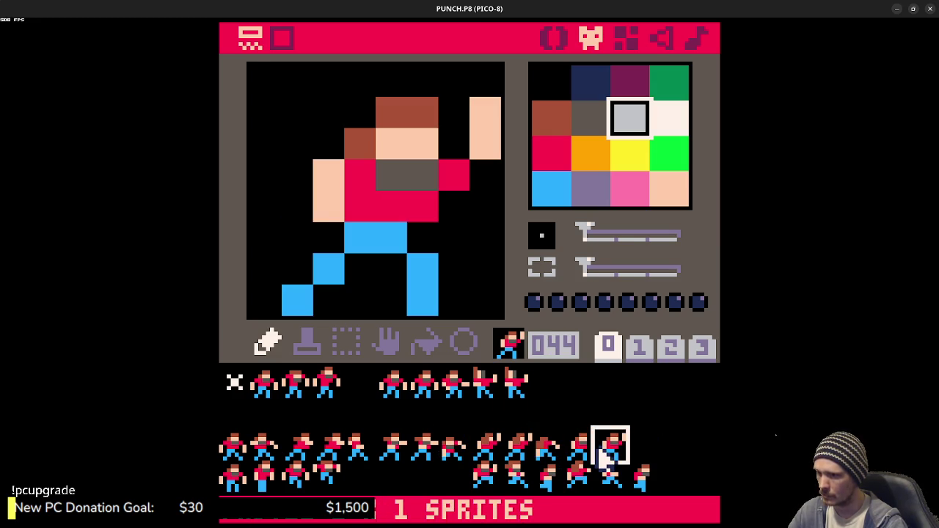
# Step: Try moving frames 005 and 006 into slots 016–017 with cut and paste, then undo it
pyautogui.click(392, 386)
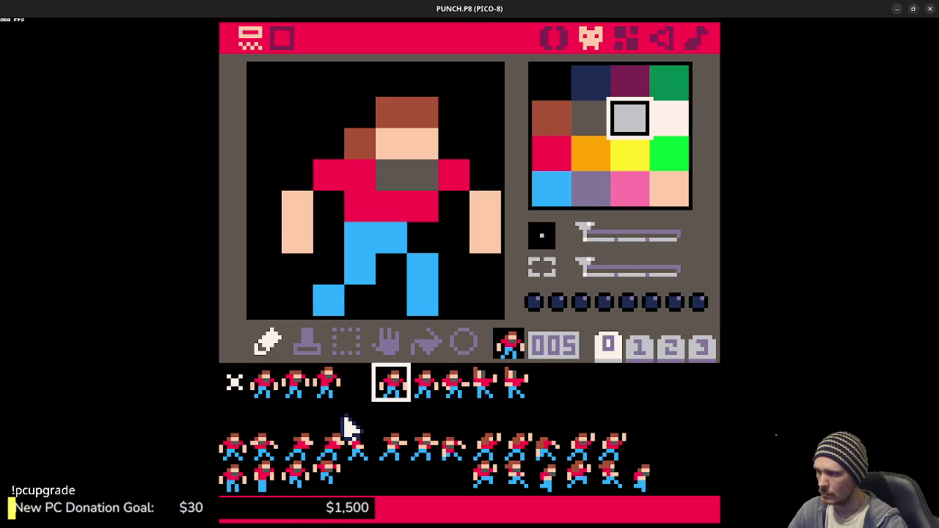
pyautogui.hotkey('ctrl', 'x')
pyautogui.click(233, 422)
pyautogui.hotkey('ctrl', 'v')
pyautogui.click(424, 392)
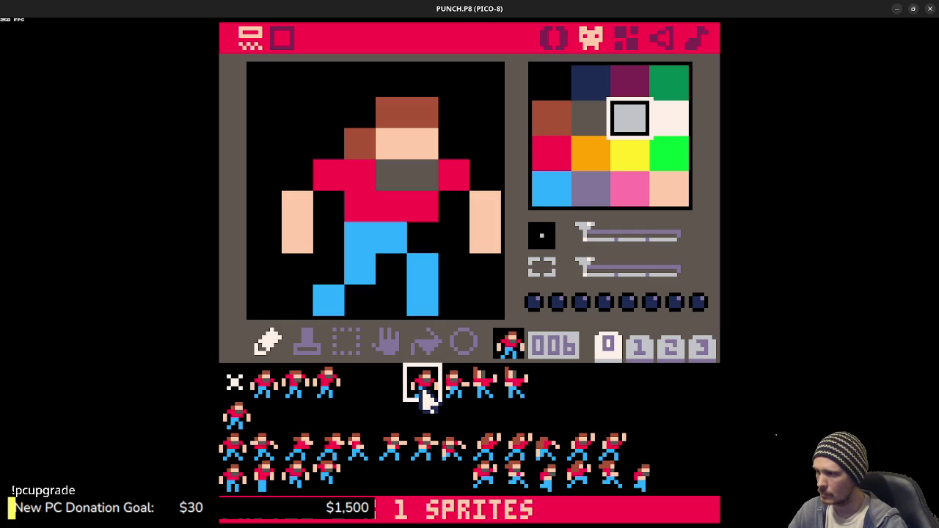
pyautogui.hotkey('ctrl', 'x')
pyautogui.click(270, 417)
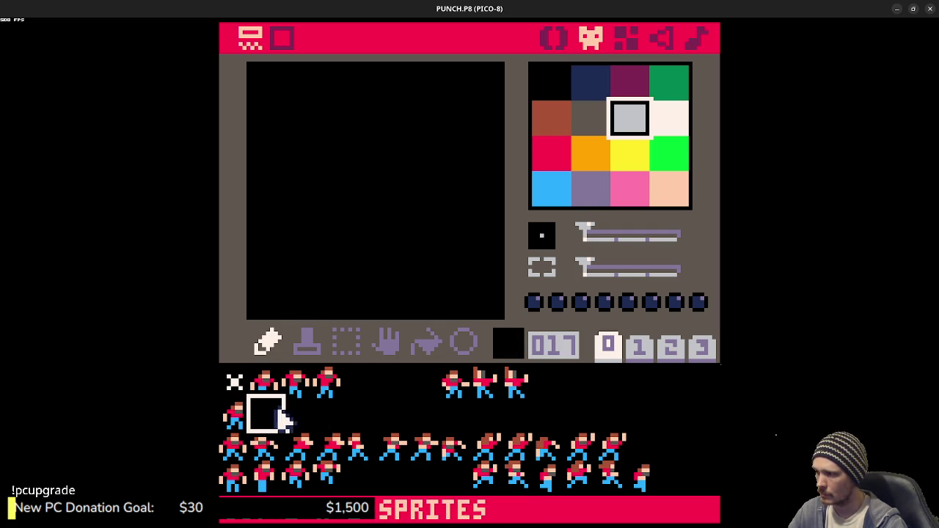
pyautogui.hotkey('ctrl', 'v')
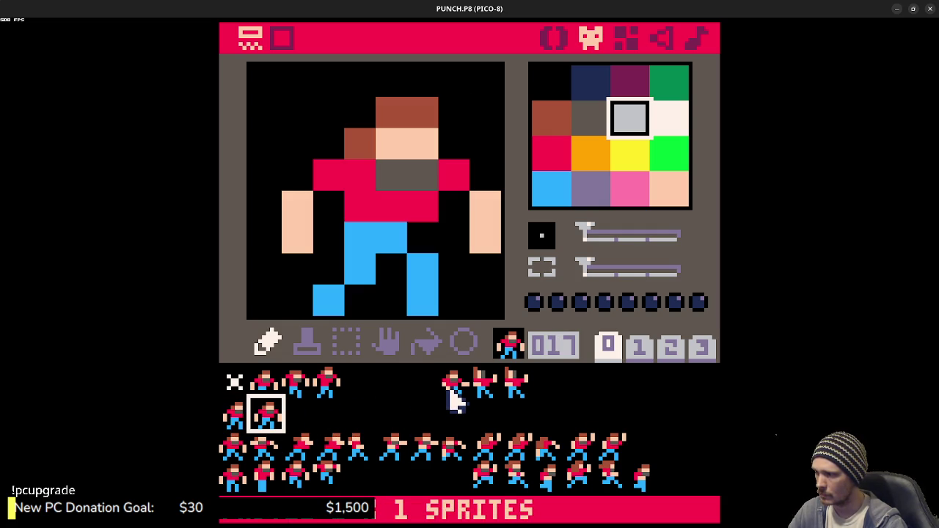
pyautogui.hotkey('ctrl', 'x')
pyautogui.click(451, 396)
pyautogui.hotkey('ctrl', 'v')
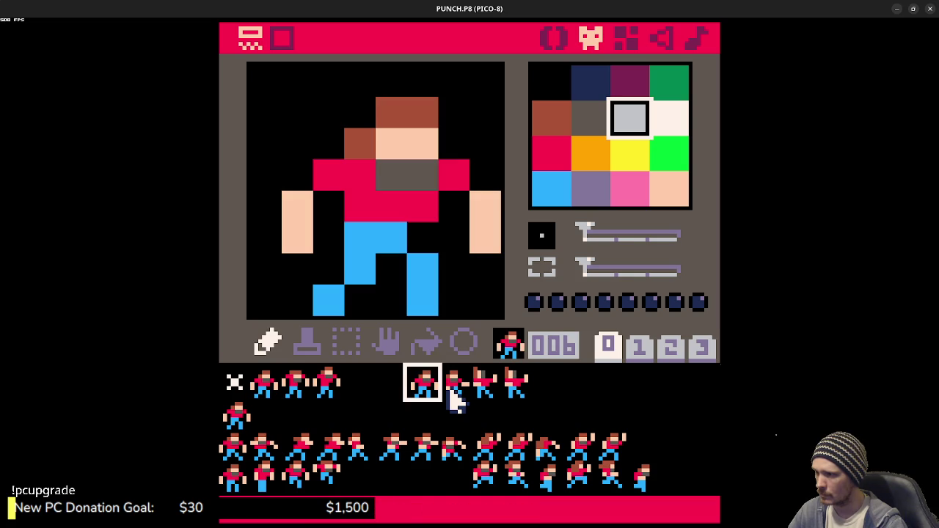
pyautogui.press('q')
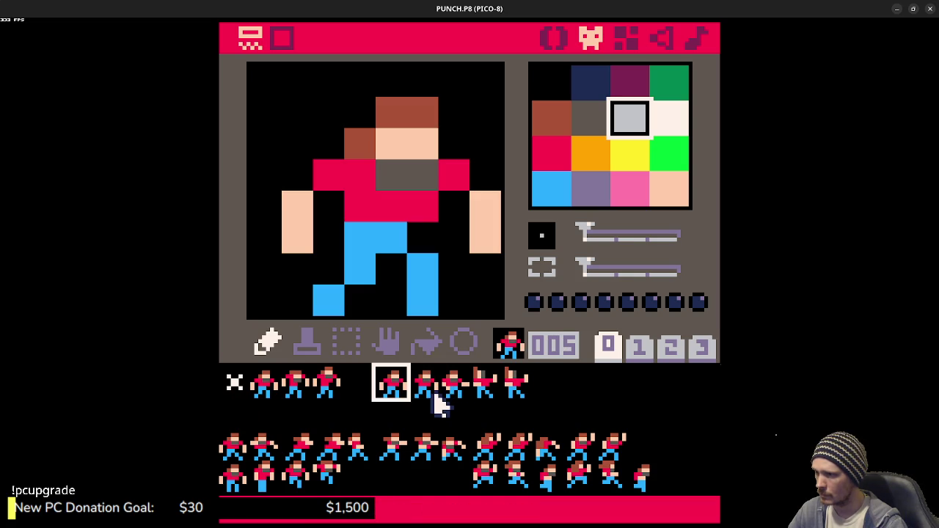
# Step: Compare frames 005–009 and erase standing frame 005
pyautogui.click(429, 397)
pyautogui.click(458, 394)
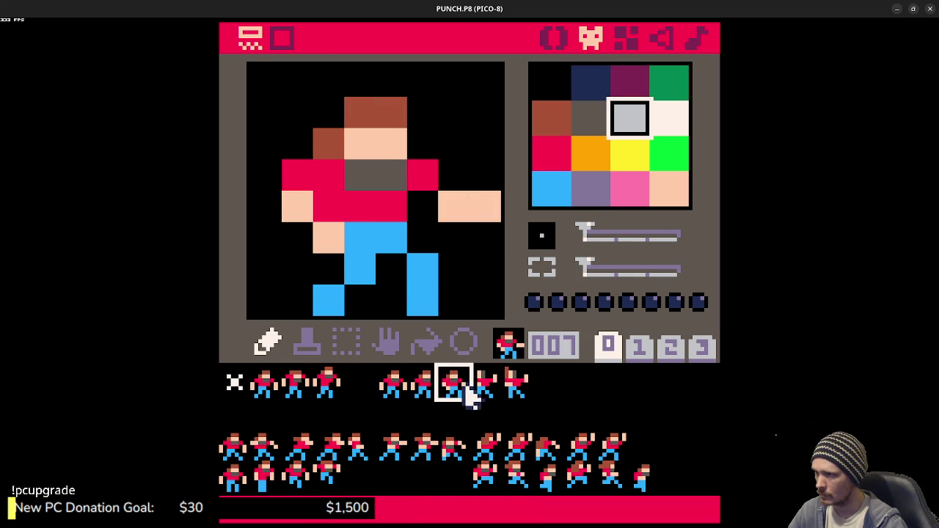
pyautogui.click(488, 394)
pyautogui.click(513, 397)
pyautogui.click(394, 393)
pyautogui.click(426, 400)
pyautogui.click(400, 395)
pyautogui.click(430, 400)
pyautogui.click(399, 399)
pyautogui.hotkey('ctrl', 'x')
# Step: Move punch frames 006, 007 and 009 into slots 016, 017 and 018
pyautogui.click(418, 394)
pyautogui.moveTo(422, 400); pyautogui.dragTo(241, 418)
pyautogui.moveTo(461, 393)
pyautogui.mouseDown()
pyautogui.moveTo(266, 417)
pyautogui.moveTo(481, 393)
pyautogui.moveTo(301, 420)
pyautogui.mouseUp()
pyautogui.moveTo(520, 388)
pyautogui.mouseDown()
pyautogui.moveTo(470, 408)
pyautogui.moveTo(303, 424)
pyautogui.mouseUp()
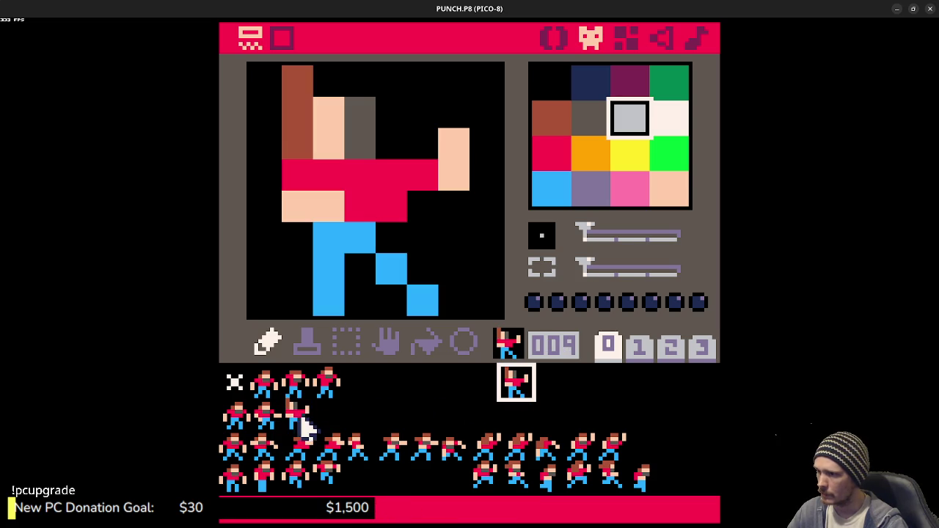
pyautogui.click(520, 388)
pyautogui.moveTo(520, 391)
pyautogui.mouseDown()
pyautogui.moveTo(516, 383)
pyautogui.moveTo(241, 416)
pyautogui.moveTo(308, 424)
pyautogui.mouseUp()
# Step: Preview frames 016–018, then frame 048 and running frame 056
pyautogui.click(264, 412)
pyautogui.click(244, 417)
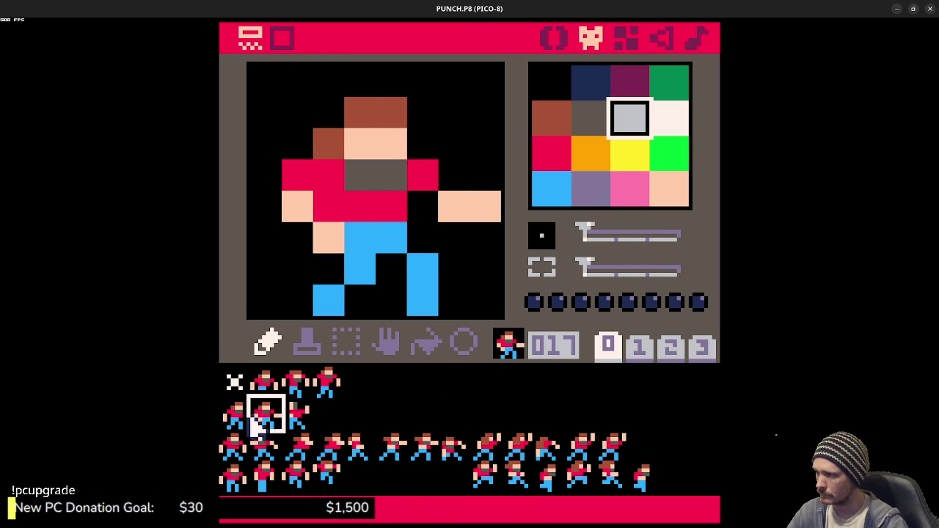
pyautogui.click(266, 414)
pyautogui.click(308, 424)
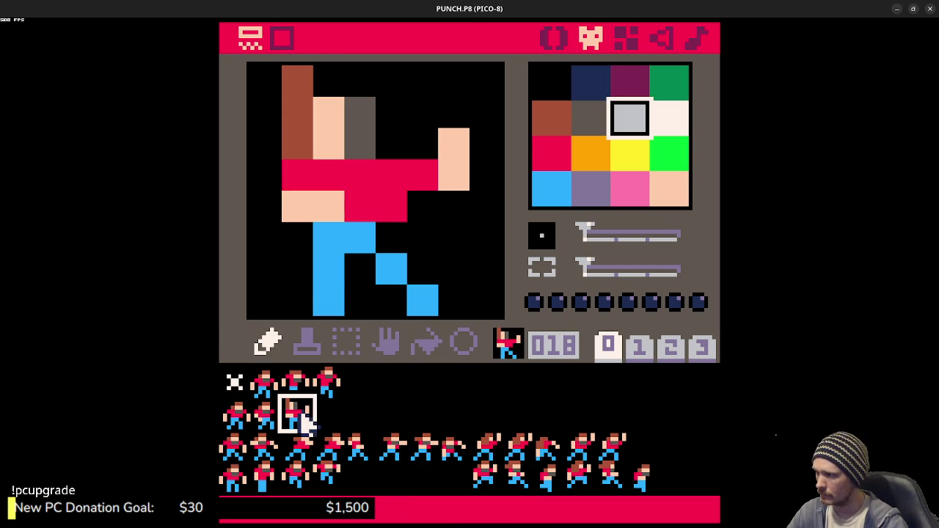
pyautogui.click(239, 490)
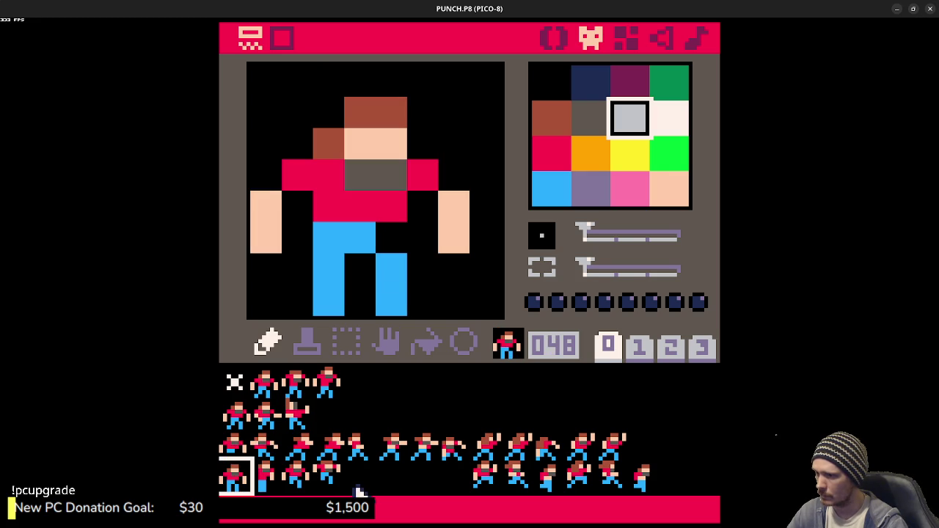
pyautogui.click(485, 489)
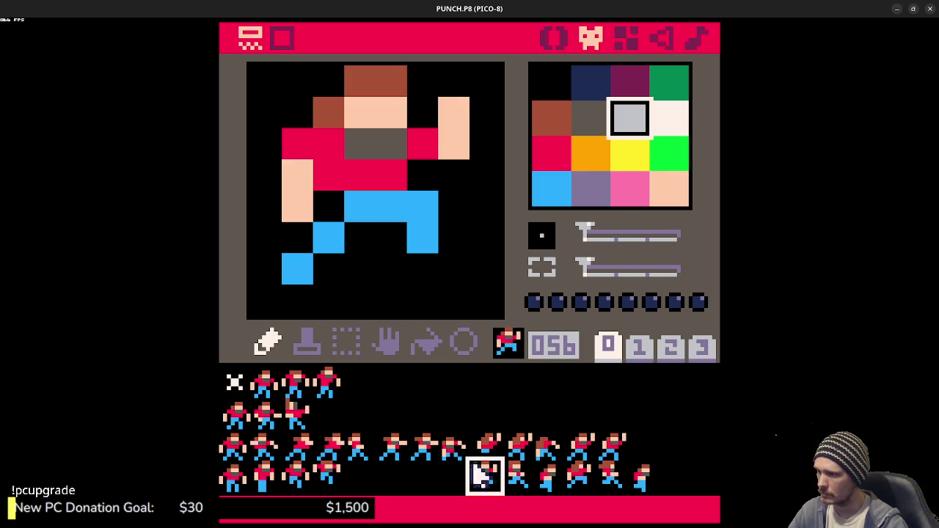
# Step: Move running frames 056–059 into slots 004–007 and frames 048–050 into slots 010–012
pyautogui.moveTo(503, 481)
pyautogui.mouseDown()
pyautogui.moveTo(398, 436)
pyautogui.moveTo(360, 383)
pyautogui.mouseUp()
pyautogui.moveTo(512, 477)
pyautogui.mouseDown()
pyautogui.moveTo(390, 392)
pyautogui.moveTo(391, 383)
pyautogui.mouseUp()
pyautogui.moveTo(549, 478)
pyautogui.mouseDown()
pyautogui.moveTo(419, 377)
pyautogui.moveTo(579, 477)
pyautogui.moveTo(452, 382)
pyautogui.mouseUp()
pyautogui.moveTo(617, 481)
pyautogui.mouseDown()
pyautogui.moveTo(478, 384)
pyautogui.moveTo(636, 472)
pyautogui.moveTo(543, 417)
pyautogui.moveTo(520, 383)
pyautogui.mouseUp()
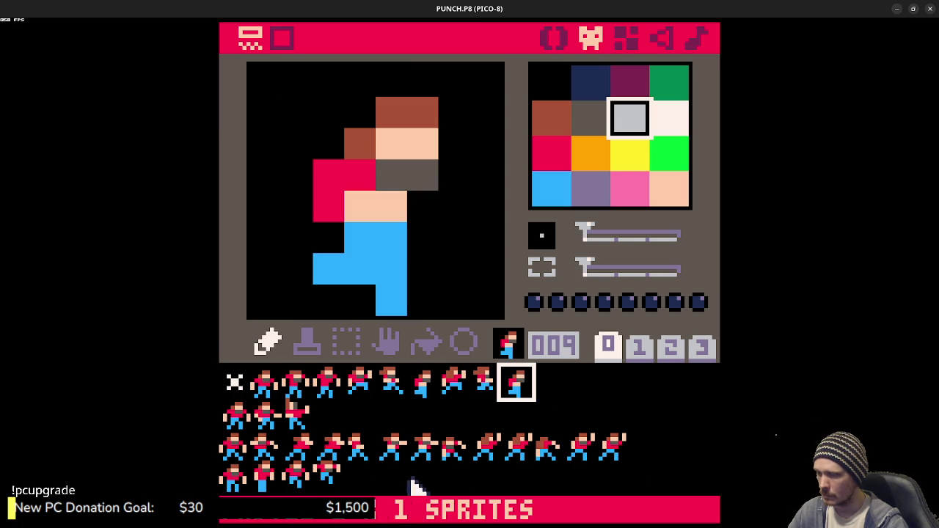
pyautogui.click(237, 481)
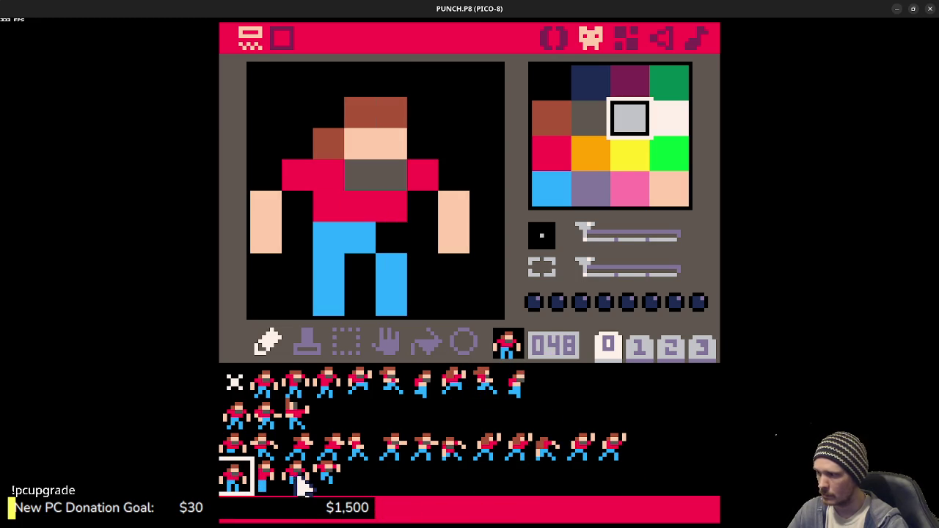
pyautogui.moveTo(267, 484)
pyautogui.mouseDown()
pyautogui.moveTo(467, 426)
pyautogui.moveTo(549, 388)
pyautogui.mouseUp()
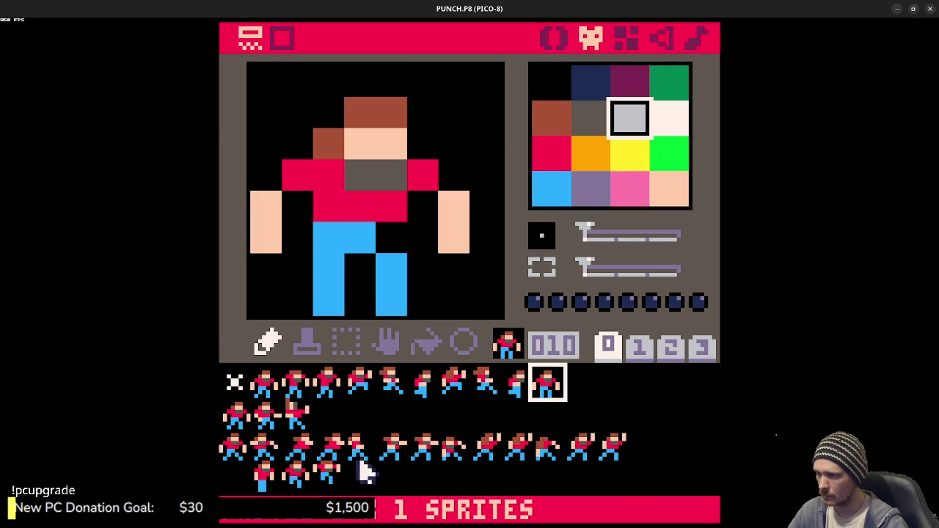
pyautogui.moveTo(270, 485)
pyautogui.mouseDown()
pyautogui.moveTo(623, 394)
pyautogui.moveTo(558, 394)
pyautogui.moveTo(585, 392)
pyautogui.mouseUp()
pyautogui.moveTo(297, 475)
pyautogui.mouseDown()
pyautogui.moveTo(325, 476)
pyautogui.moveTo(616, 394)
pyautogui.moveTo(325, 478)
pyautogui.moveTo(640, 394)
pyautogui.mouseUp()
# Step: Review frames 032–044 and erase frames 035 and 044
pyautogui.click(239, 453)
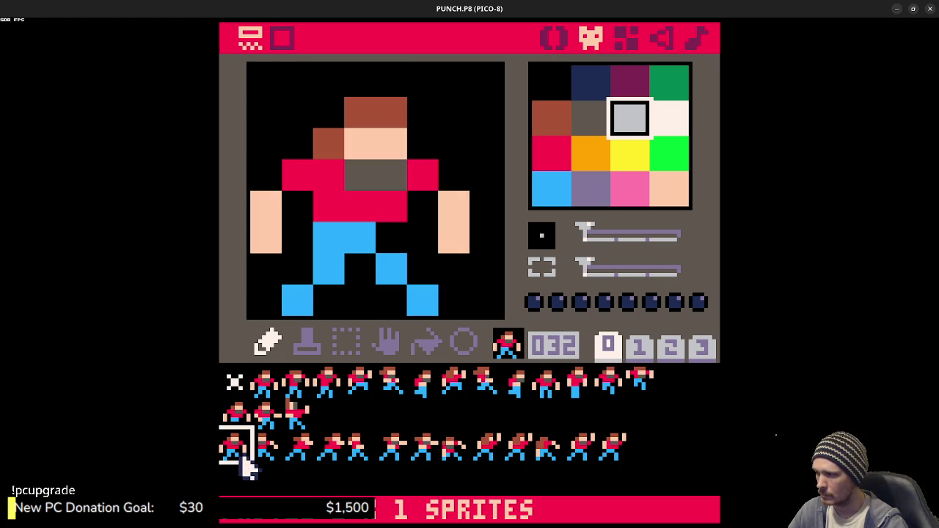
pyautogui.click(257, 459)
pyautogui.click(300, 447)
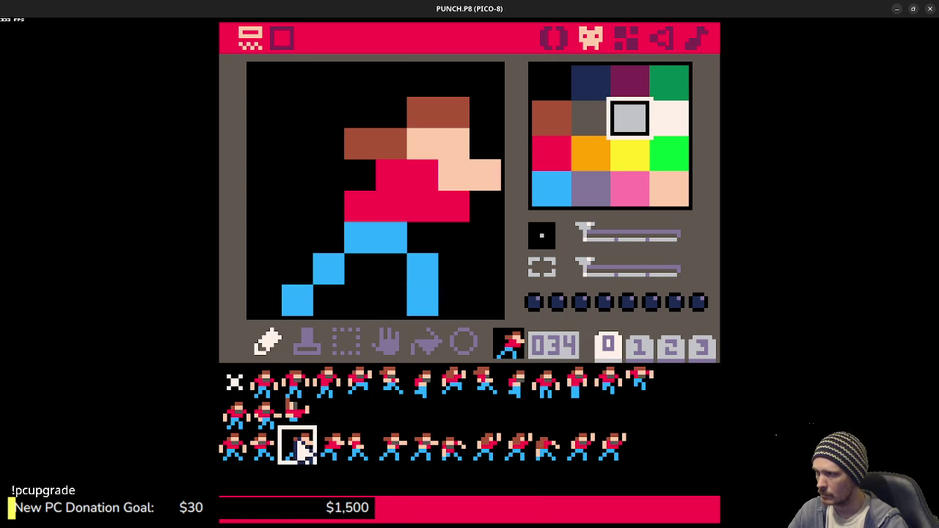
pyautogui.click(331, 446)
pyautogui.hotkey('ctrl', 'x')
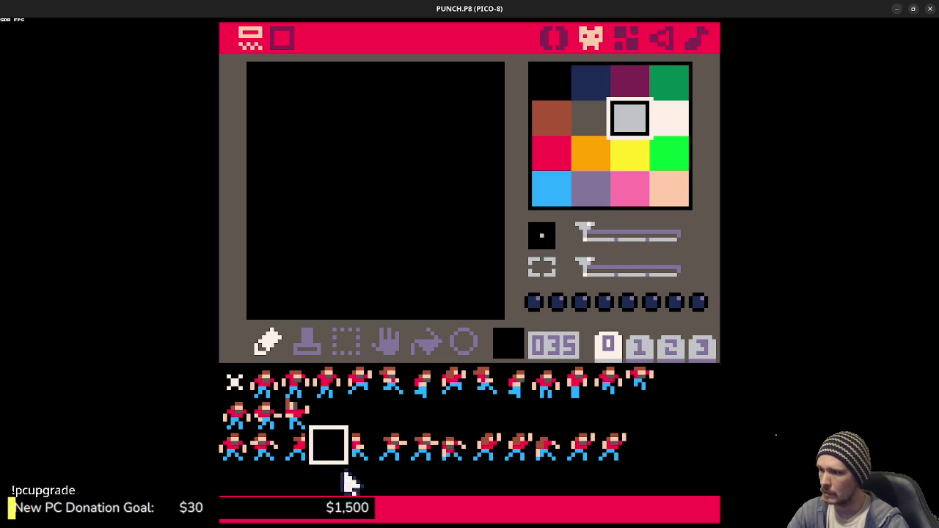
pyautogui.click(356, 444)
pyautogui.click(398, 446)
pyautogui.click(425, 448)
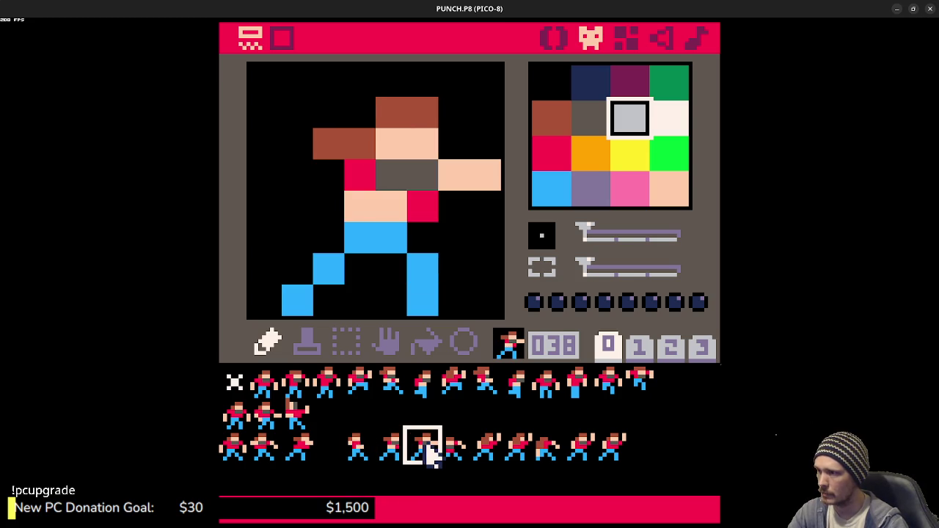
pyautogui.click(442, 458)
pyautogui.click(492, 456)
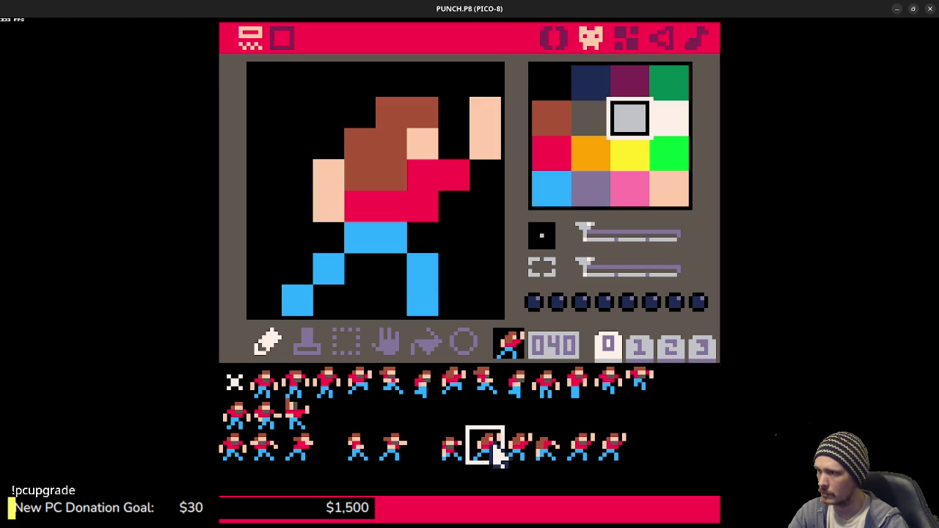
pyautogui.click(523, 453)
pyautogui.click(556, 453)
pyautogui.click(583, 452)
pyautogui.click(616, 455)
pyautogui.hotkey('ctrl', 'x')
# Step: Move the walking frames 032–043 down into slots 048–056
pyautogui.click(239, 460)
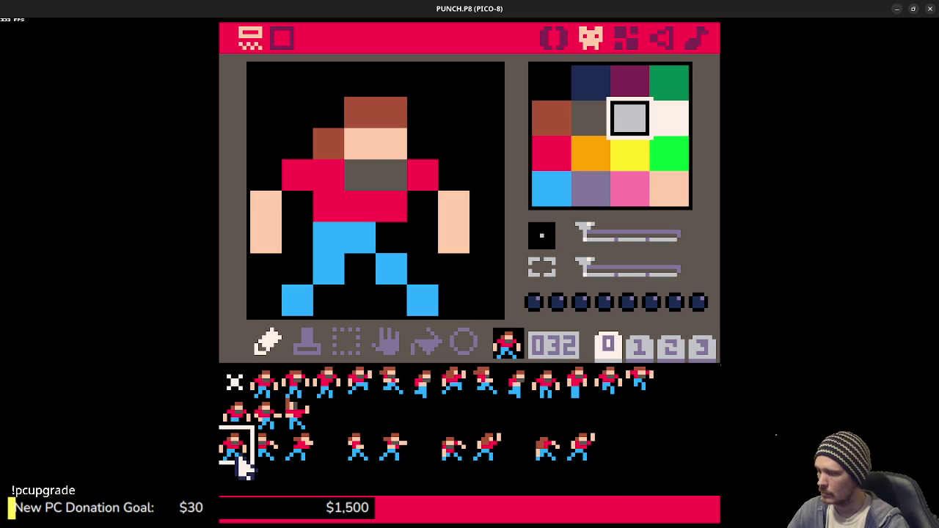
pyautogui.moveTo(239, 466); pyautogui.dragTo(235, 478)
pyautogui.click(277, 455)
pyautogui.moveTo(279, 459); pyautogui.dragTo(271, 475)
pyautogui.moveTo(297, 446); pyautogui.dragTo(303, 486)
pyautogui.moveTo(354, 455)
pyautogui.mouseDown()
pyautogui.moveTo(356, 448)
pyautogui.moveTo(325, 479)
pyautogui.mouseUp()
pyautogui.click(391, 451)
pyautogui.moveTo(391, 452)
pyautogui.mouseDown()
pyautogui.moveTo(360, 486)
pyautogui.moveTo(356, 477)
pyautogui.mouseUp()
pyautogui.moveTo(461, 452); pyautogui.dragTo(390, 478)
pyautogui.moveTo(486, 447)
pyautogui.mouseDown()
pyautogui.moveTo(416, 486)
pyautogui.moveTo(437, 483)
pyautogui.mouseUp()
pyautogui.moveTo(547, 449)
pyautogui.mouseDown()
pyautogui.moveTo(440, 478)
pyautogui.moveTo(453, 480)
pyautogui.mouseUp()
pyautogui.moveTo(582, 450)
pyautogui.mouseDown()
pyautogui.moveTo(587, 455)
pyautogui.moveTo(484, 480)
pyautogui.mouseUp()
# Step: Move punch frames 016–018 down into slots 032–034
pyautogui.click(239, 426)
pyautogui.moveTo(239, 427)
pyautogui.mouseDown()
pyautogui.moveTo(237, 442)
pyautogui.moveTo(272, 426)
pyautogui.moveTo(269, 446)
pyautogui.mouseUp()
pyautogui.moveTo(297, 415)
pyautogui.mouseDown()
pyautogui.moveTo(303, 453)
pyautogui.moveTo(299, 446)
pyautogui.mouseUp()
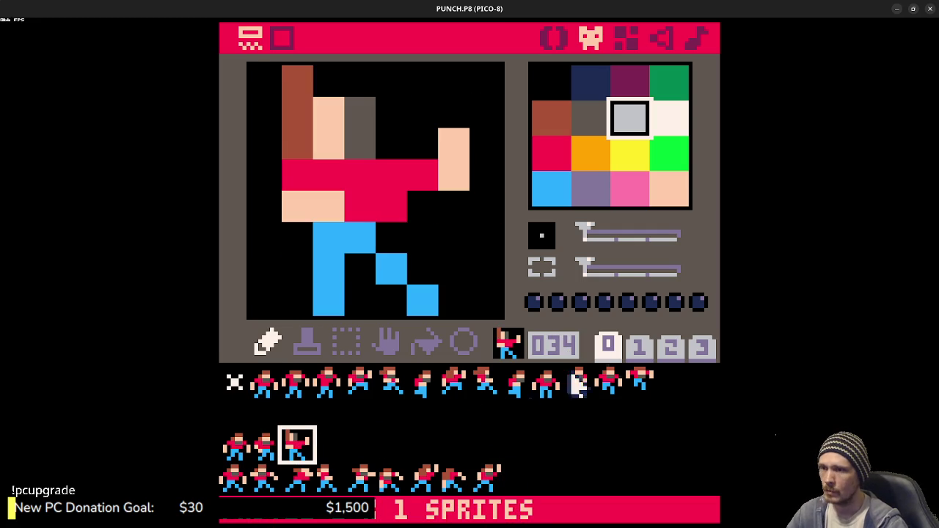
# Step: Look through sprite pages 1, 2 and 3, then return to page 0
pyautogui.click(639, 348)
pyautogui.click(671, 348)
pyautogui.click(703, 347)
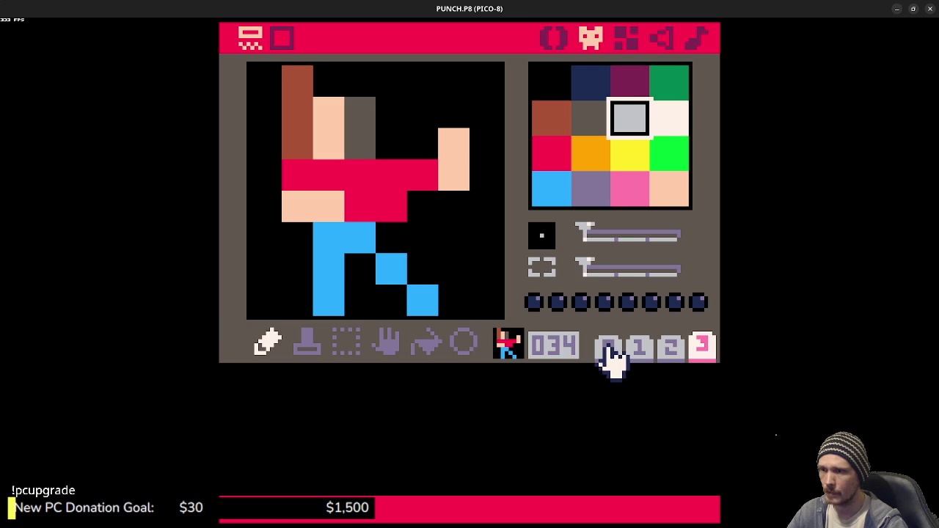
pyautogui.click(608, 351)
# Step: Step through the brawler's animation frames from 001 to 013
pyautogui.click(273, 390)
pyautogui.click(296, 389)
pyautogui.click(325, 389)
pyautogui.click(281, 392)
pyautogui.click(293, 391)
pyautogui.click(332, 391)
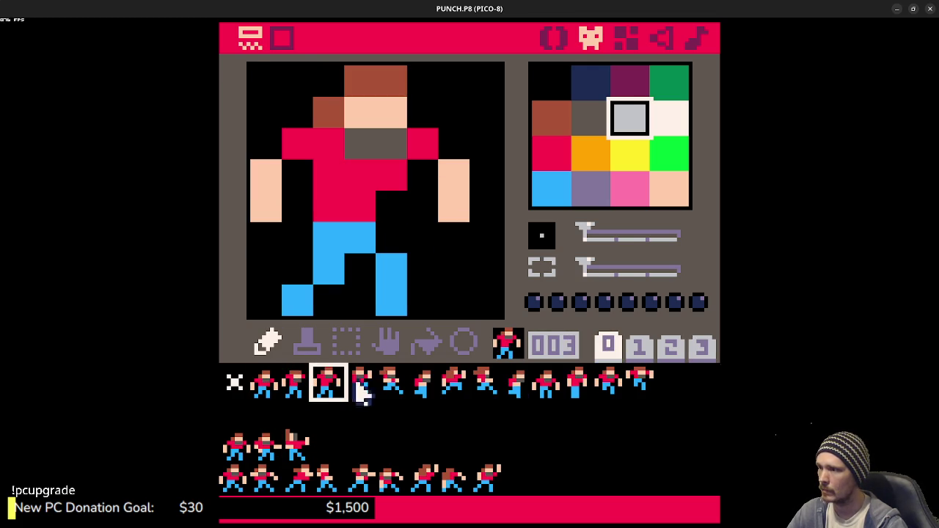
pyautogui.click(359, 387)
pyautogui.click(390, 387)
pyautogui.click(425, 387)
pyautogui.click(458, 385)
pyautogui.click(488, 386)
pyautogui.click(508, 388)
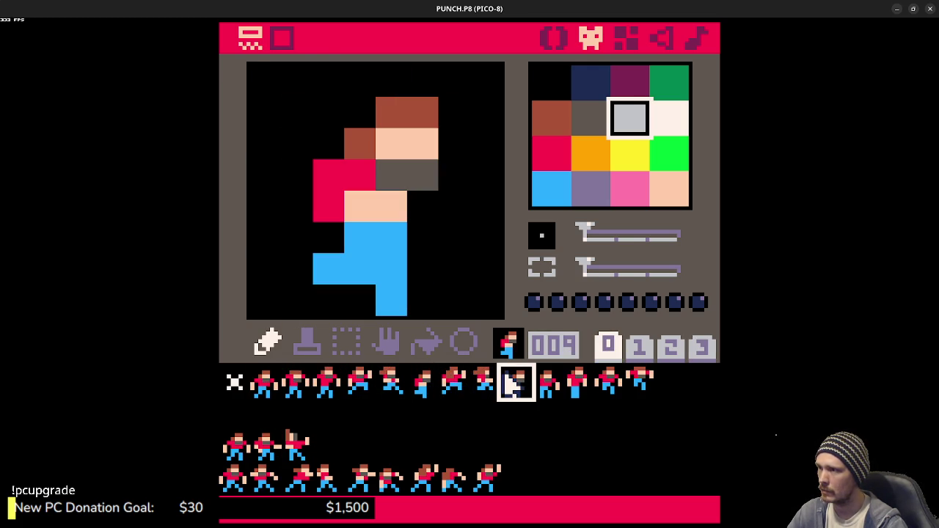
pyautogui.click(549, 389)
pyautogui.click(578, 387)
pyautogui.click(608, 383)
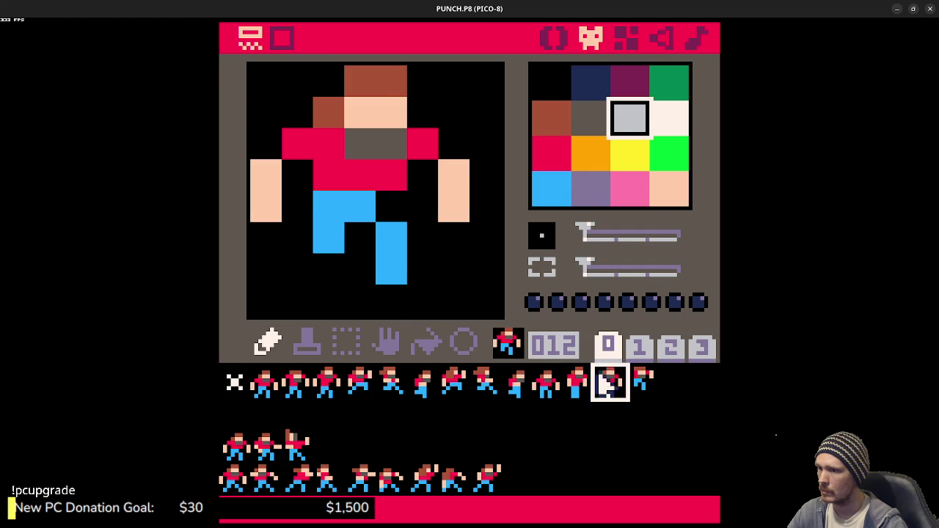
pyautogui.click(642, 380)
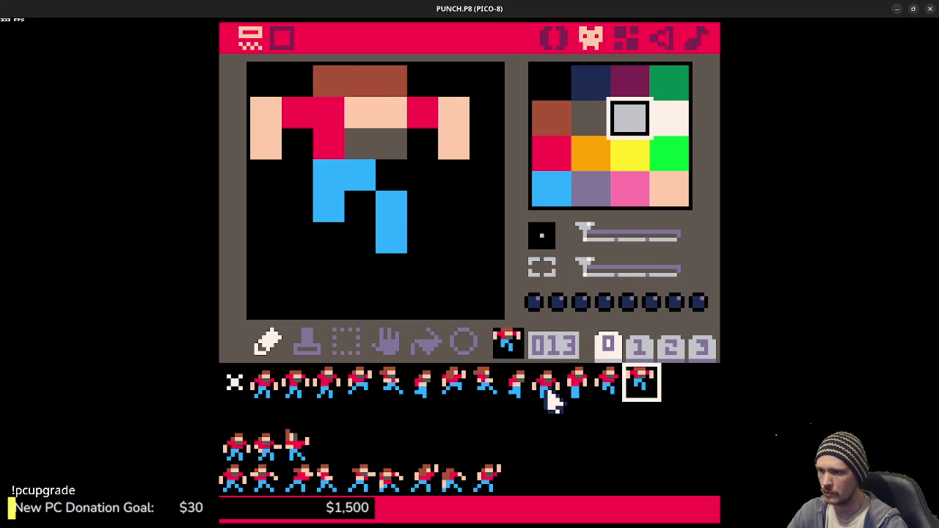
# Step: Copy standing frame 010 and paste it into empty slots 014 and 015
pyautogui.click(551, 393)
pyautogui.hotkey('ctrl', 'c')
pyautogui.click(670, 384)
pyautogui.hotkey('ctrl', 'v')
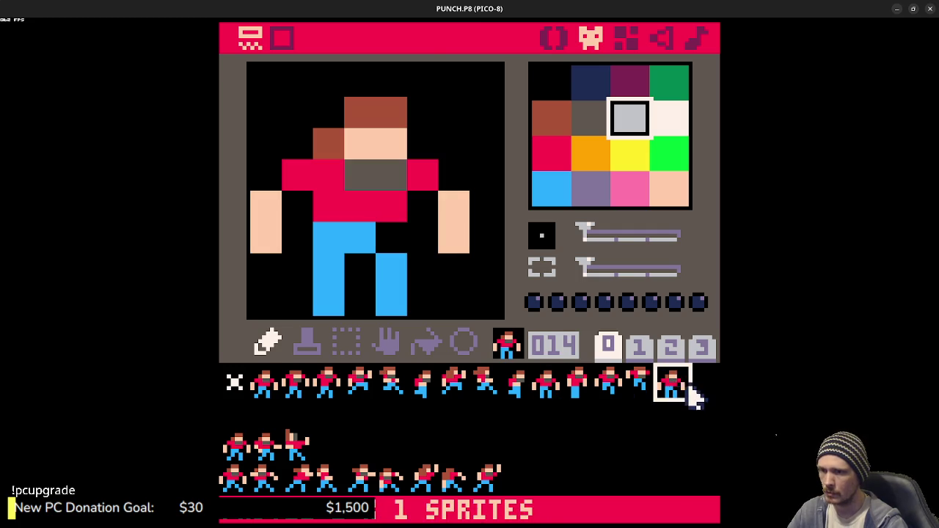
pyautogui.click(709, 389)
pyautogui.hotkey('ctrl', 'v')
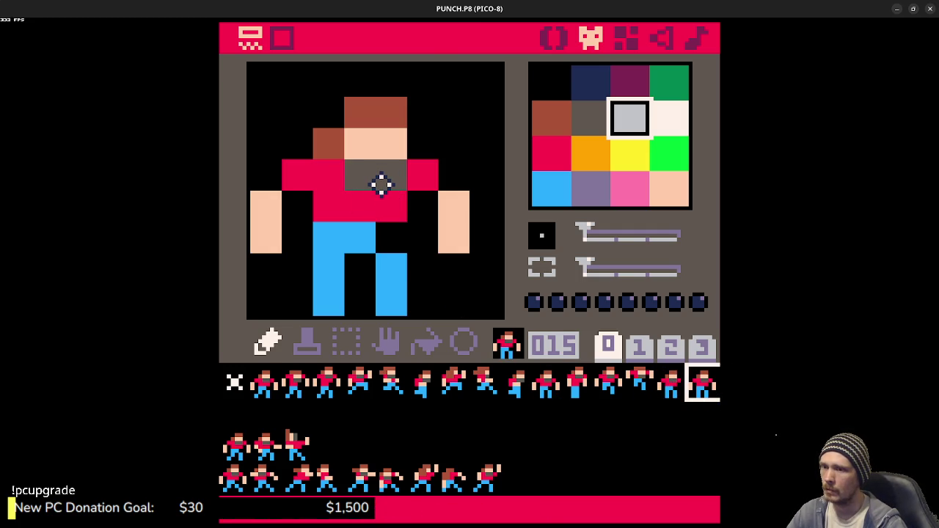
# Step: Clear the duplicates in slots 014 and 015, placing a standing copy in slot 24
pyautogui.click(674, 383)
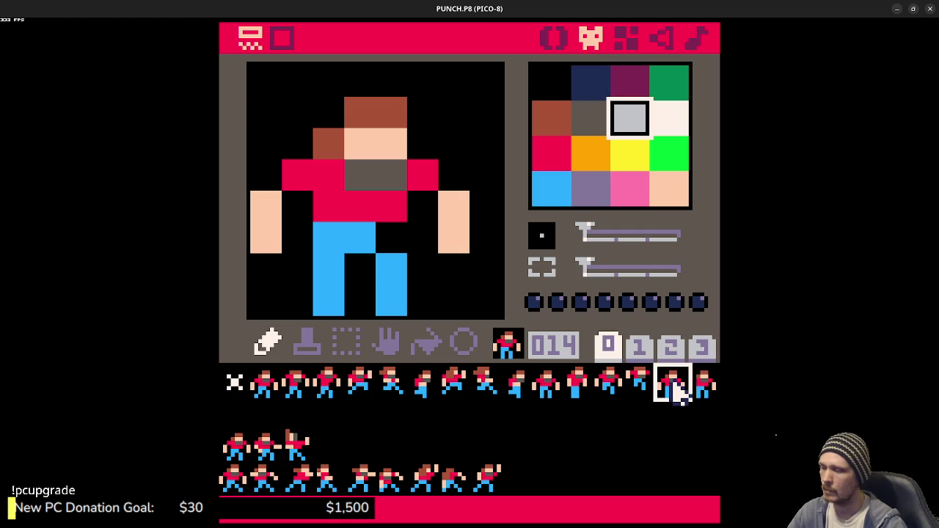
pyautogui.hotkey('ctrl', 'x')
pyautogui.moveTo(705, 385); pyautogui.dragTo(524, 454)
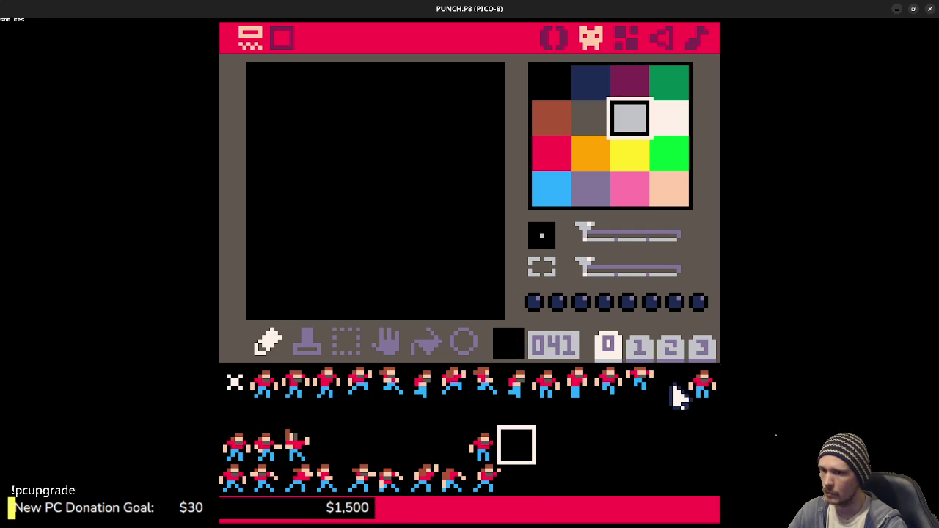
pyautogui.click(702, 385)
pyautogui.press('Delete')
pyautogui.click(495, 455)
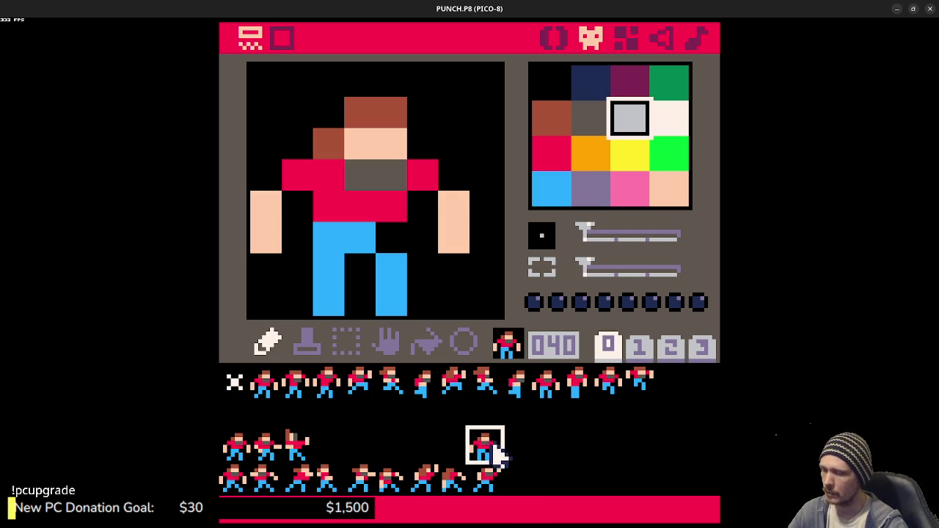
pyautogui.moveTo(490, 446)
pyautogui.mouseDown()
pyautogui.moveTo(492, 419)
pyautogui.moveTo(496, 429)
pyautogui.mouseUp()
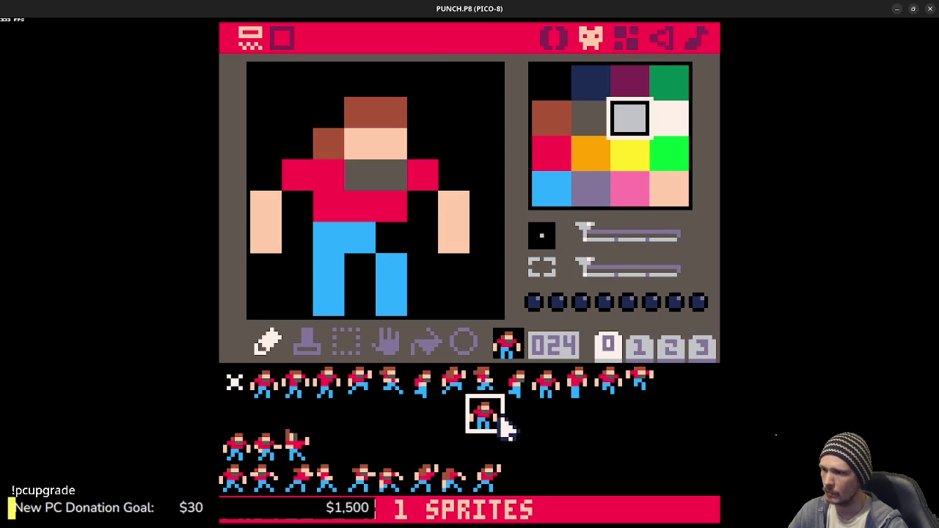
# Step: Copy frame 013 and paste it into empty slot 023
pyautogui.click(635, 389)
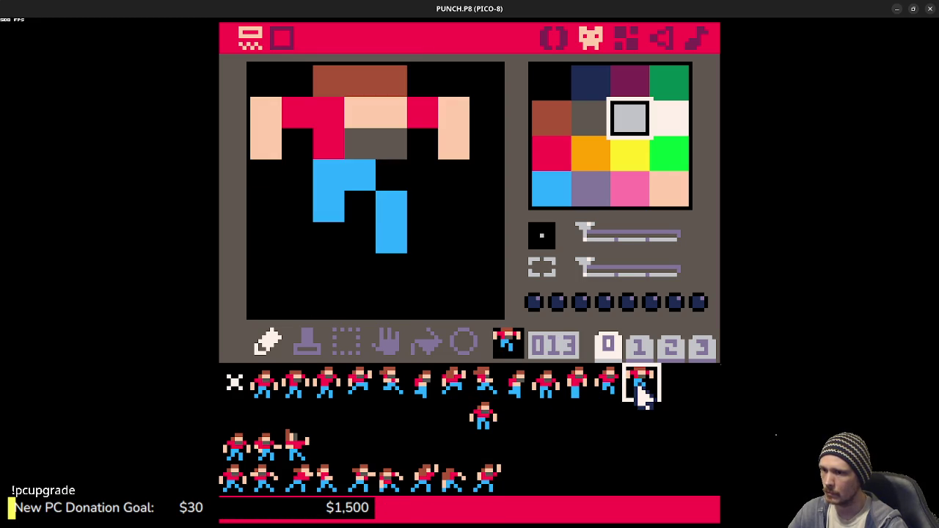
pyautogui.hotkey('ctrl', 'c')
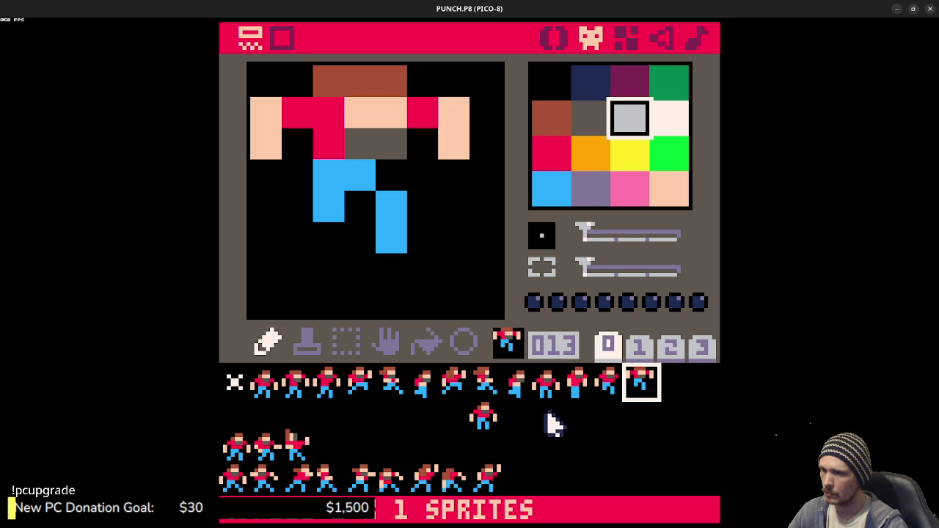
pyautogui.click(461, 423)
pyautogui.hotkey('ctrl', 'v')
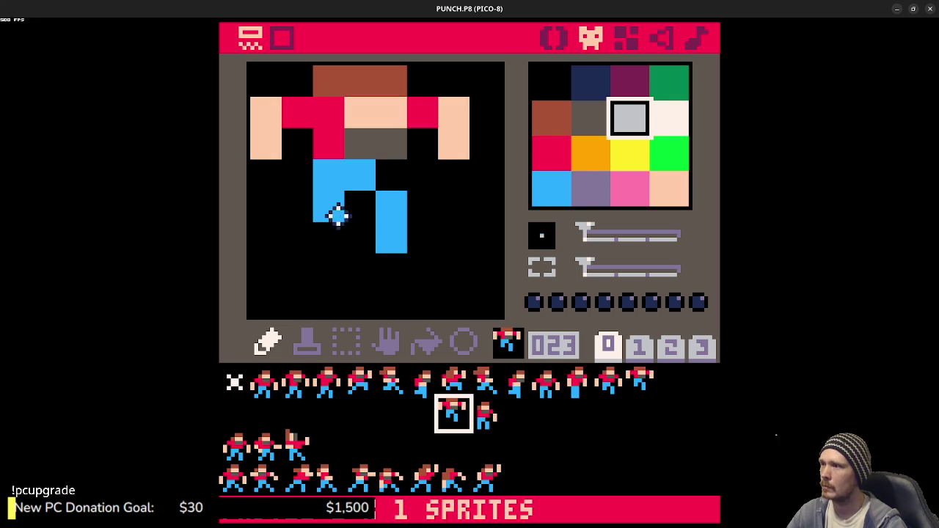
# Step: In frame 023, fill the leg gap with blue and erase the right leg in black
pyautogui.rightClick(334, 212)
pyautogui.click(325, 236)
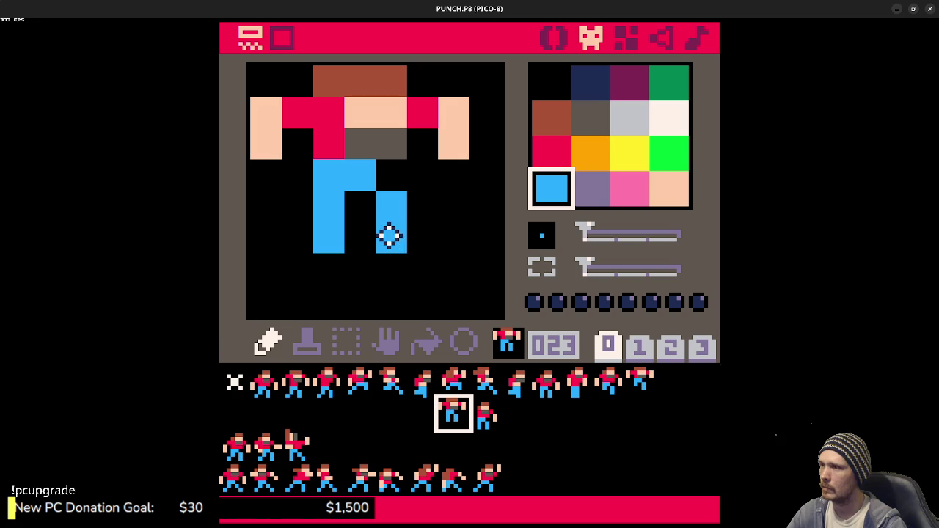
pyautogui.moveTo(390, 212); pyautogui.dragTo(371, 225)
pyautogui.rightClick(438, 252)
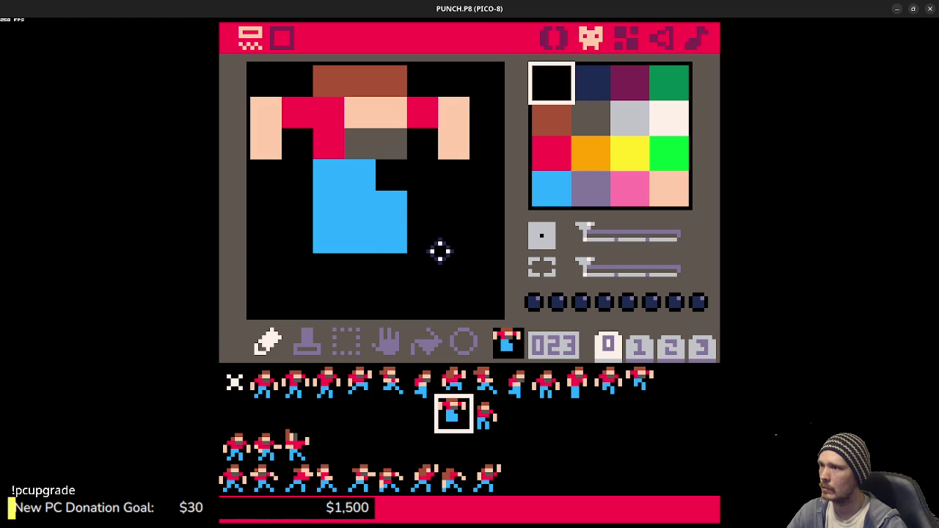
pyautogui.moveTo(438, 251); pyautogui.dragTo(396, 204)
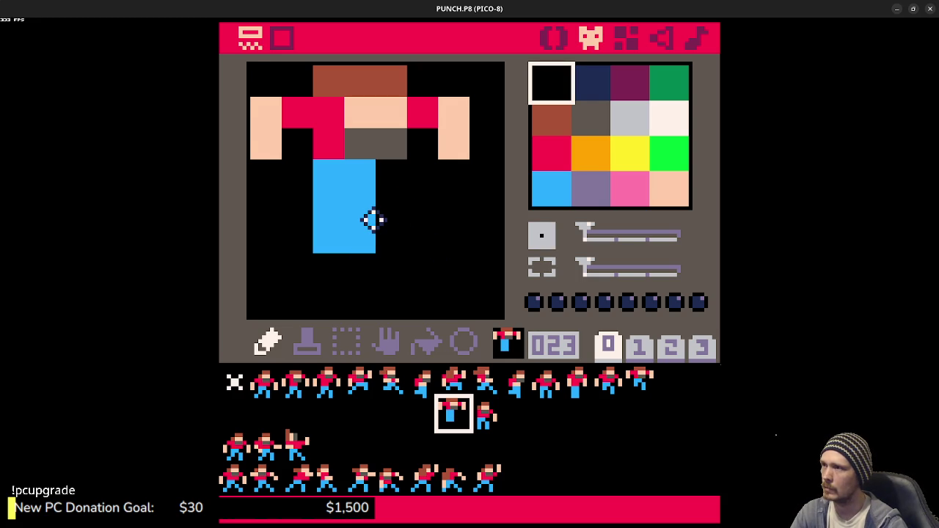
# Step: Shift the drawing down one pixel and lower both arms using peach and black pixels
pyautogui.press('Down')
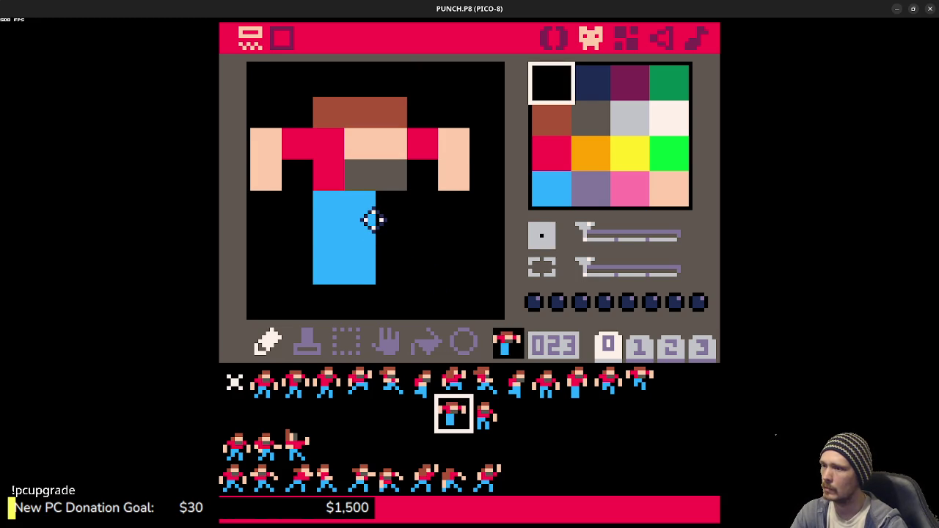
pyautogui.rightClick(446, 168)
pyautogui.click(449, 205)
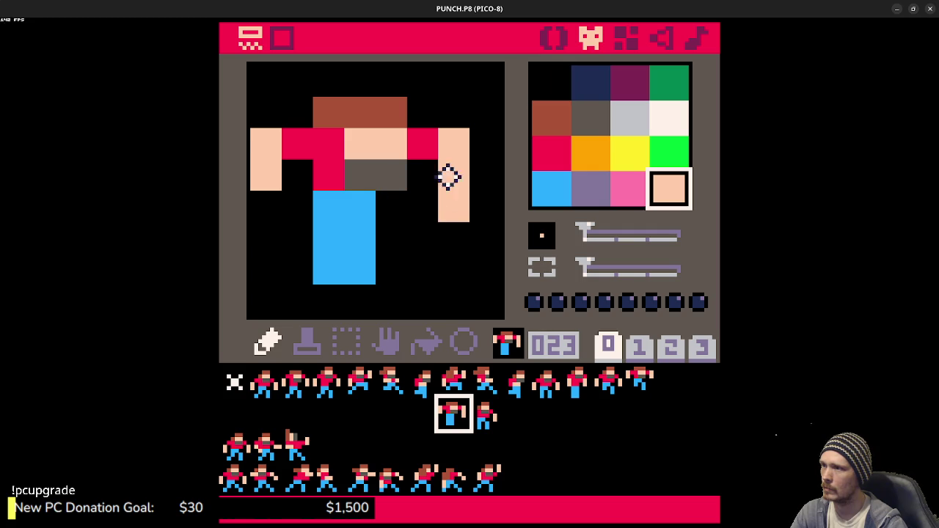
pyautogui.click(264, 207)
pyautogui.rightClick(276, 103)
pyautogui.click(266, 144)
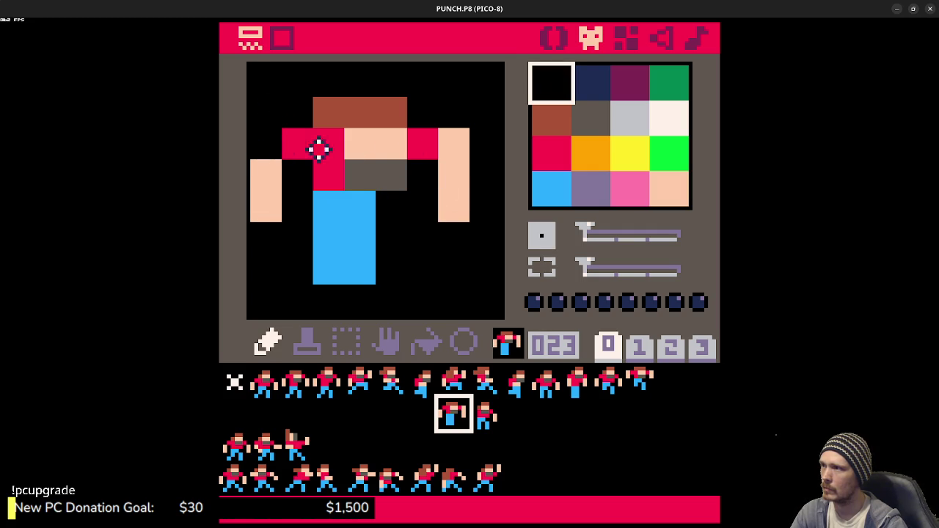
pyautogui.click(454, 143)
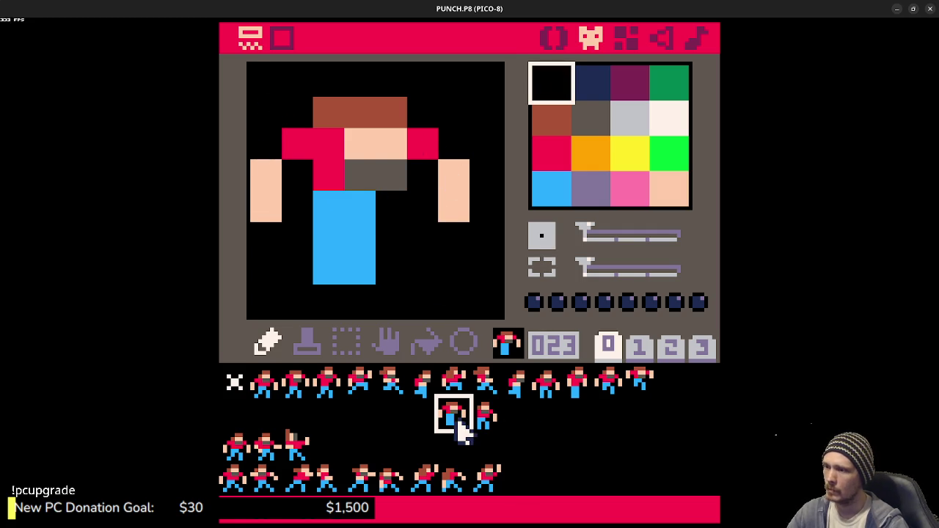
# Step: Compare with slot 024, then put the edited frame there shifted down one pixel
pyautogui.click(481, 425)
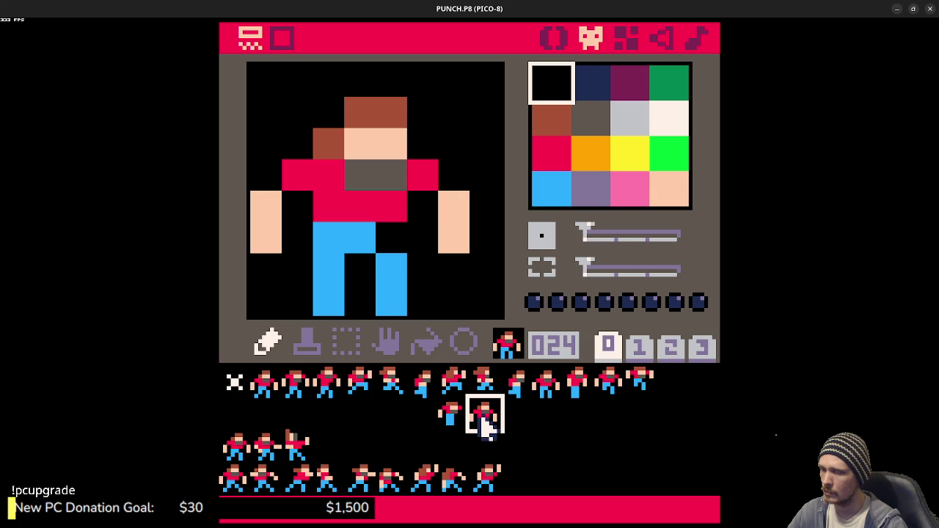
pyautogui.click(451, 419)
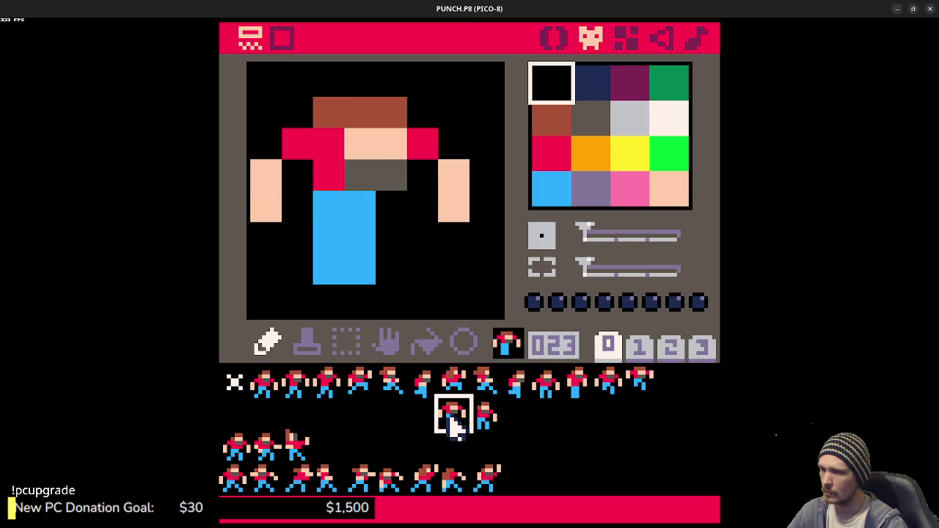
pyautogui.click(487, 428)
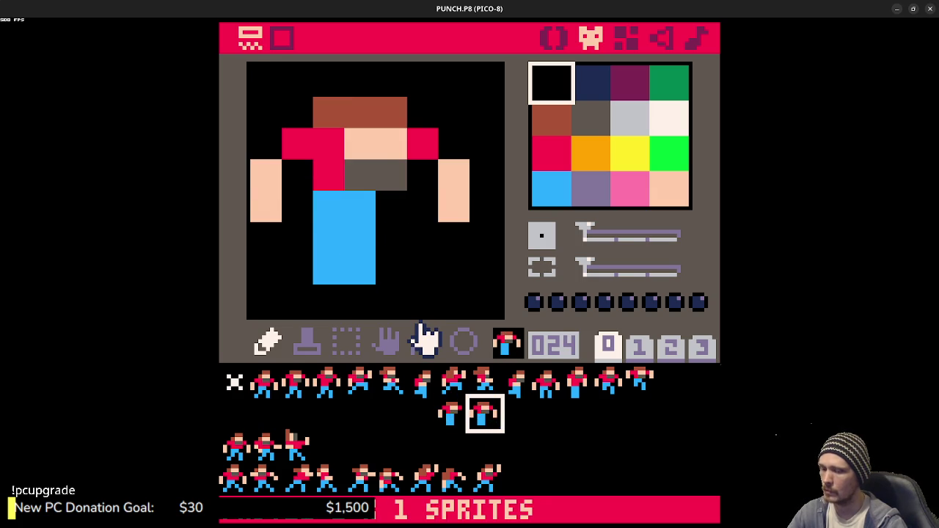
pyautogui.press('Down')
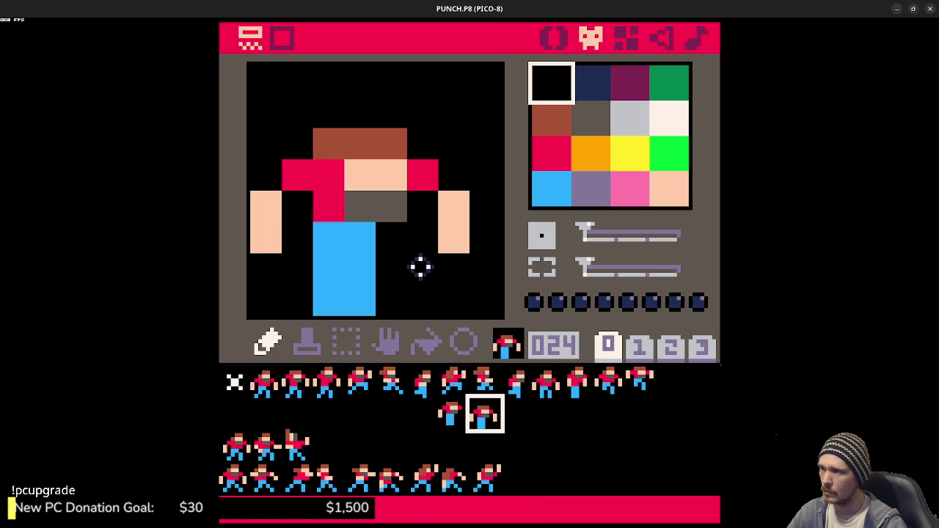
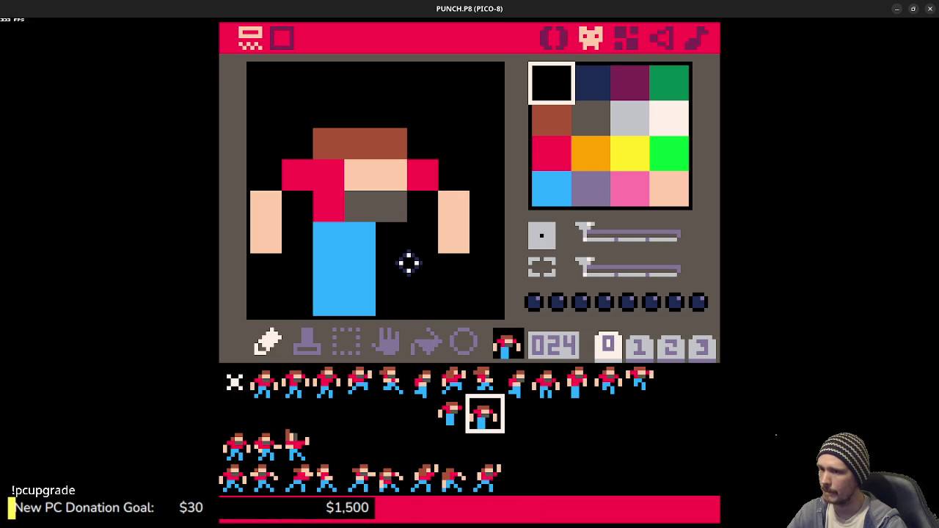
# Step: On sprite 023, add a brown hair row on top, extend the peach face, and paint a dark grey beard row
pyautogui.click(452, 417)
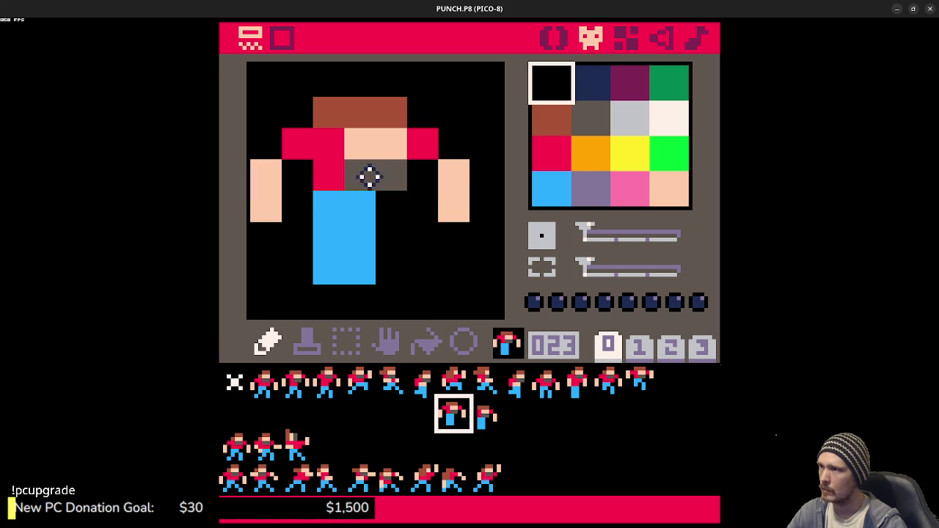
pyautogui.rightClick(371, 122)
pyautogui.moveTo(356, 81); pyautogui.dragTo(393, 81)
pyautogui.rightClick(378, 139)
pyautogui.moveTo(370, 112)
pyautogui.mouseDown()
pyautogui.moveTo(360, 105)
pyautogui.moveTo(392, 111)
pyautogui.mouseUp()
pyautogui.rightClick(377, 174)
pyautogui.moveTo(359, 143); pyautogui.dragTo(392, 143)
# Step: Fill the lower face row and the gap beside the torso with red to widen the shirt
pyautogui.rightClick(330, 176)
pyautogui.moveTo(331, 176); pyautogui.dragTo(361, 176)
pyautogui.rightClick(419, 193)
pyautogui.click(392, 177)
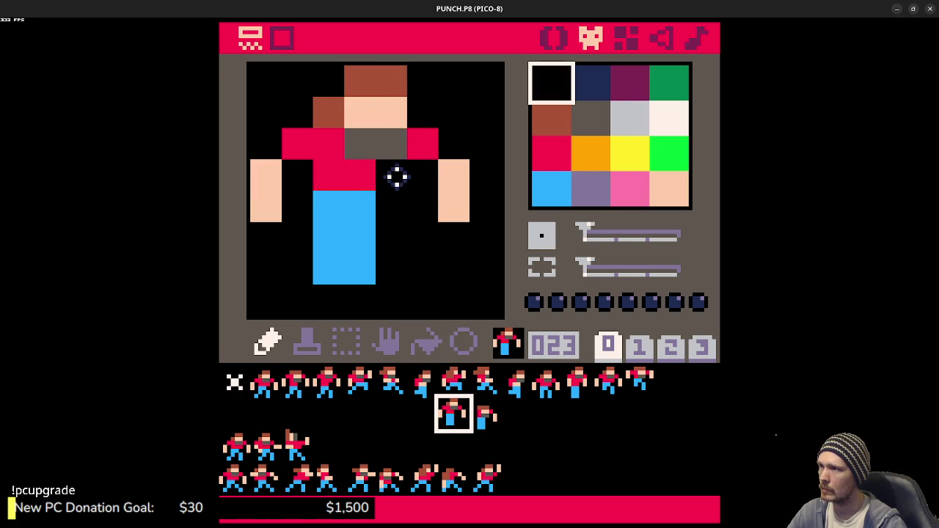
pyautogui.rightClick(358, 181)
pyautogui.click(392, 174)
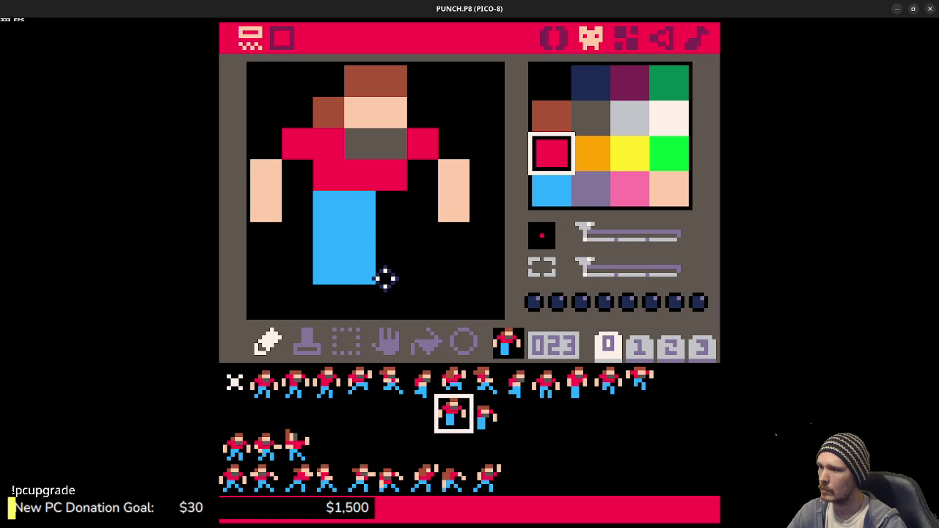
# Step: Paint the right leg blue and black out the left leg's bottom so the legs split mid-stride
pyautogui.rightClick(373, 246)
pyautogui.moveTo(388, 233)
pyautogui.mouseDown()
pyautogui.moveTo(394, 256)
pyautogui.moveTo(361, 233)
pyautogui.mouseUp()
pyautogui.rightClick(362, 292)
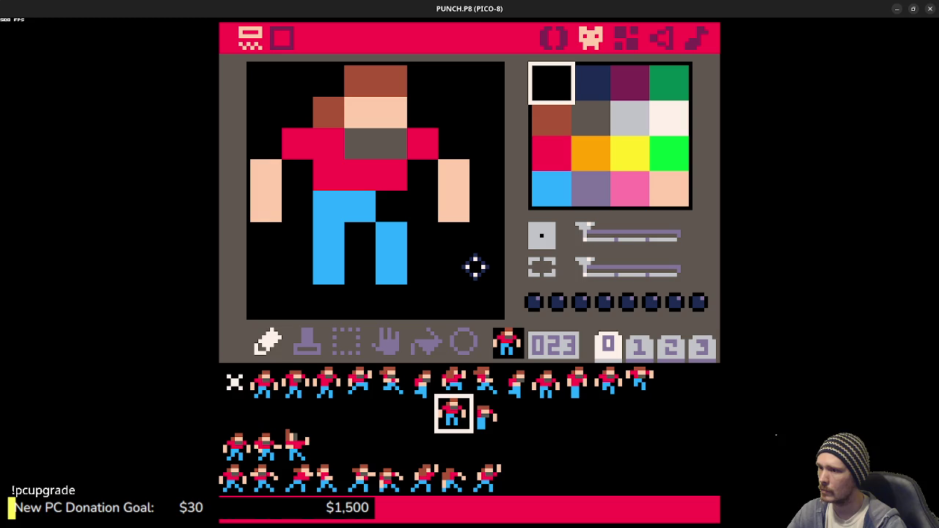
pyautogui.click(326, 271)
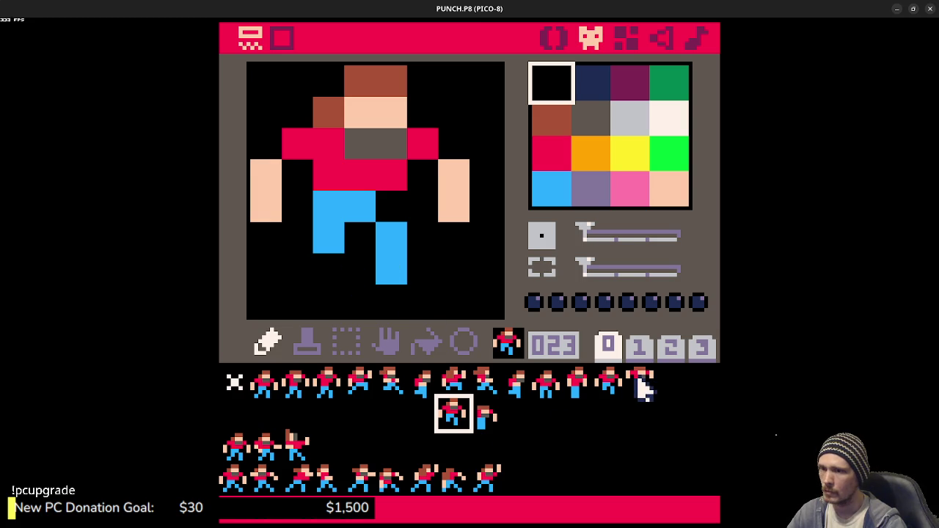
# Step: Compare against sprite 013, then cut the finished fighter out of slot 023
pyautogui.click(637, 378)
pyautogui.click(461, 417)
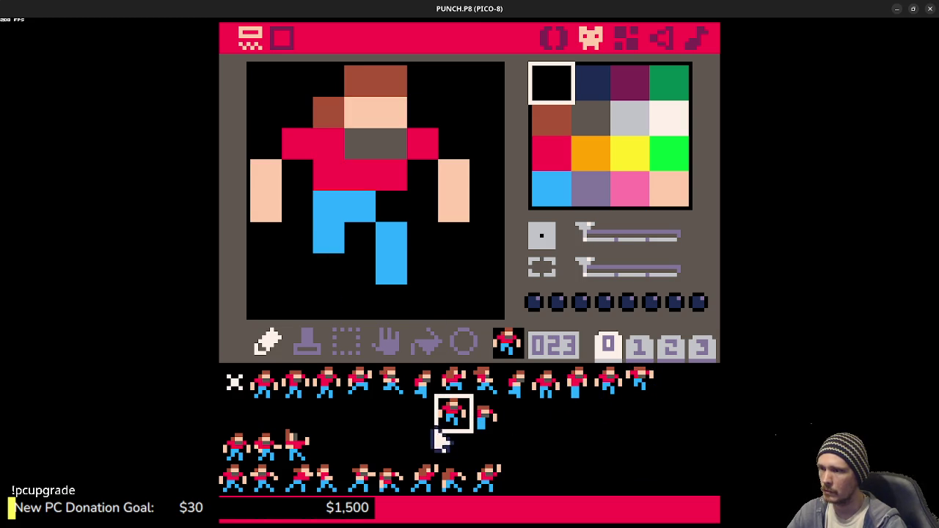
pyautogui.hotkey('ctrl', 'x')
pyautogui.click(669, 384)
pyautogui.hotkey('ctrl', 'v')
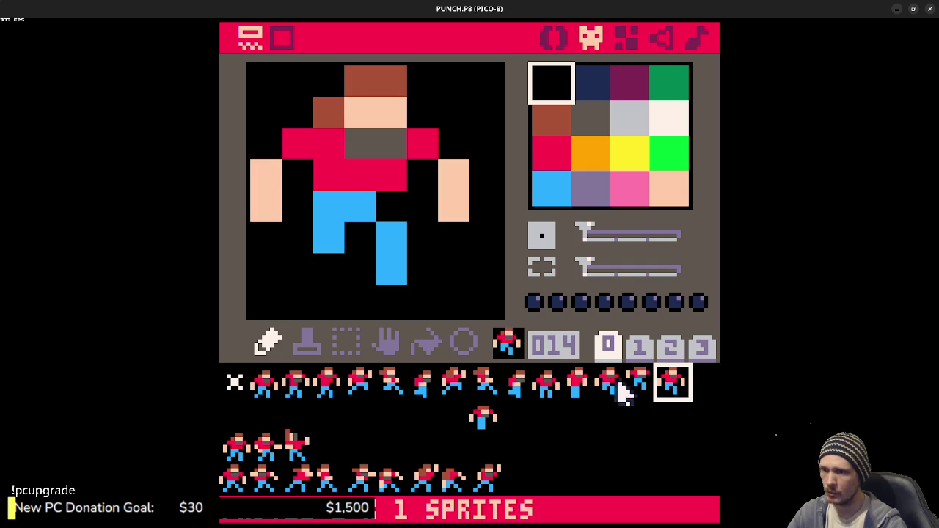
pyautogui.click(552, 392)
pyautogui.click(578, 389)
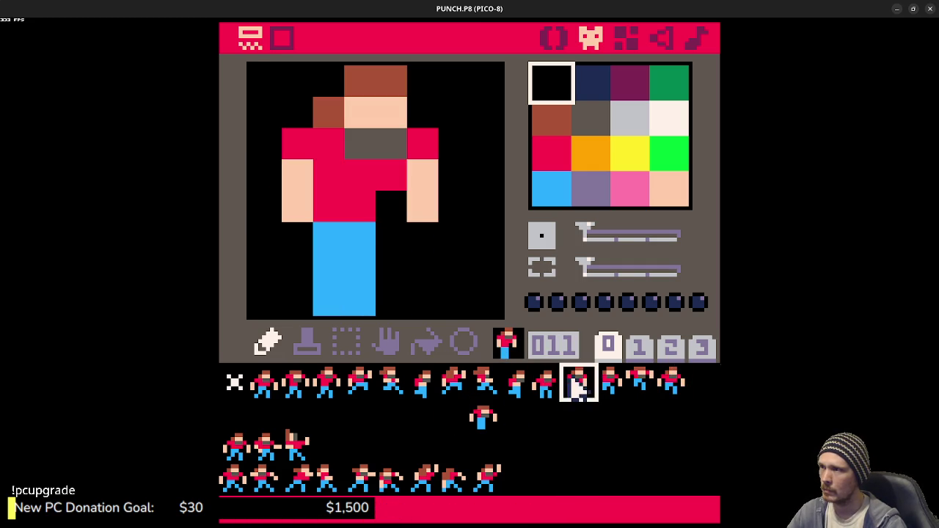
pyautogui.click(609, 383)
pyautogui.click(643, 381)
pyautogui.click(614, 387)
pyautogui.click(651, 388)
pyautogui.click(669, 383)
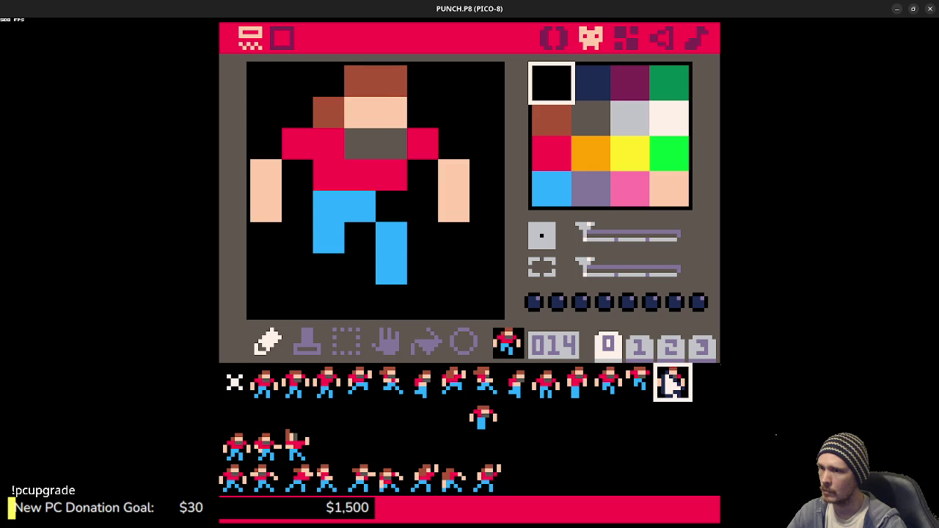
pyautogui.click(613, 391)
pyautogui.click(666, 378)
pyautogui.click(611, 385)
pyautogui.click(667, 379)
pyautogui.click(609, 393)
pyautogui.click(667, 388)
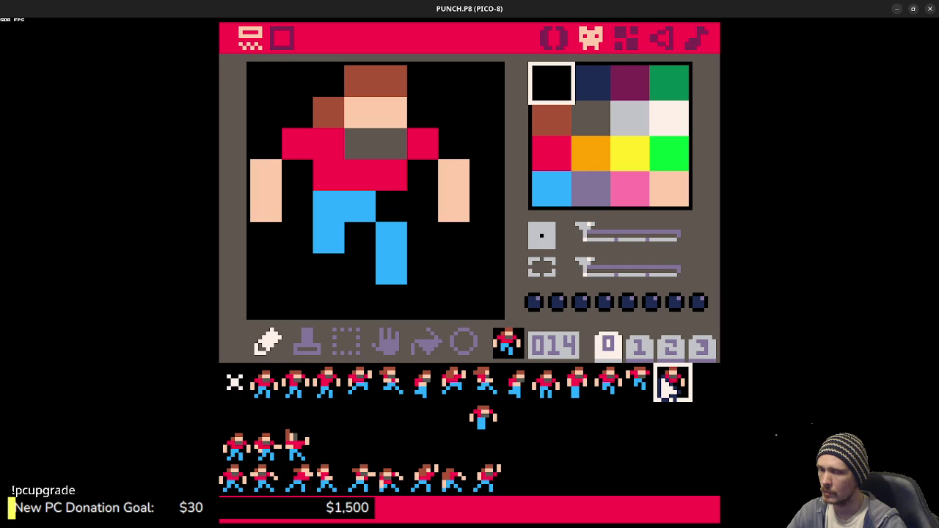
pyautogui.click(616, 390)
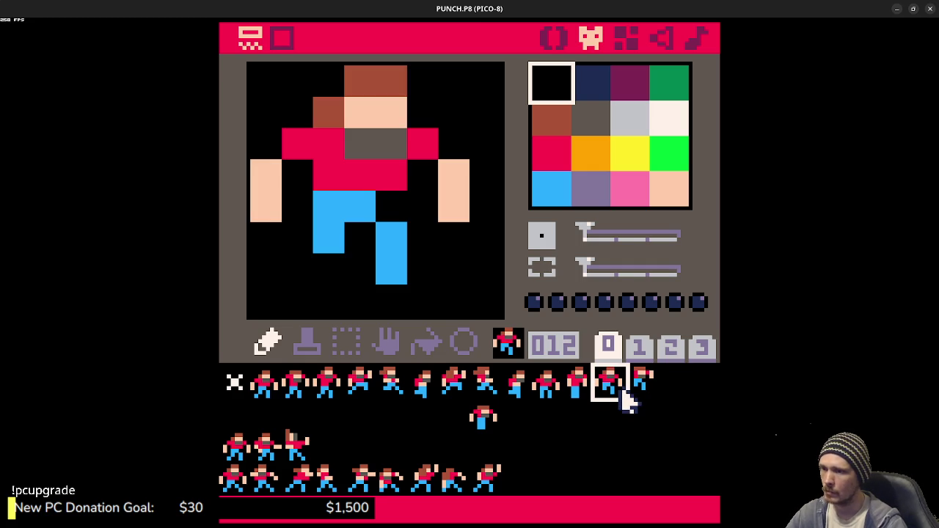
pyautogui.click(455, 415)
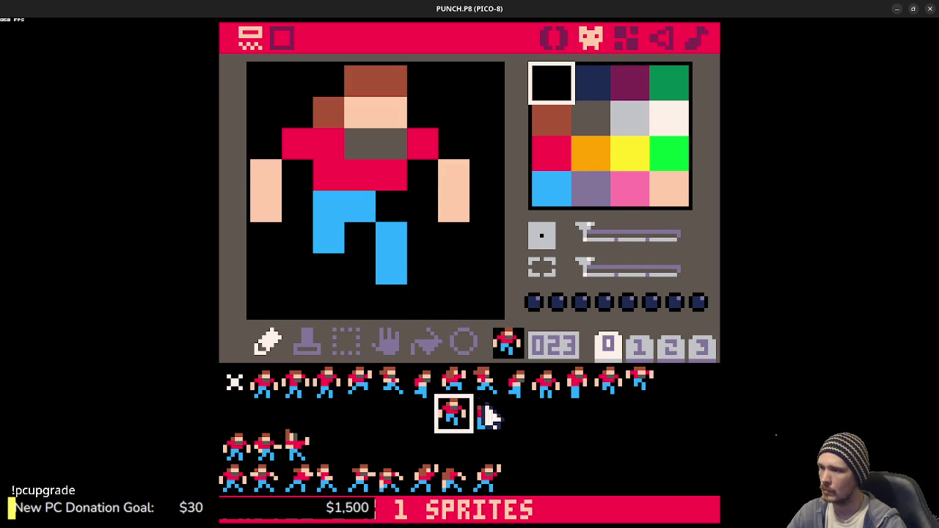
pyautogui.click(487, 424)
# Step: Paste the fighter into slot 024, shift it down one pixel, and lengthen the left leg in blue
pyautogui.hotkey('ctrl', 'v')
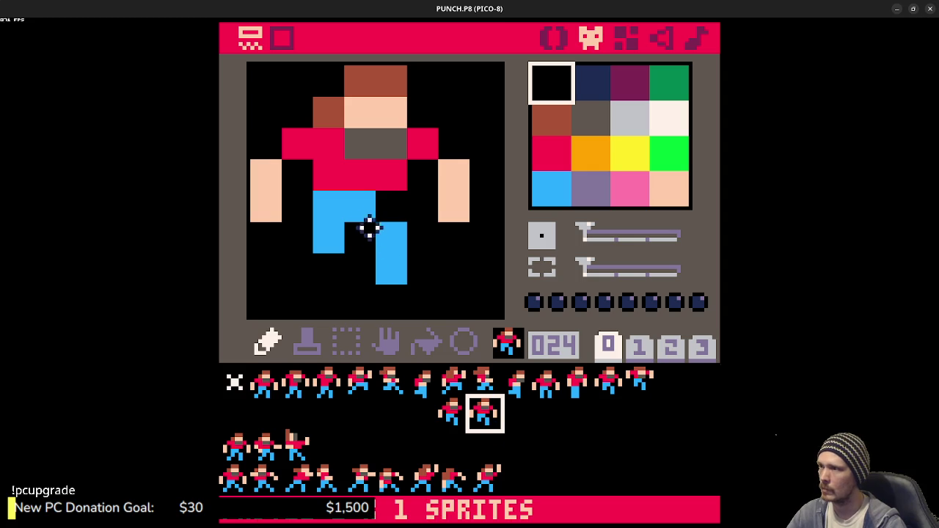
pyautogui.press('Down')
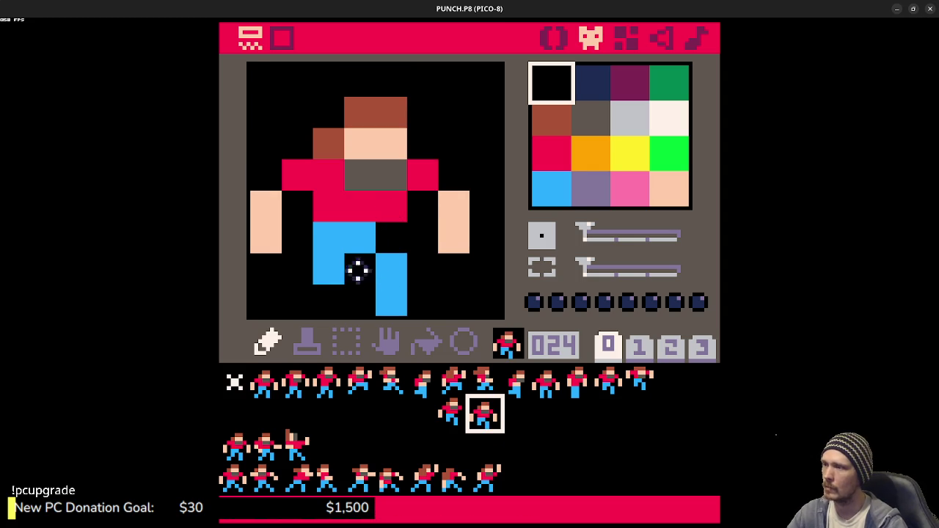
pyautogui.rightClick(330, 270)
pyautogui.click(329, 297)
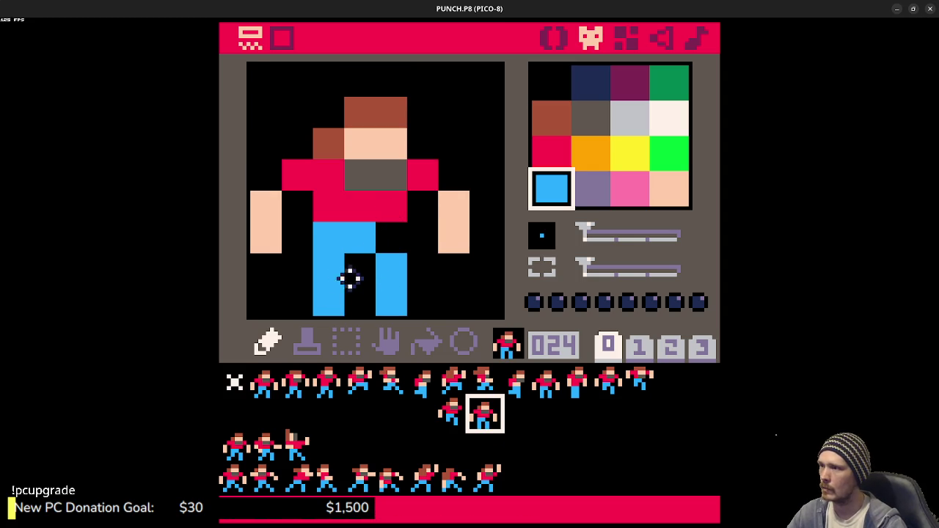
# Step: Add a brown hair row above the head, raise the peach face, and repaint the grey beard and red shirt rows
pyautogui.rightClick(375, 115)
pyautogui.click(361, 80)
pyautogui.click(390, 81)
pyautogui.click(328, 111)
pyautogui.rightClick(367, 151)
pyautogui.click(360, 112)
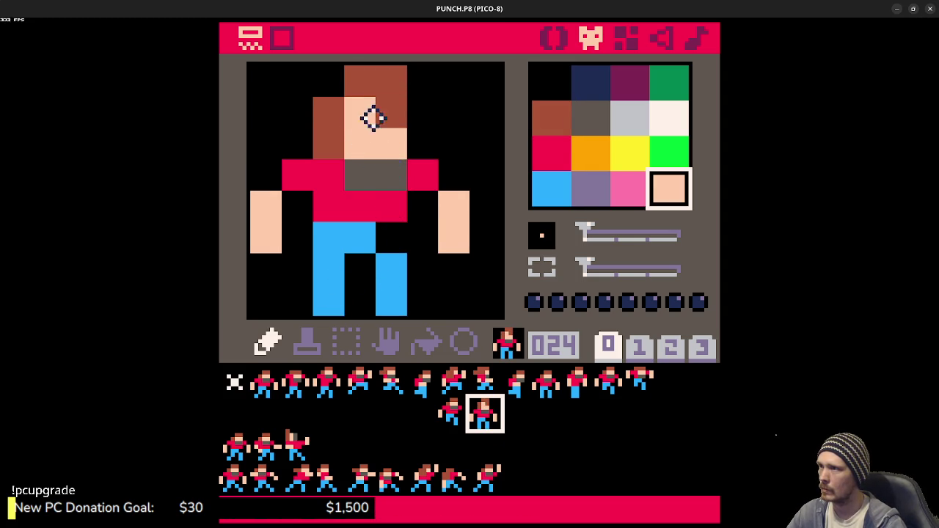
pyautogui.click(391, 112)
pyautogui.rightClick(369, 176)
pyautogui.moveTo(360, 144); pyautogui.dragTo(389, 145)
pyautogui.rightClick(361, 201)
pyautogui.moveTo(360, 176); pyautogui.dragTo(409, 172)
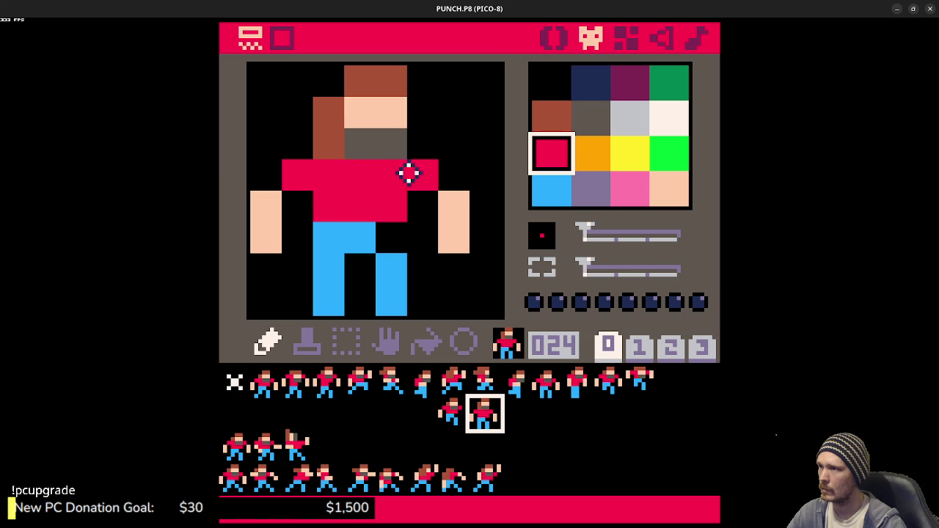
# Step: On sprite 023, extend the brown hair to the top-left and beside the face
pyautogui.rightClick(328, 141)
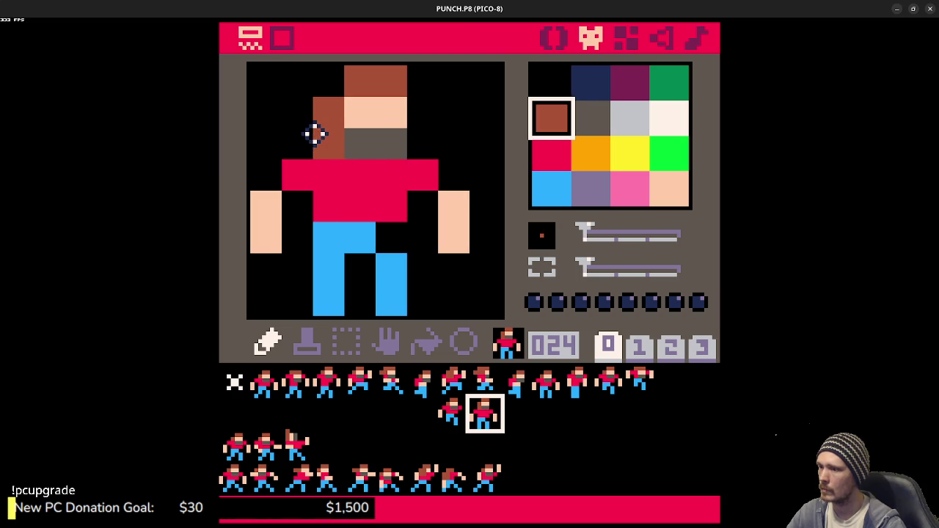
pyautogui.click(453, 419)
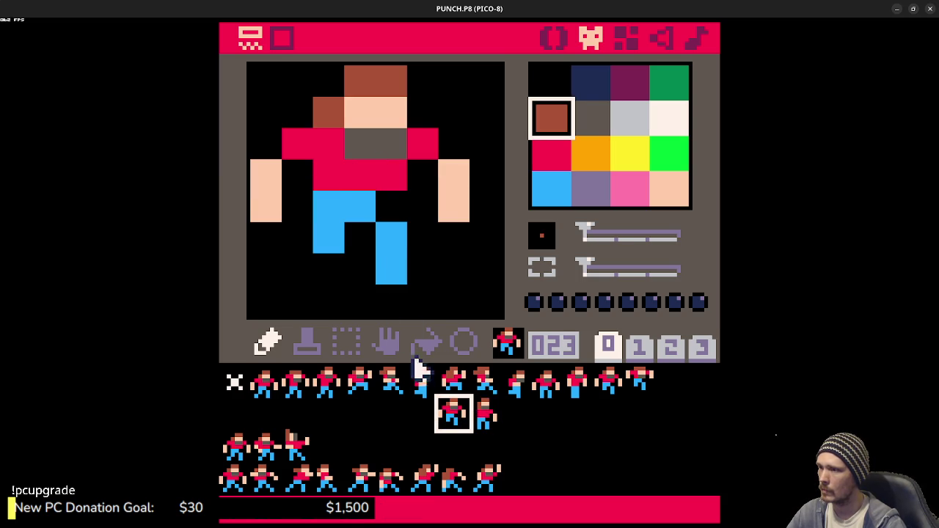
pyautogui.click(323, 81)
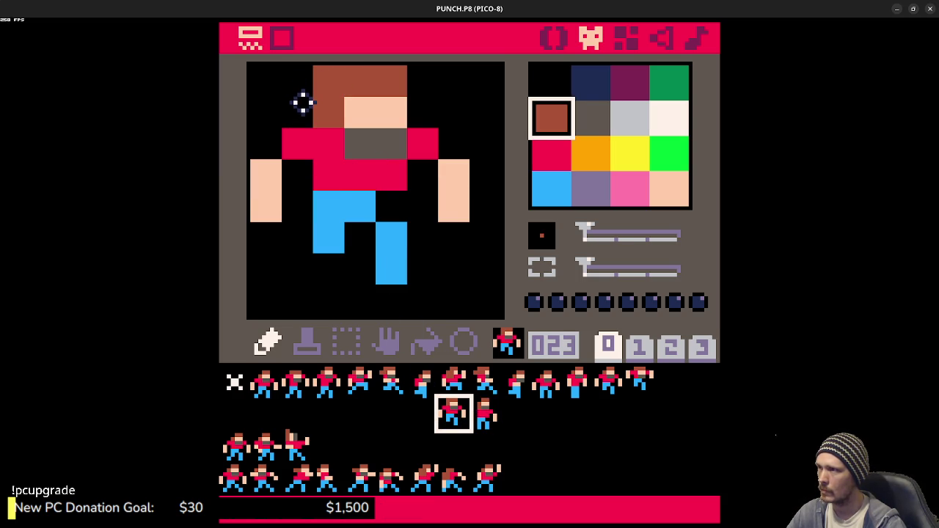
pyautogui.click(297, 81)
pyautogui.rightClick(298, 112)
pyautogui.click(328, 112)
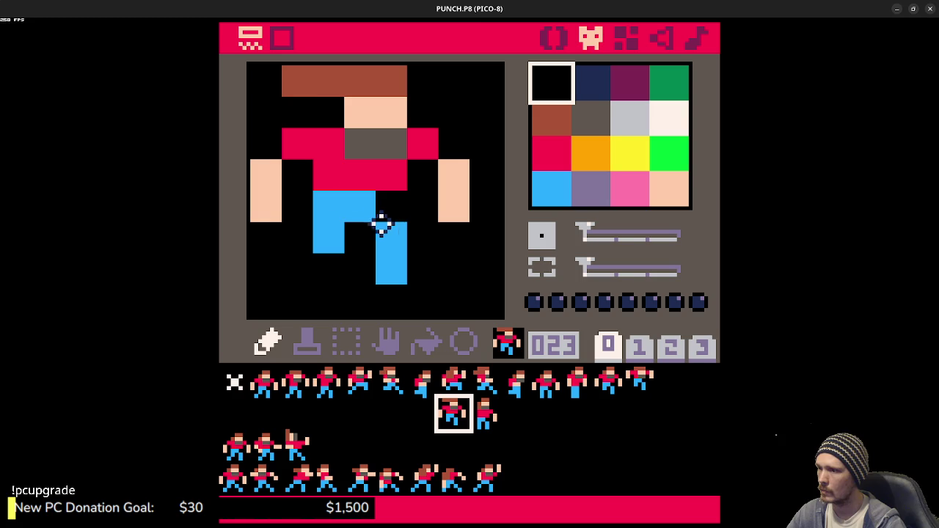
pyautogui.rightClick(328, 80)
pyautogui.click(328, 111)
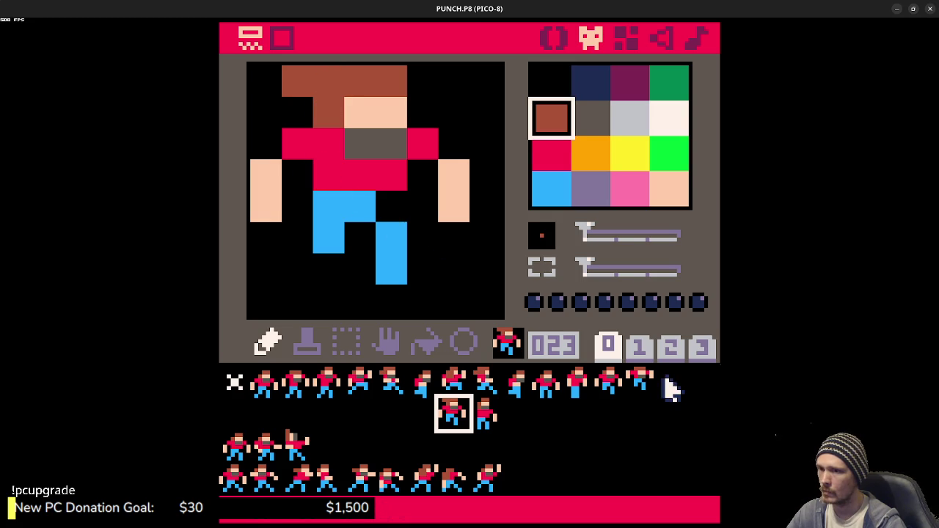
# Step: Back on sprite 024, extend the brown hair left of the face and tidy the pixels below it
pyautogui.click(488, 430)
pyautogui.click(323, 80)
pyautogui.click(297, 112)
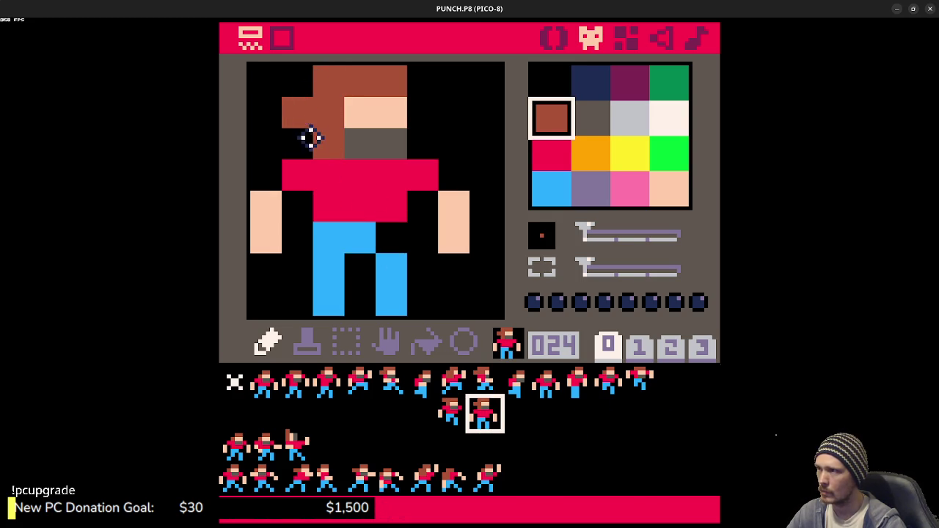
pyautogui.rightClick(308, 139)
pyautogui.click(326, 147)
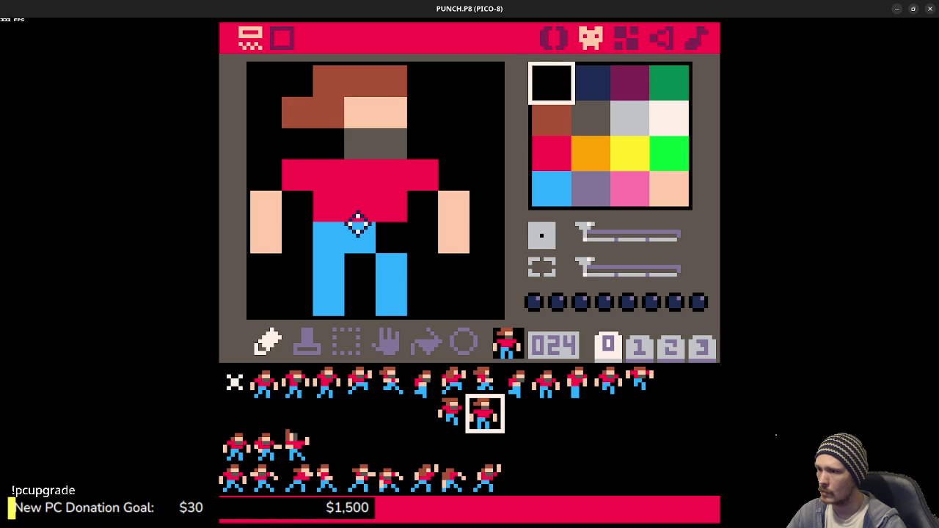
pyautogui.rightClick(325, 115)
pyautogui.click(325, 139)
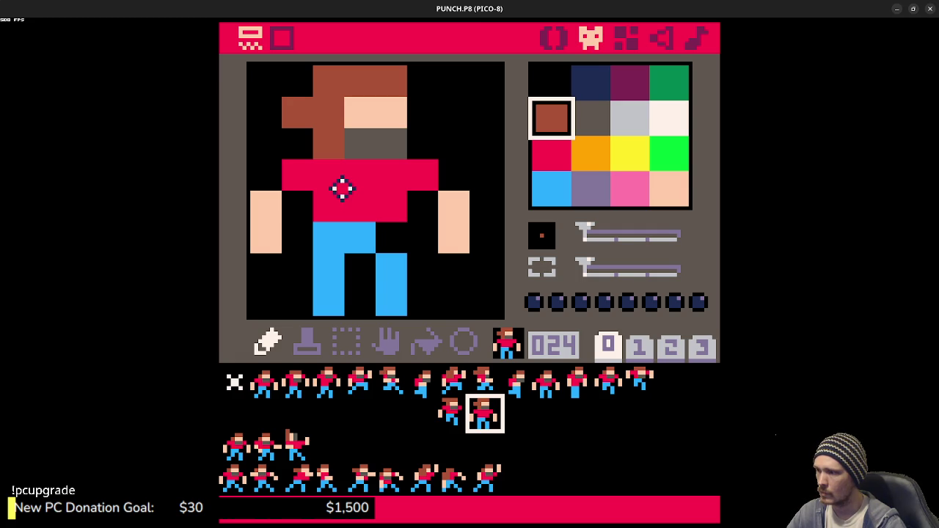
pyautogui.click(296, 142)
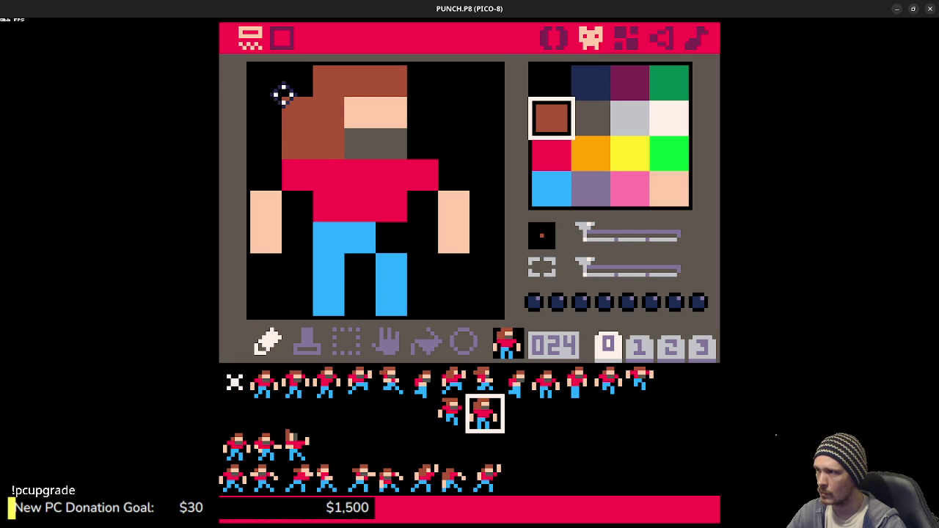
pyautogui.rightClick(268, 133)
pyautogui.click(299, 143)
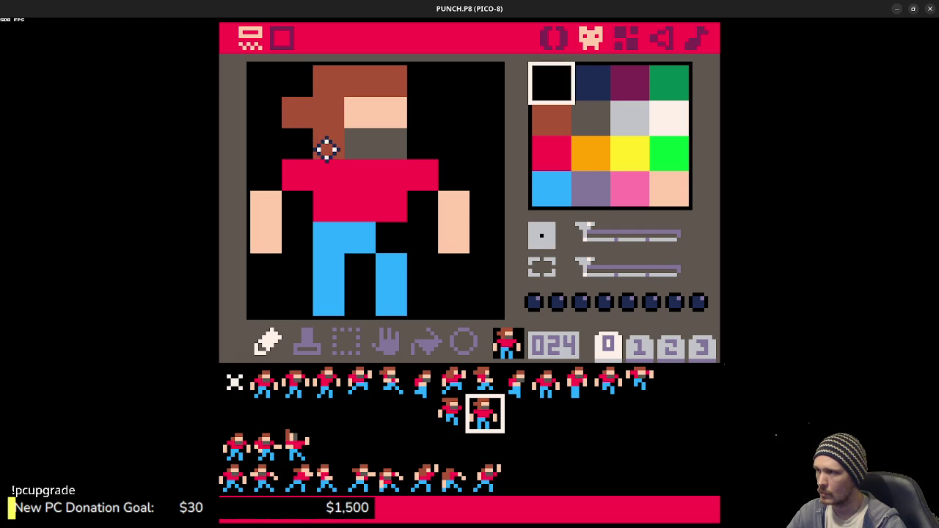
# Step: Finish sprite 024's hair with brown below and at the top-left, then copy it for slot 025
pyautogui.rightClick(331, 180)
pyautogui.click(328, 150)
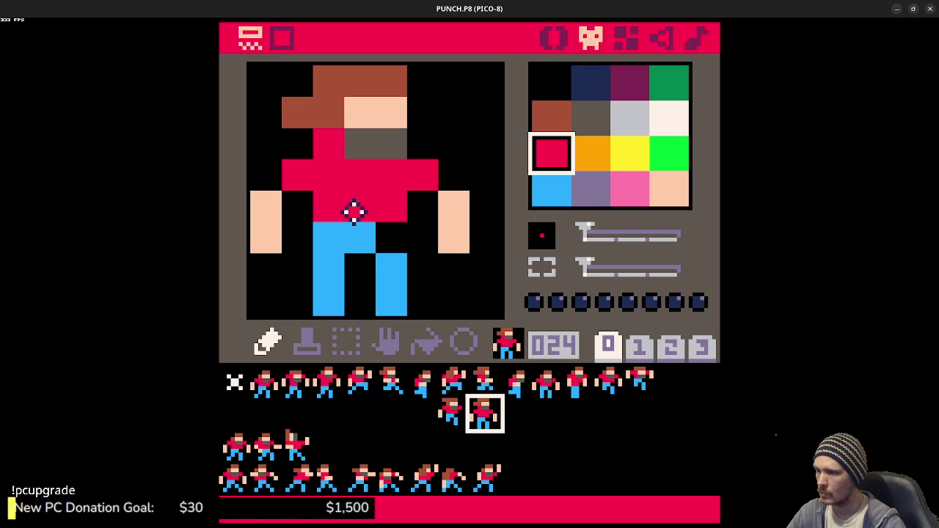
pyautogui.hotkey('ctrl', 'z')
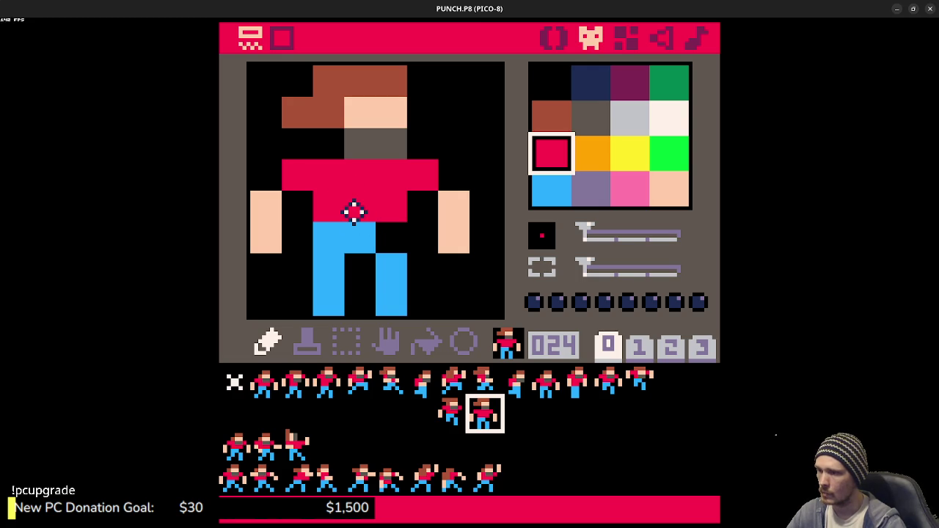
pyautogui.rightClick(321, 115)
pyautogui.click(327, 134)
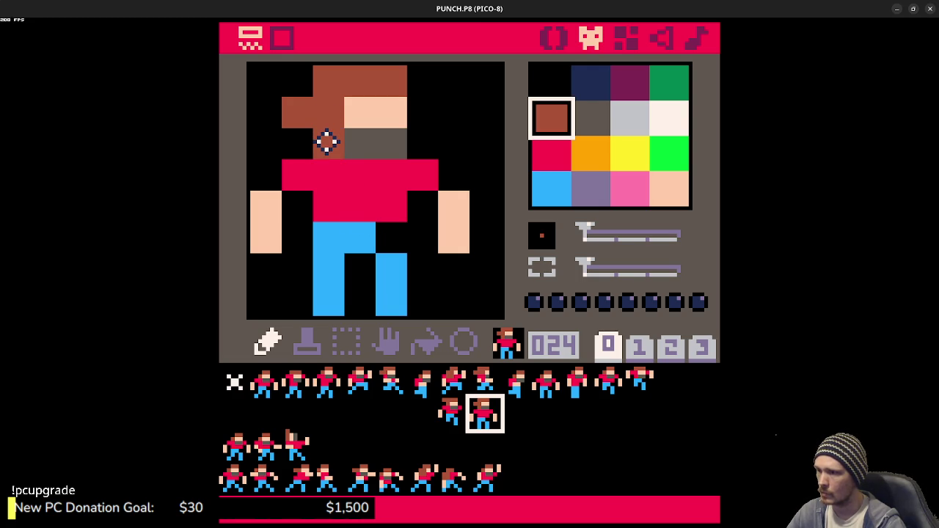
pyautogui.rightClick(299, 78)
pyautogui.click(320, 78)
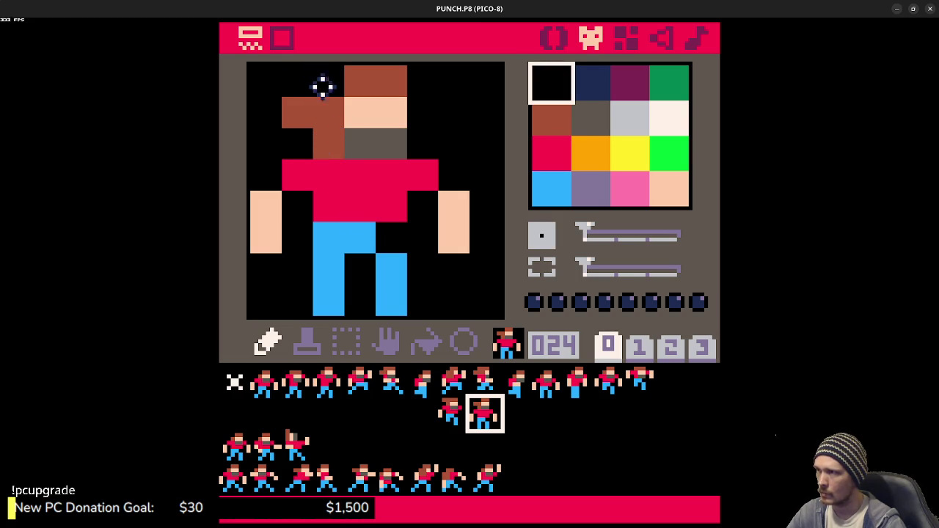
pyautogui.rightClick(331, 113)
pyautogui.click(320, 81)
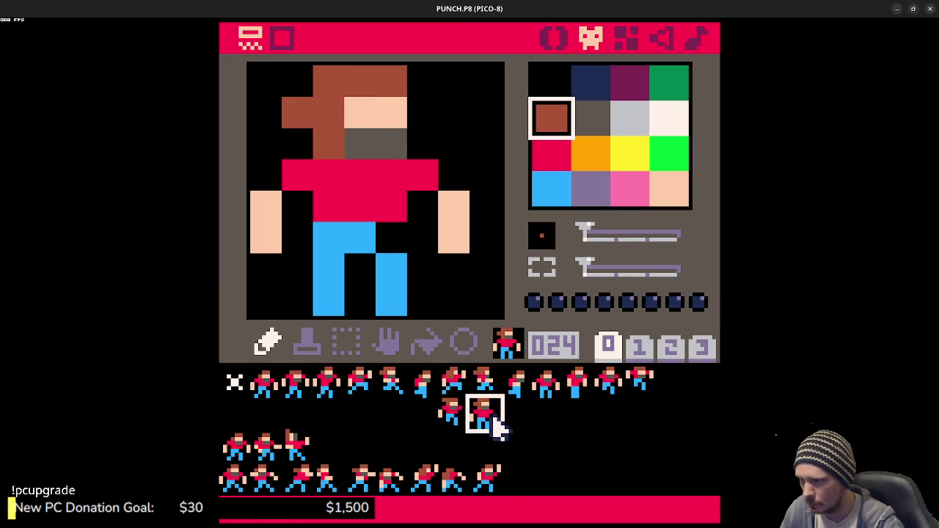
pyautogui.hotkey('ctrl', 'c')
pyautogui.click(520, 430)
# Step: Paste the fighter into slot 025 and paint the red shirt down over the upper legs
pyautogui.hotkey('ctrl', 'v')
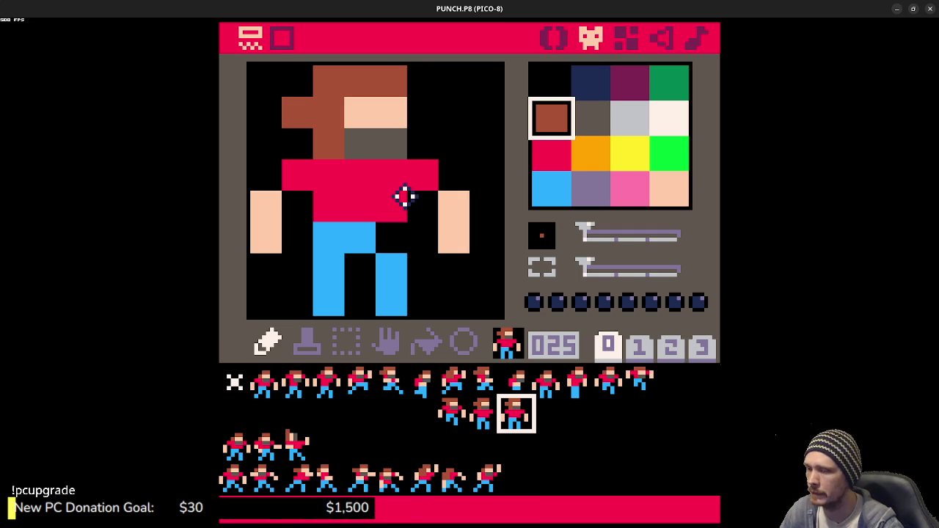
pyautogui.rightClick(452, 235)
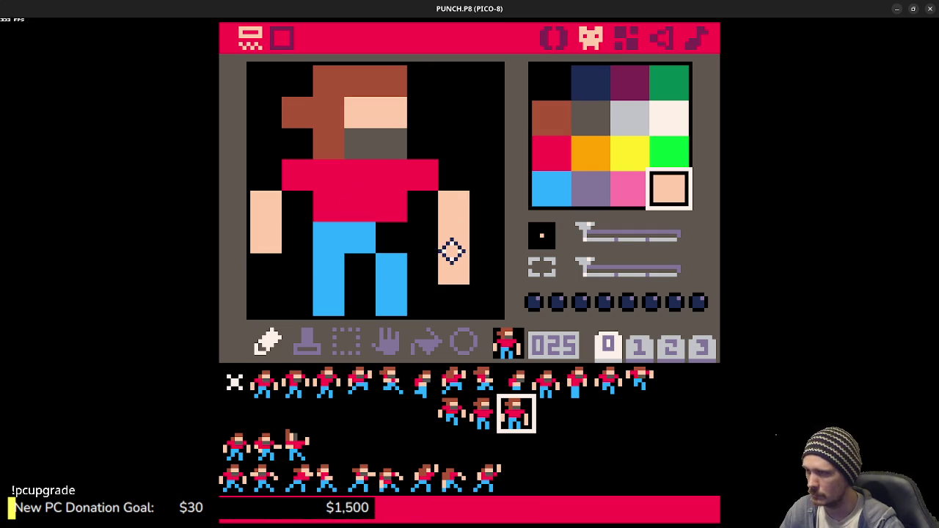
pyautogui.rightClick(297, 189)
pyautogui.moveTo(330, 232)
pyautogui.mouseDown()
pyautogui.moveTo(388, 235)
pyautogui.moveTo(419, 199)
pyautogui.mouseUp()
pyautogui.rightClick(447, 149)
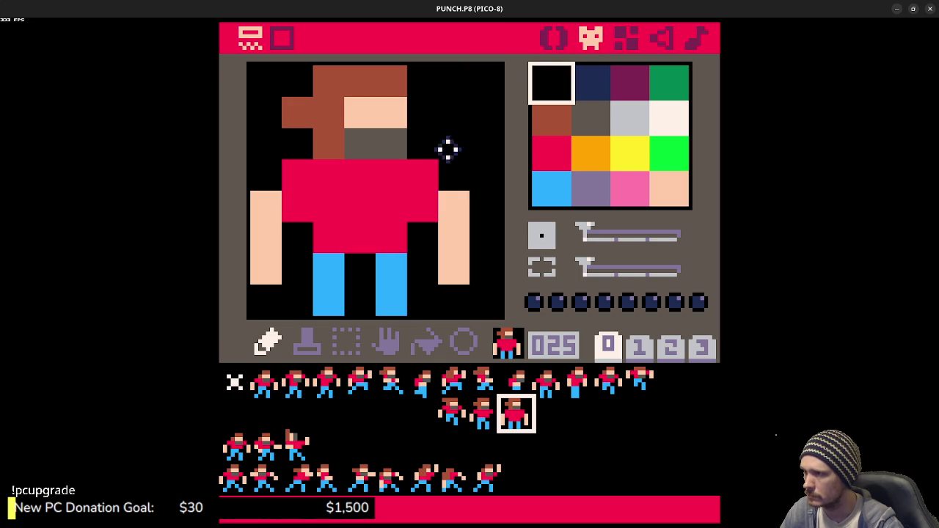
pyautogui.click(295, 173)
# Step: Lower the head one row: grey beard, peach face and brown hair rows, with the top row blacked out
pyautogui.rightClick(319, 151)
pyautogui.click(325, 168)
pyautogui.rightClick(369, 147)
pyautogui.moveTo(360, 174); pyautogui.dragTo(381, 174)
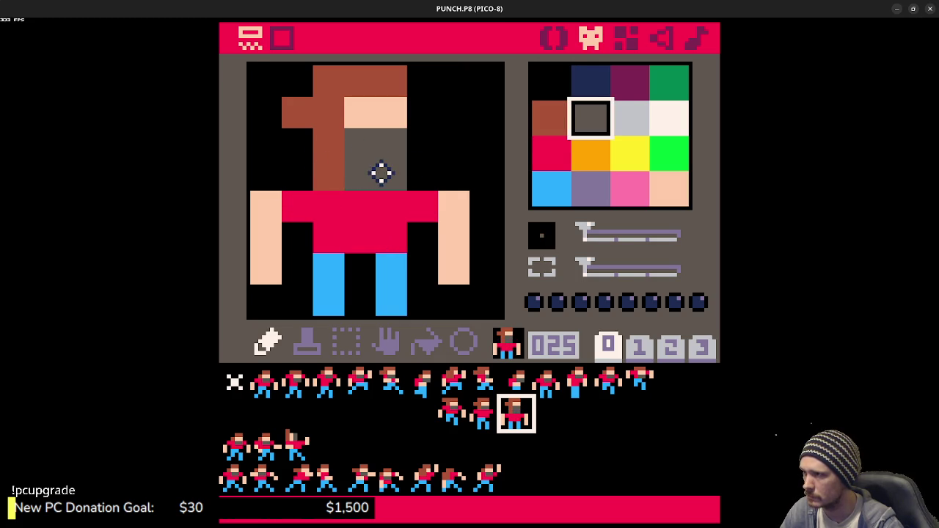
pyautogui.rightClick(377, 115)
pyautogui.moveTo(358, 141); pyautogui.dragTo(399, 143)
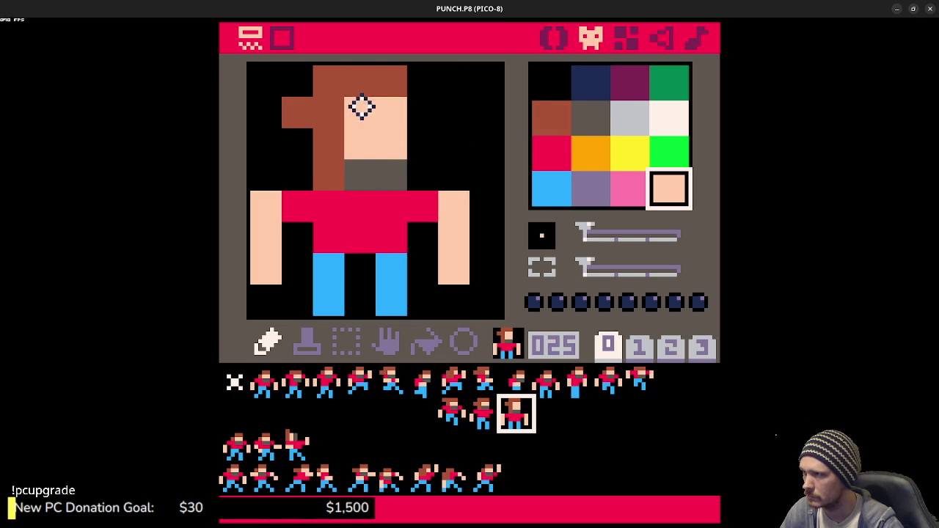
pyautogui.rightClick(354, 78)
pyautogui.moveTo(355, 103); pyautogui.dragTo(396, 109)
pyautogui.rightClick(296, 80)
pyautogui.moveTo(296, 80); pyautogui.dragTo(412, 83)
pyautogui.moveTo(328, 109); pyautogui.dragTo(304, 107)
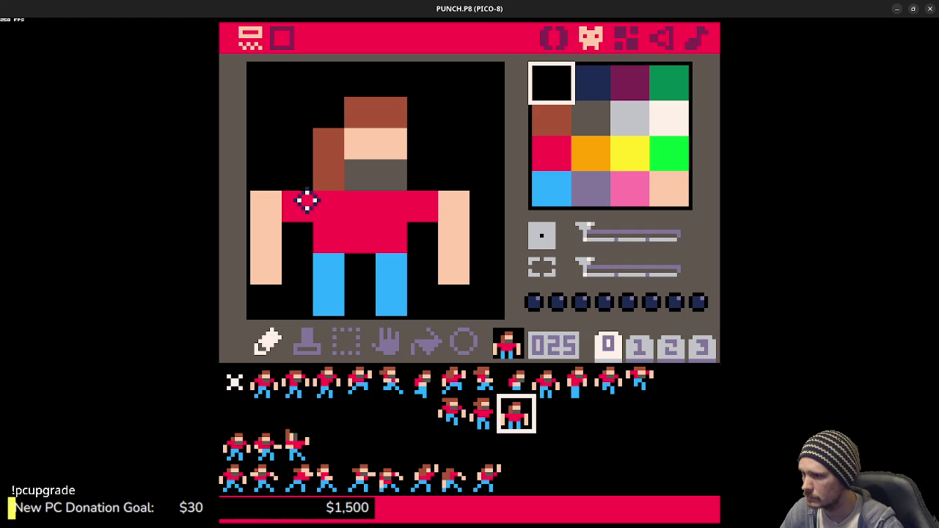
# Step: Reshape the brown hair pixels around the lowered head's top-left
pyautogui.rightClick(326, 137)
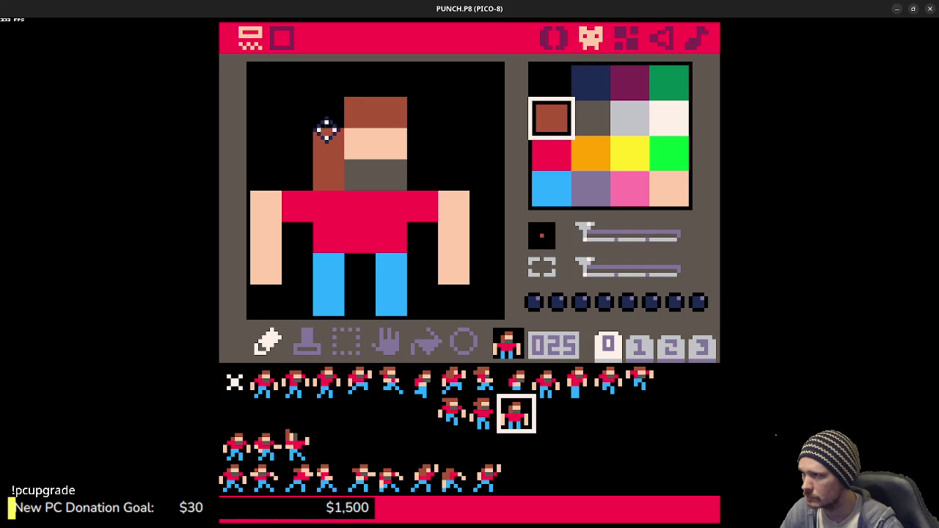
pyautogui.click(327, 123)
pyautogui.click(328, 81)
pyautogui.rightClick(287, 161)
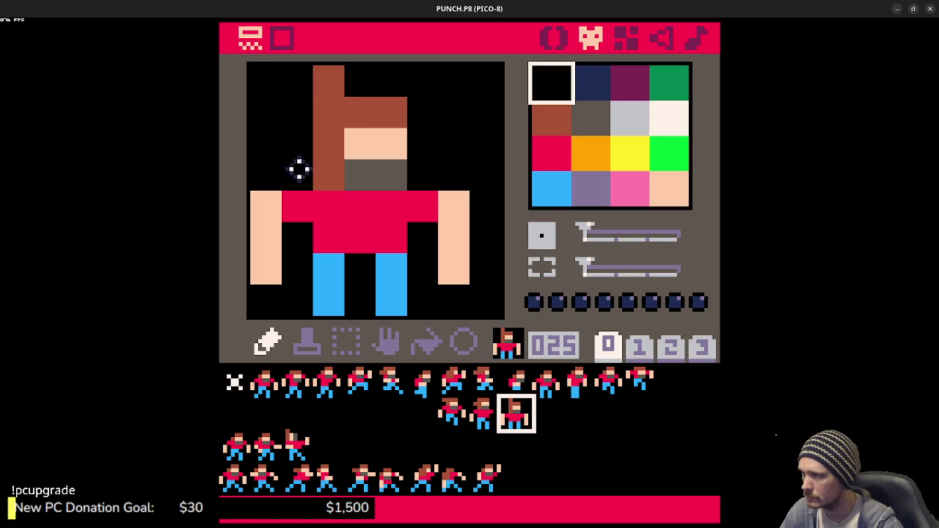
pyautogui.click(330, 174)
pyautogui.rightClick(321, 147)
pyautogui.click(329, 174)
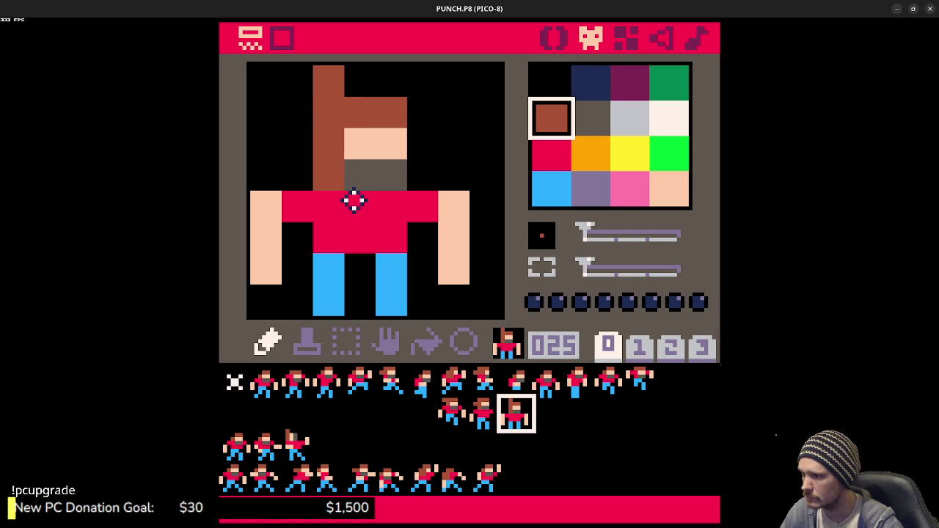
pyautogui.click(304, 114)
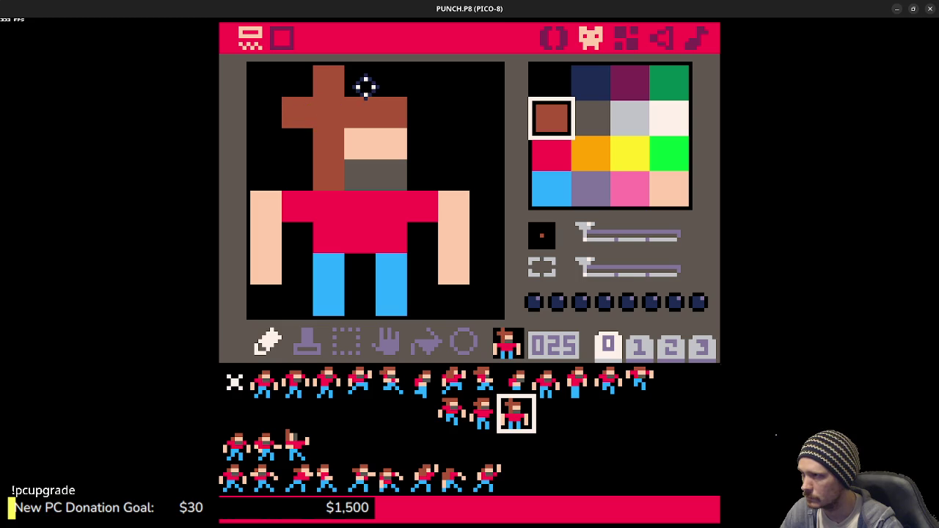
# Step: Trim the top hair pixels, undoing and redoing a stray edit, leaving the top-left pixel black
pyautogui.rightClick(369, 82)
pyautogui.click(327, 82)
pyautogui.rightClick(323, 114)
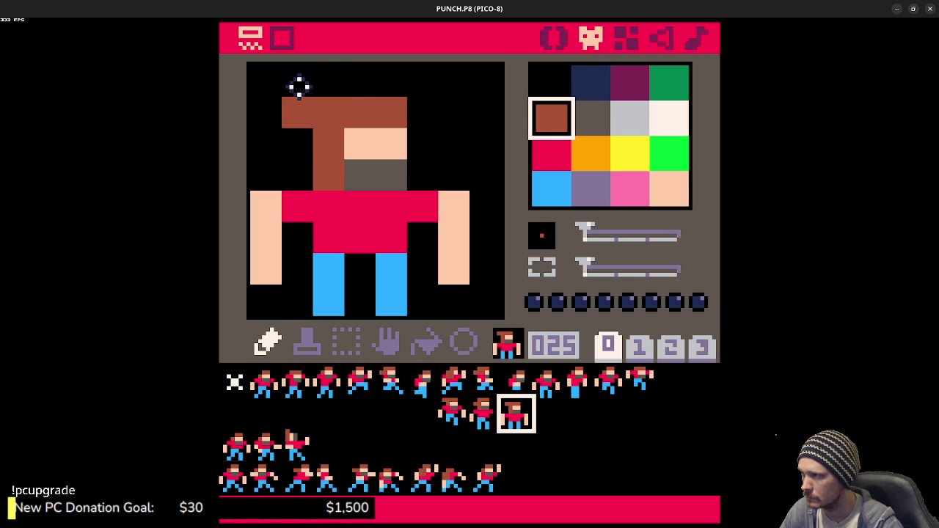
pyautogui.click(298, 87)
pyautogui.click(307, 139)
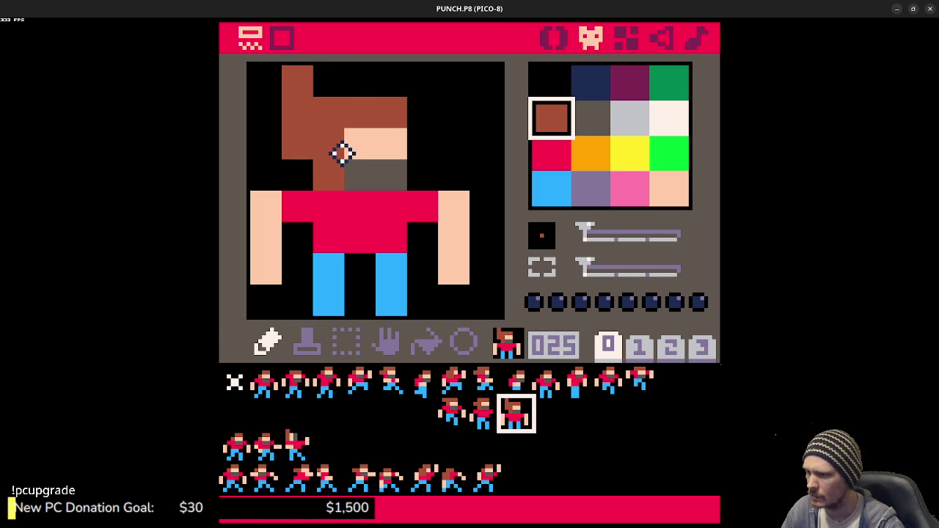
pyautogui.hotkey('ctrl', 'z')
pyautogui.hotkey('ctrl', 'z')
pyautogui.hotkey('ctrl', 'z')
pyautogui.hotkey('ctrl', 'z')
pyautogui.hotkey('ctrl', 'y')
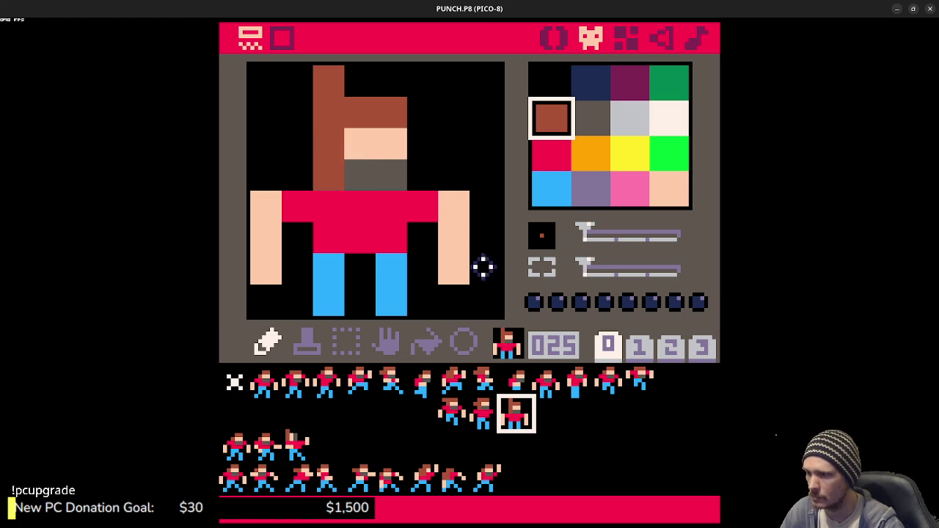
pyautogui.rightClick(347, 82)
pyautogui.click(330, 82)
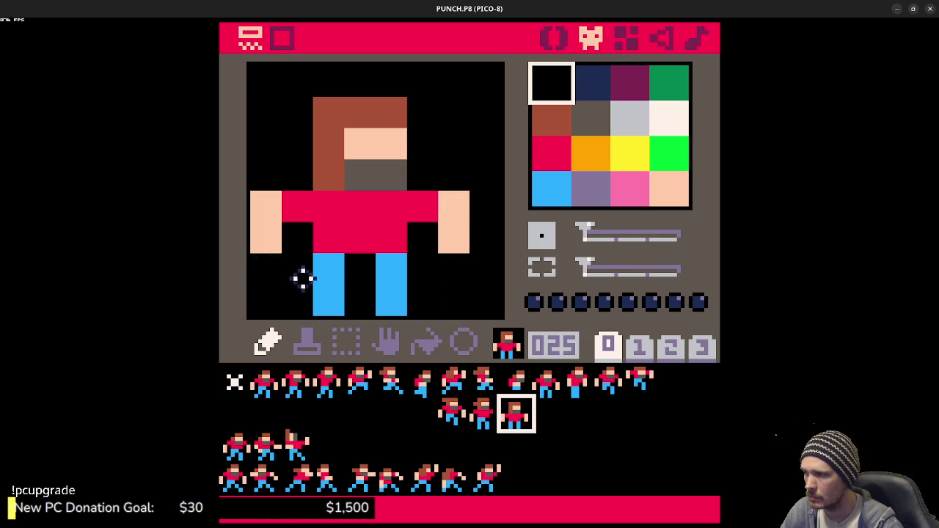
# Step: After comparing with sprite 024, repaint the light blue legs into a wide planted stance
pyautogui.click(488, 412)
pyautogui.click(515, 414)
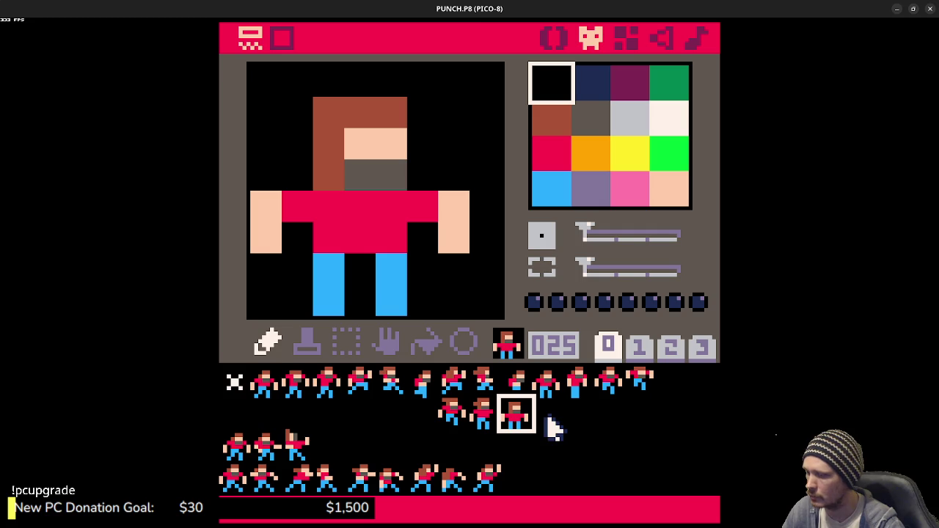
pyautogui.rightClick(389, 273)
pyautogui.click(360, 269)
pyautogui.rightClick(433, 282)
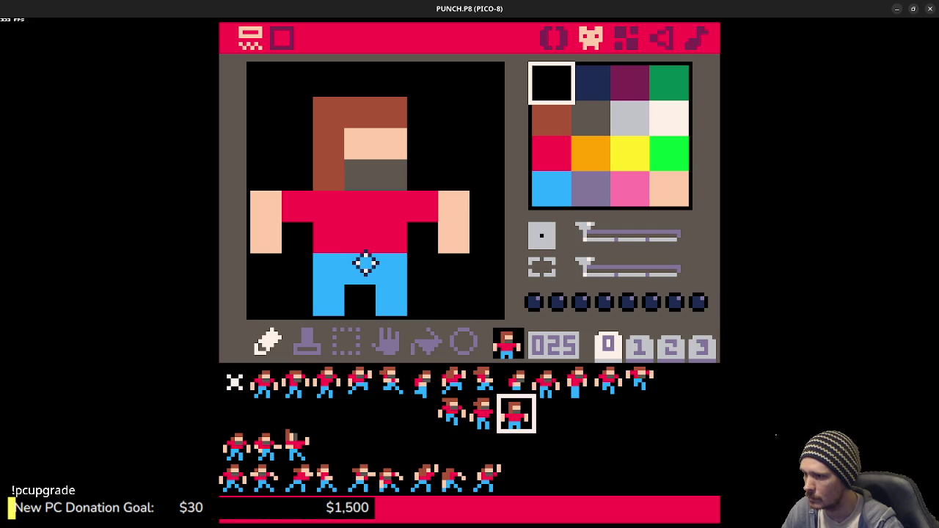
pyautogui.rightClick(404, 273)
pyautogui.click(416, 292)
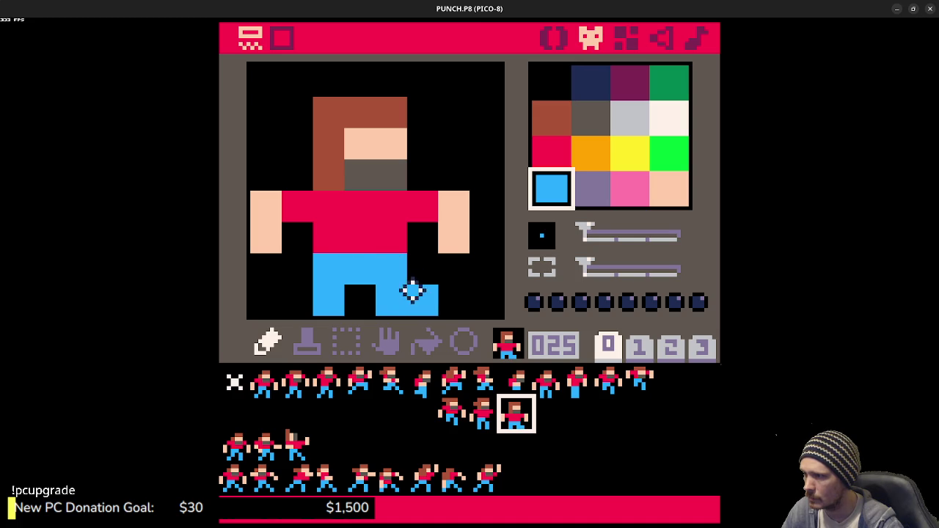
pyautogui.rightClick(366, 297)
pyautogui.click(396, 299)
pyautogui.rightClick(398, 272)
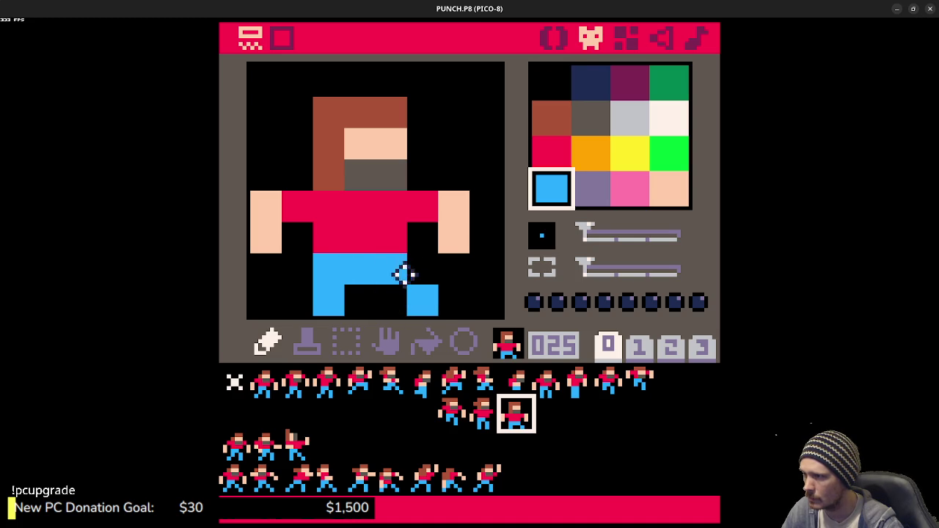
pyautogui.click(423, 272)
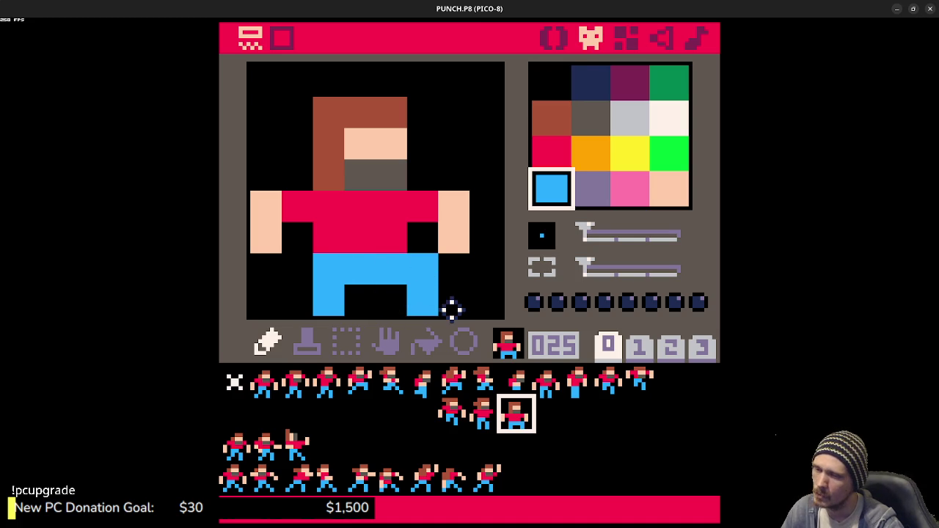
# Step: Try an outward peach pixel on the right arm, undo it, and compare with sprite 024
pyautogui.rightClick(424, 238)
pyautogui.click(451, 239)
pyautogui.rightClick(453, 206)
pyautogui.click(484, 237)
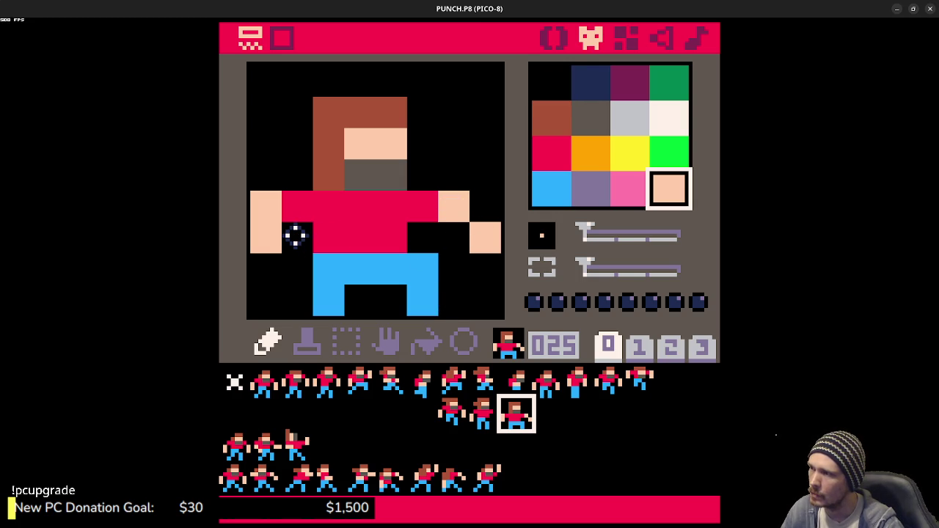
pyautogui.hotkey('ctrl', 'z')
pyautogui.hotkey('ctrl', 'z')
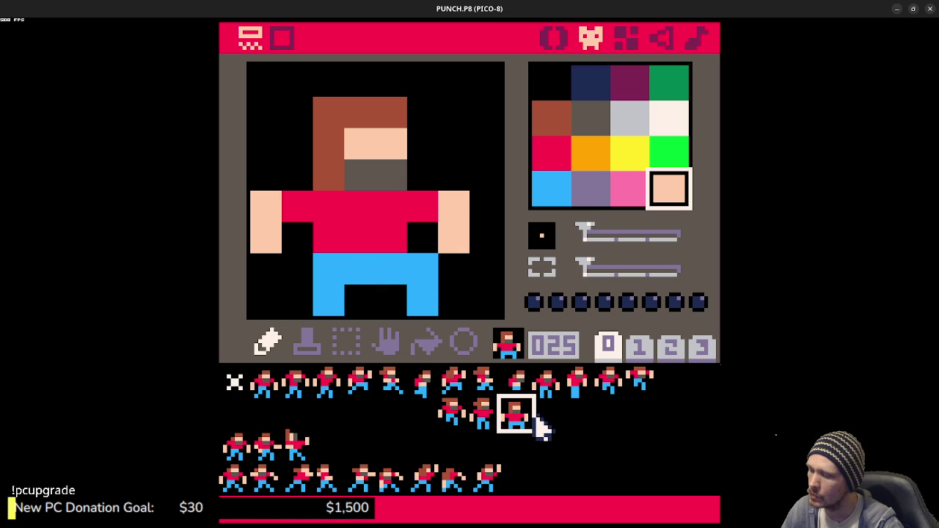
pyautogui.click(488, 418)
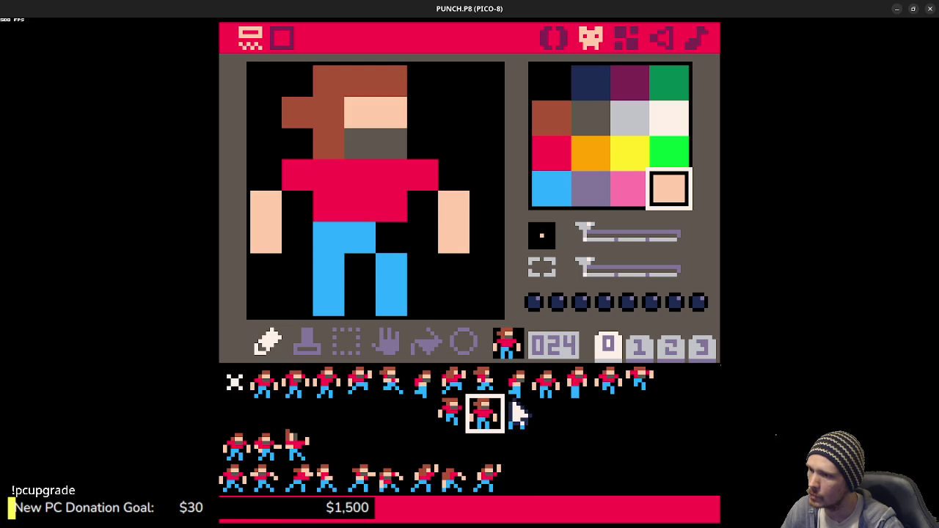
# Step: Recolour sprite 026, painting the lower torso row dark grey and the row above peach
pyautogui.click(268, 389)
pyautogui.click(547, 418)
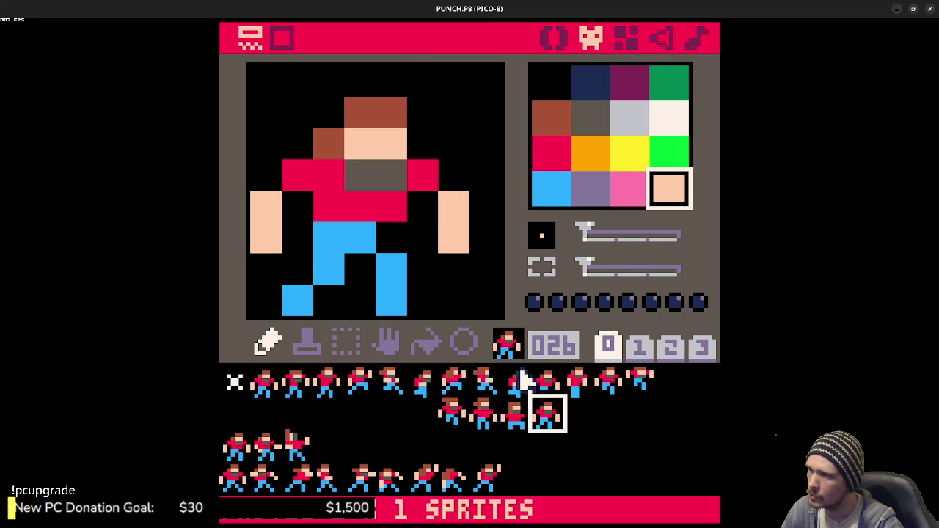
pyautogui.rightClick(388, 180)
pyautogui.moveTo(354, 200); pyautogui.dragTo(384, 203)
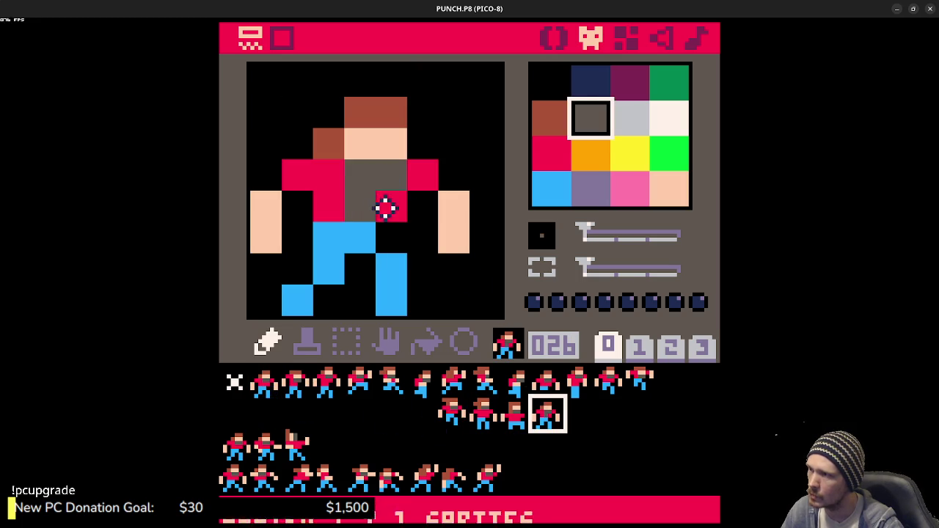
pyautogui.rightClick(371, 151)
pyautogui.moveTo(360, 172)
pyautogui.mouseDown()
pyautogui.moveTo(393, 174)
pyautogui.moveTo(388, 140)
pyautogui.moveTo(360, 144)
pyautogui.moveTo(396, 112)
pyautogui.mouseUp()
pyautogui.rightClick(385, 117)
pyautogui.rightClick(325, 105)
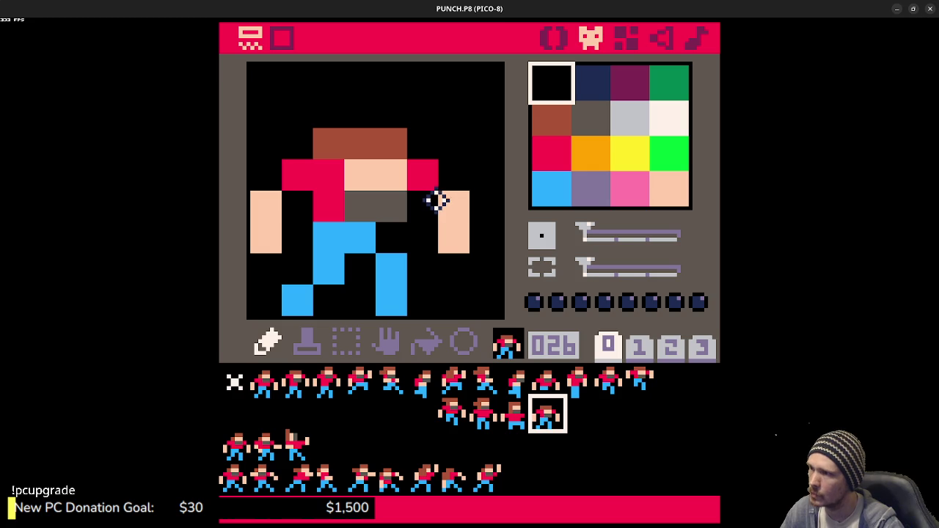
# Step: Copy sprite 001 into the empty slot 027
pyautogui.click(262, 383)
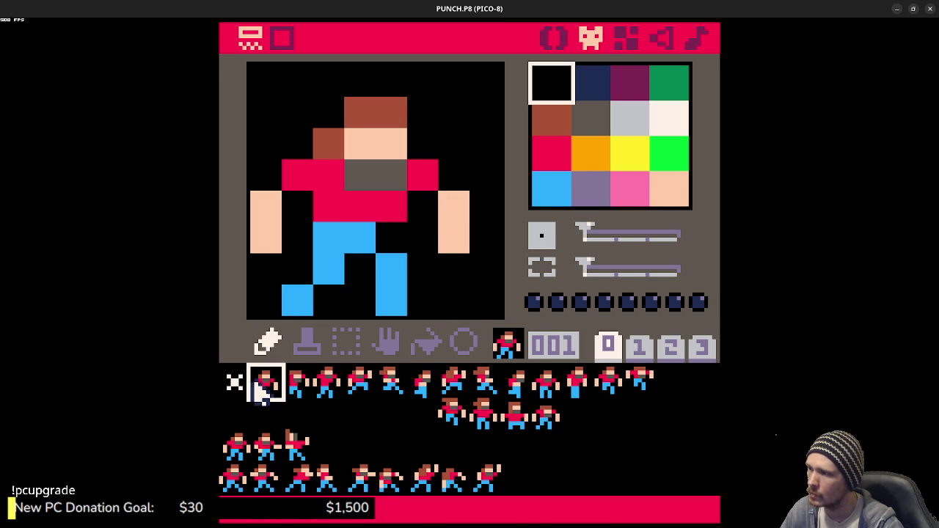
pyautogui.hotkey('ctrl', 'c')
pyautogui.click(579, 415)
pyautogui.hotkey('ctrl', 'v')
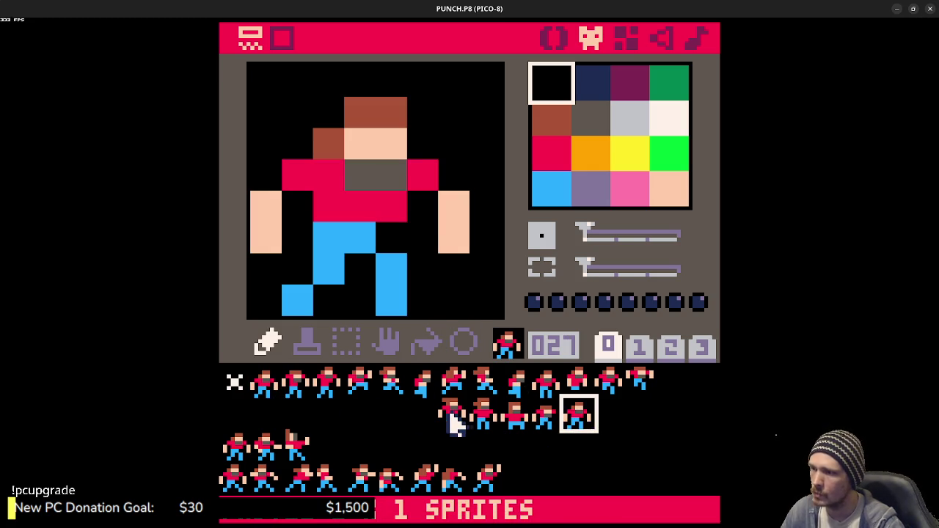
# Step: Review sprites 023, 024, 026 and 010–013 in the sprite sheet
pyautogui.click(452, 415)
pyautogui.click(484, 417)
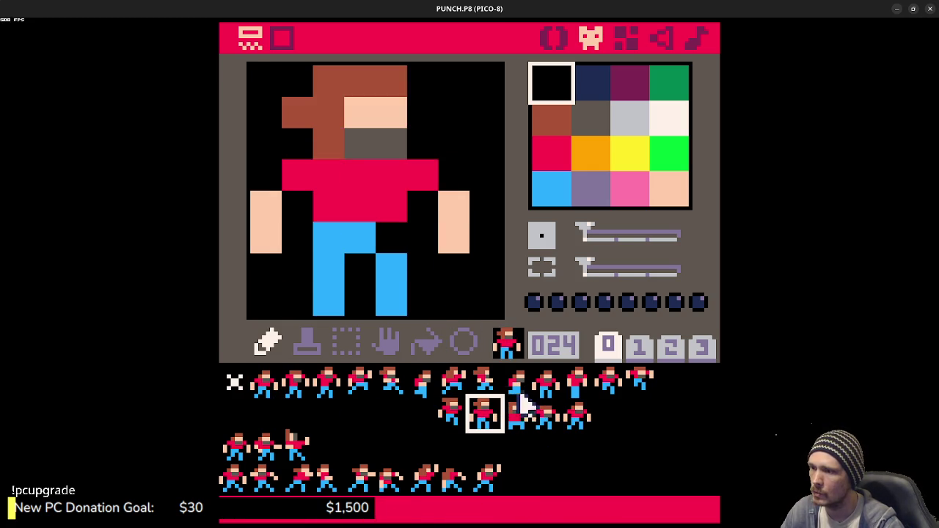
pyautogui.click(547, 409)
pyautogui.click(546, 383)
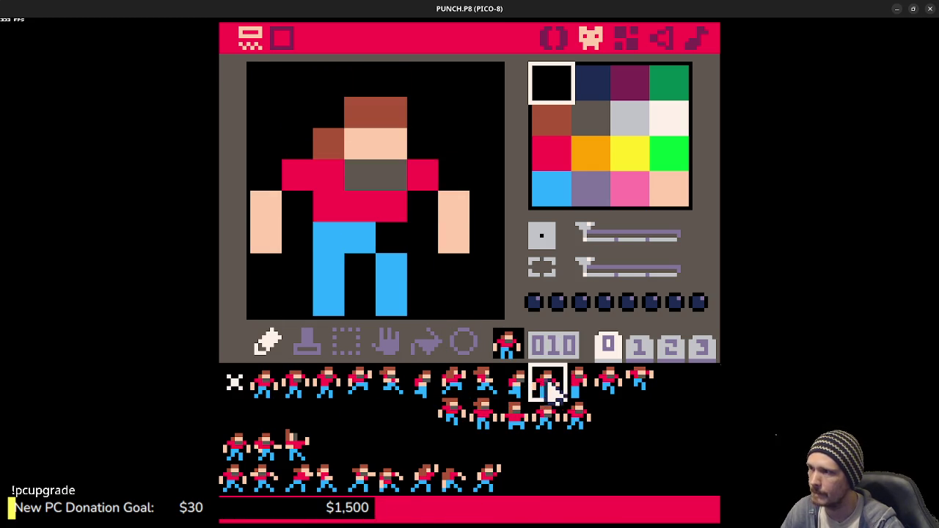
pyautogui.click(579, 385)
pyautogui.click(609, 383)
pyautogui.click(637, 385)
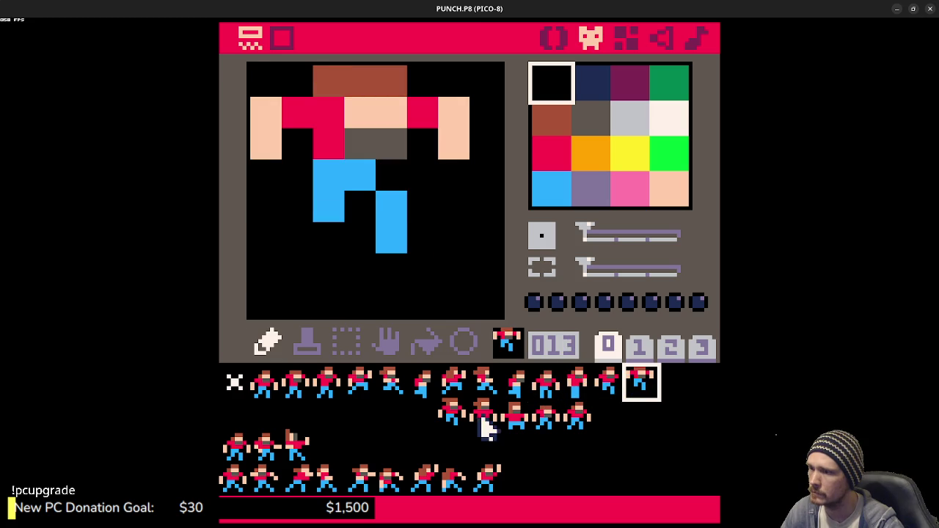
# Step: Compare punch frames 023–027 against the earlier frames 011–013
pyautogui.click(454, 419)
pyautogui.click(478, 419)
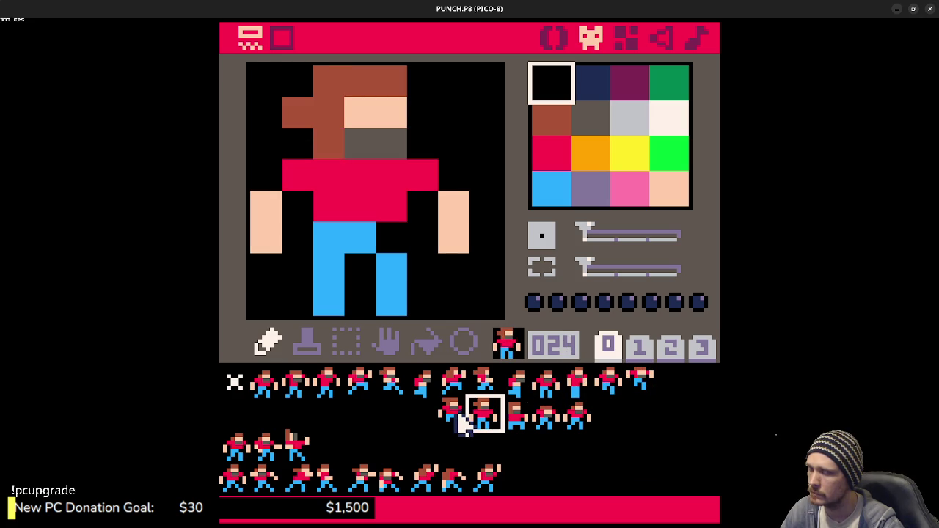
pyautogui.click(449, 415)
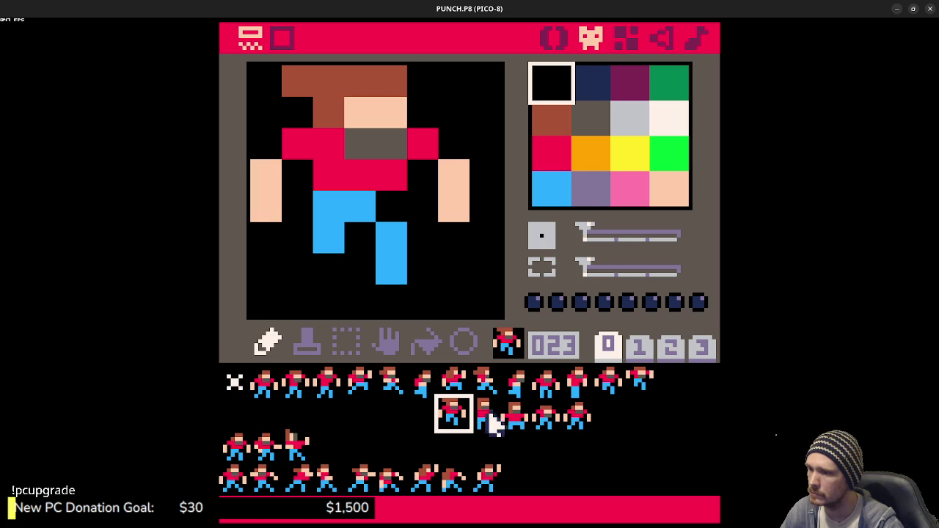
pyautogui.click(548, 427)
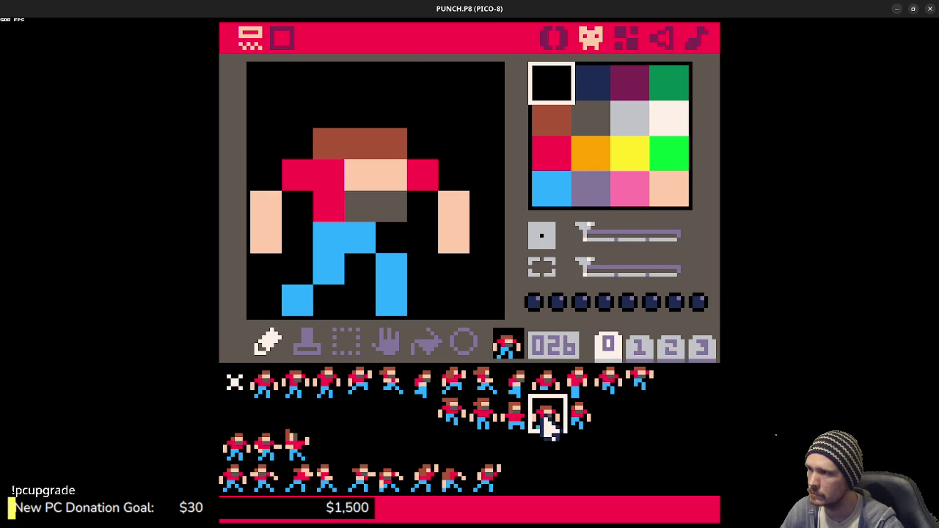
pyautogui.click(639, 379)
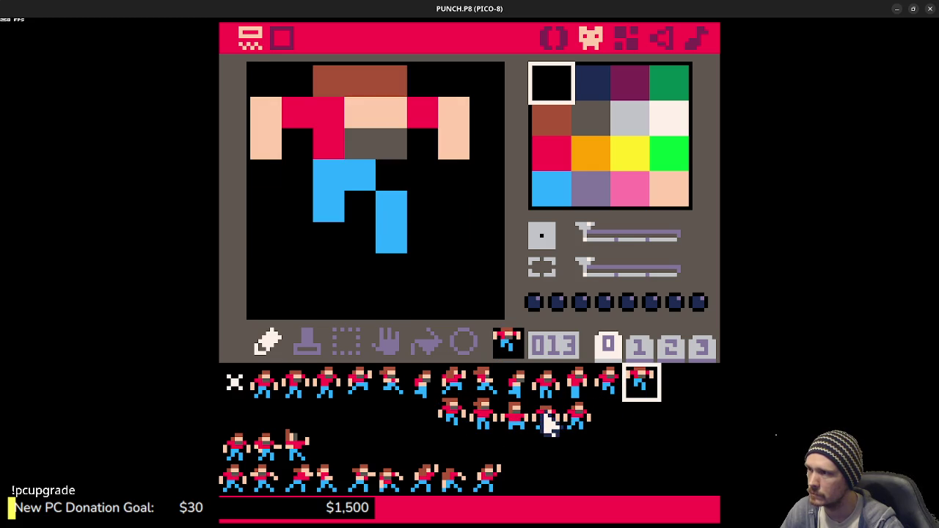
pyautogui.click(552, 424)
pyautogui.click(575, 424)
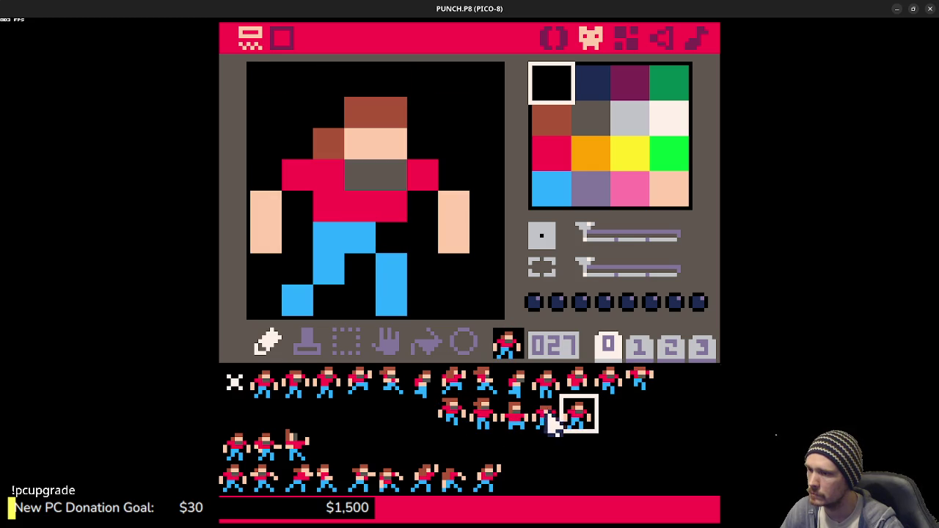
pyautogui.click(546, 424)
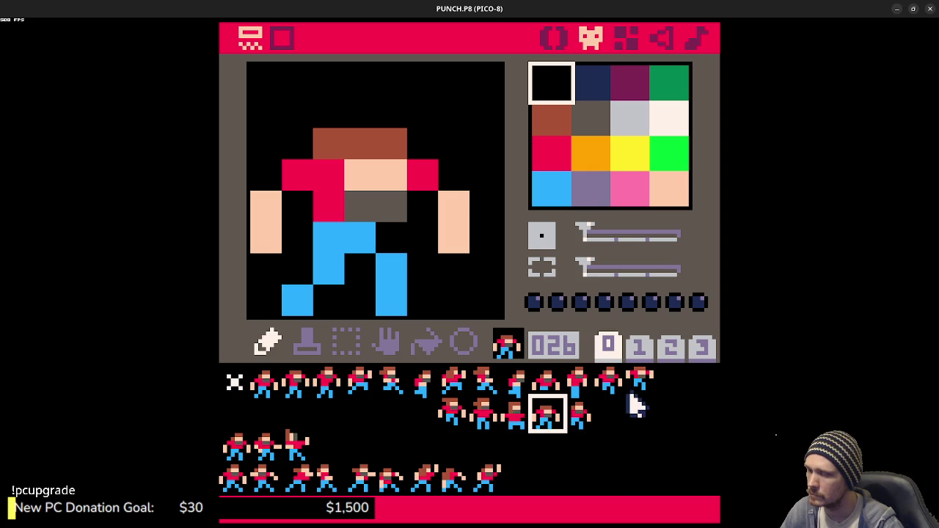
pyautogui.click(458, 426)
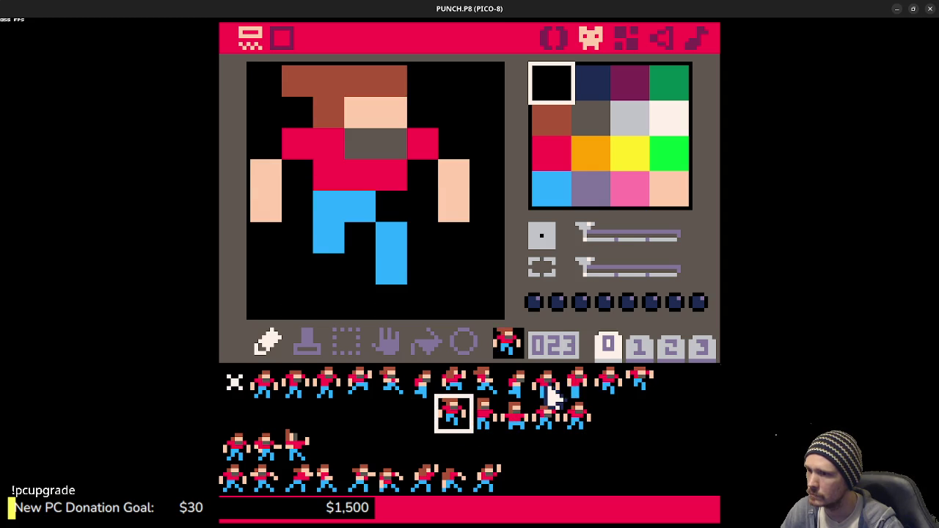
pyautogui.click(579, 391)
pyautogui.click(609, 391)
pyautogui.click(637, 393)
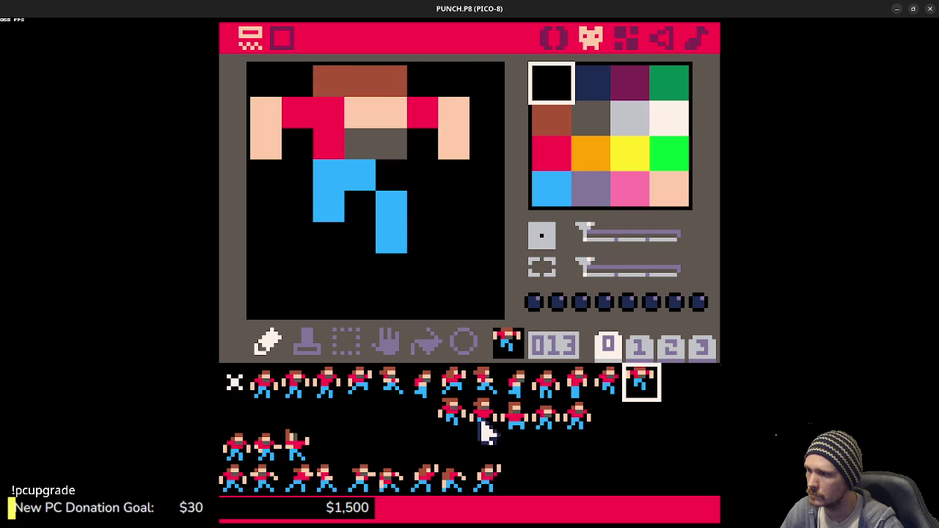
pyautogui.click(452, 417)
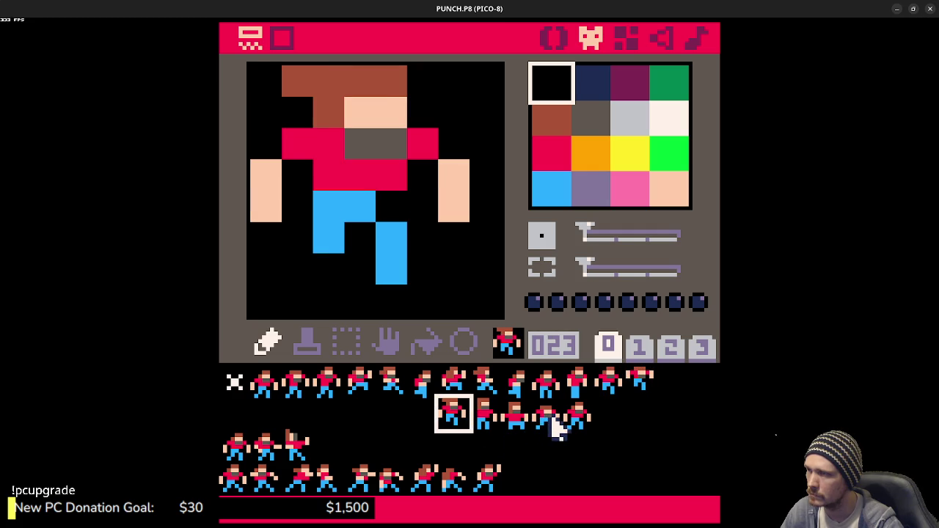
pyautogui.click(578, 422)
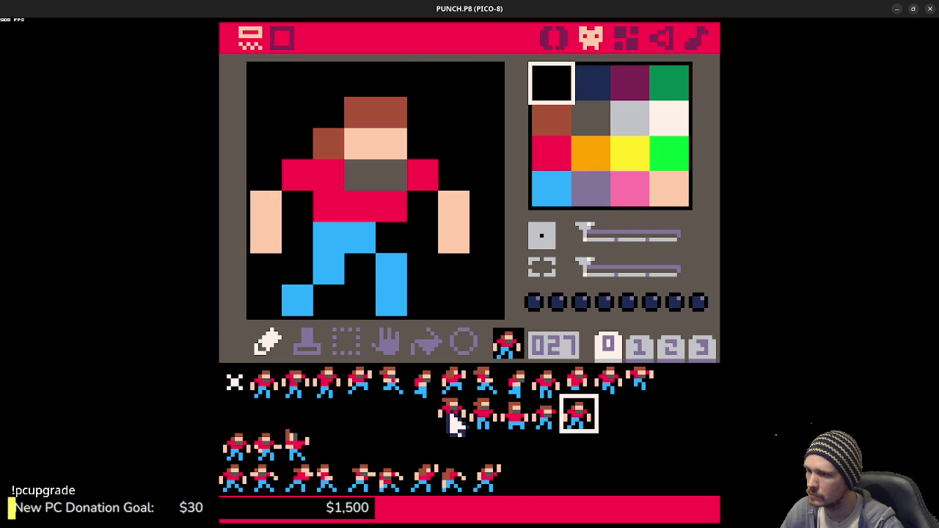
# Step: Copy sprite 026's crouched punch pose over sprite 025
pyautogui.click(546, 430)
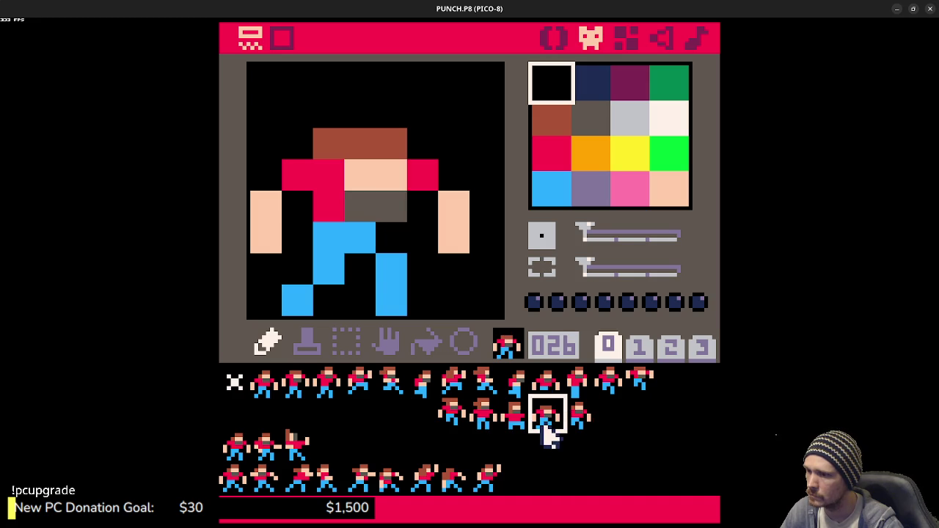
pyautogui.hotkey('ctrl', 'c')
pyautogui.click(516, 420)
pyautogui.hotkey('ctrl', 'v')
pyautogui.hotkey('ctrl', 'v')
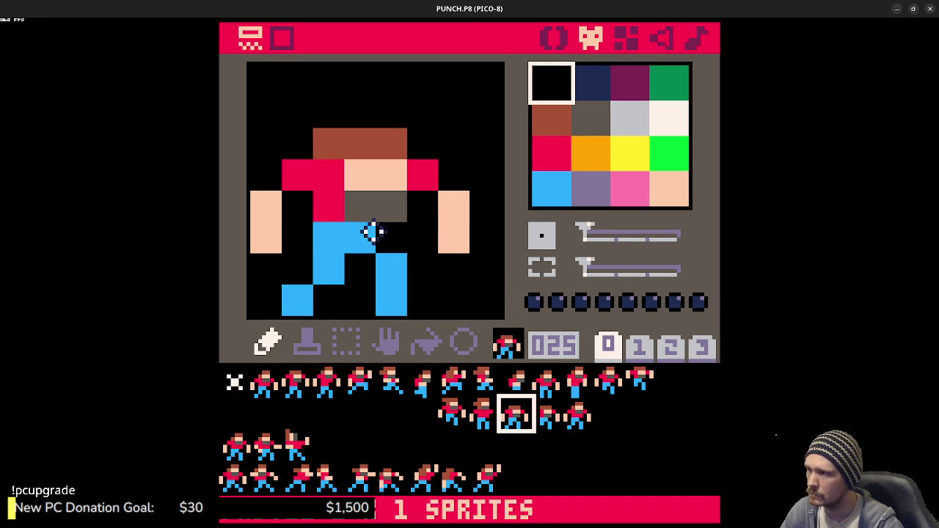
# Step: In sprite 025, repaint the body red, clear the upper right-arm pixels, and add brown beside the face
pyautogui.rightClick(333, 210)
pyautogui.moveTo(328, 237); pyautogui.dragTo(325, 201)
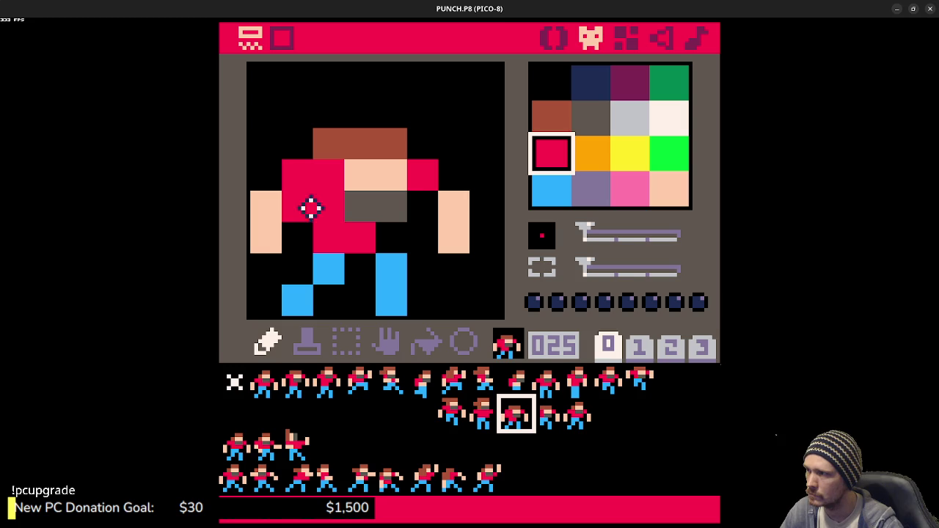
pyautogui.click(423, 206)
pyautogui.rightClick(434, 147)
pyautogui.click(425, 175)
pyautogui.click(303, 175)
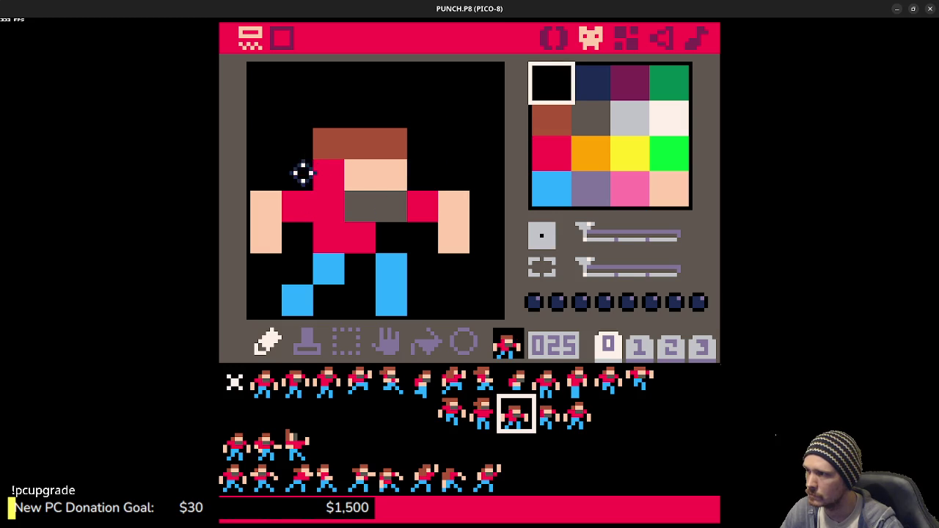
pyautogui.rightClick(356, 146)
pyautogui.click(329, 174)
# Step: Lower both arms of sprite 025 by one pixel
pyautogui.rightClick(452, 183)
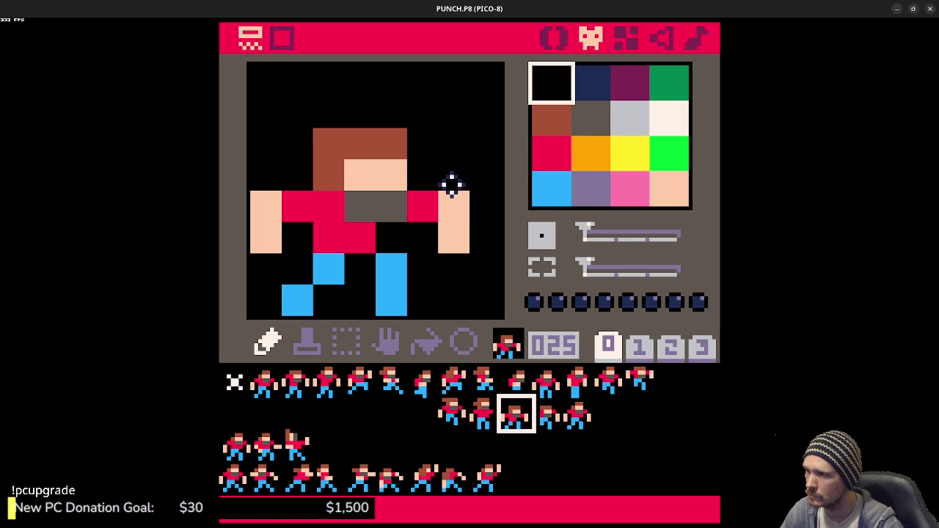
pyautogui.rightClick(452, 238)
pyautogui.click(454, 269)
pyautogui.click(266, 268)
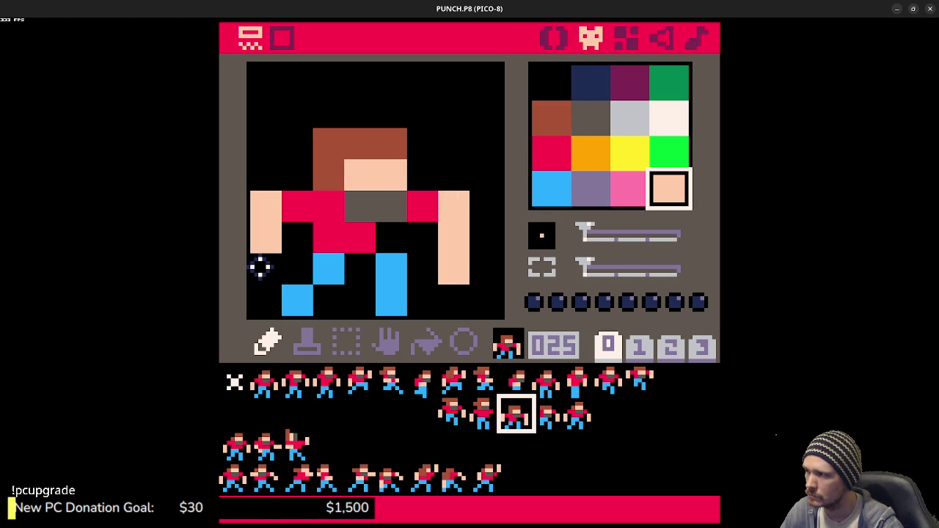
pyautogui.rightClick(269, 168)
pyautogui.click(266, 206)
pyautogui.click(464, 206)
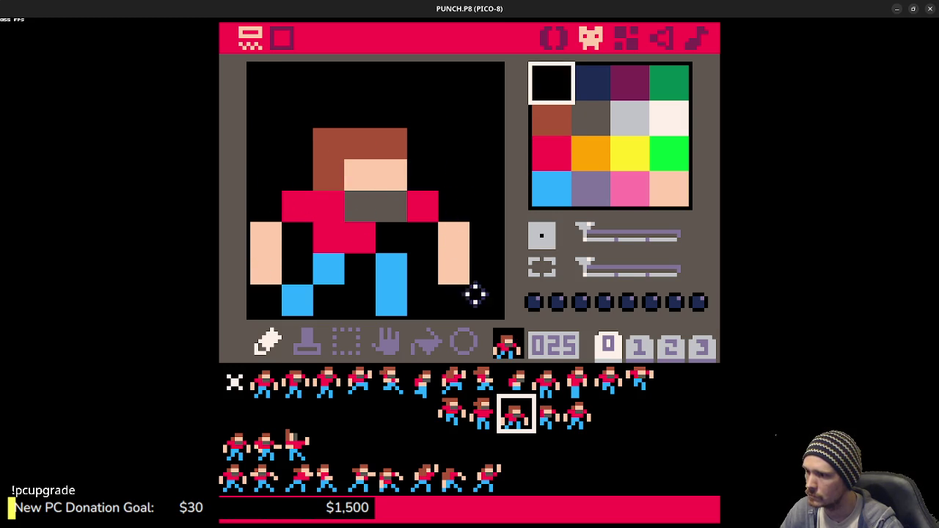
# Step: Preview frames 026, 027, 010–013 and 023
pyautogui.click(547, 417)
pyautogui.click(578, 415)
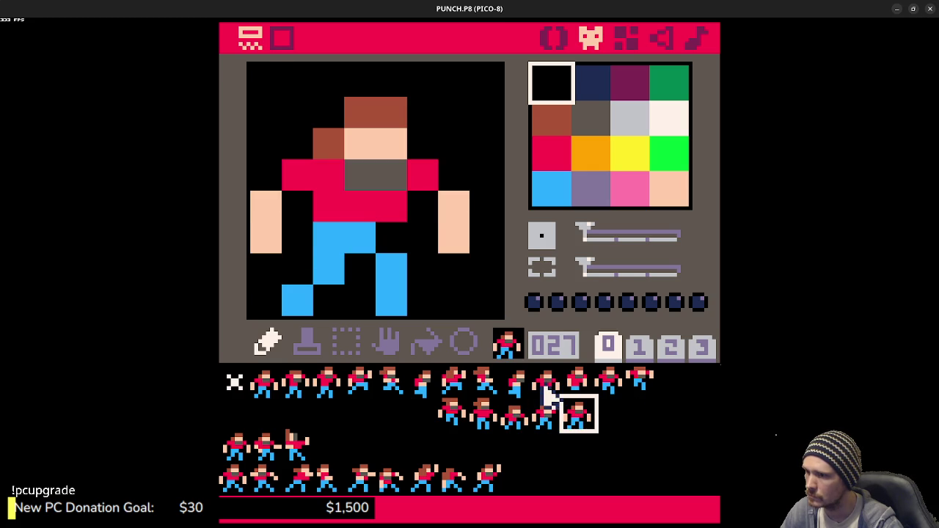
pyautogui.click(548, 387)
pyautogui.click(581, 389)
pyautogui.click(622, 390)
pyautogui.click(632, 392)
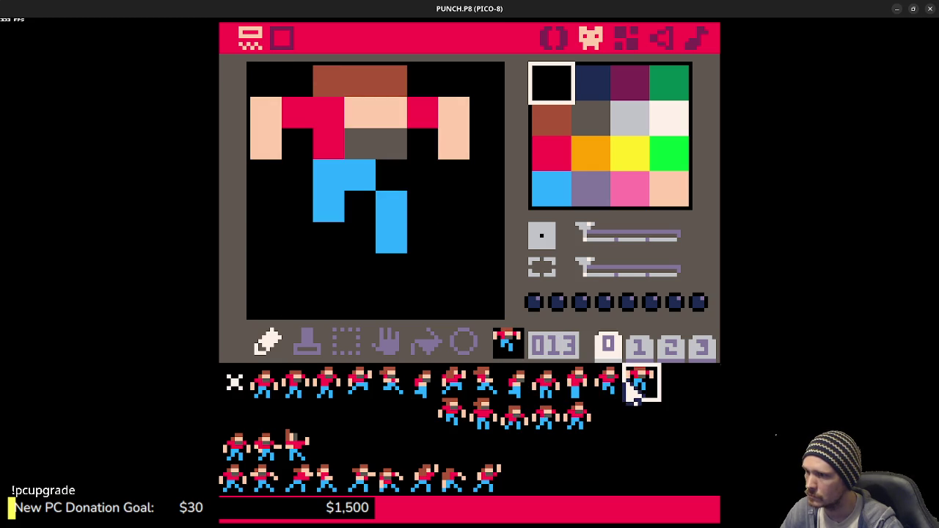
pyautogui.click(459, 421)
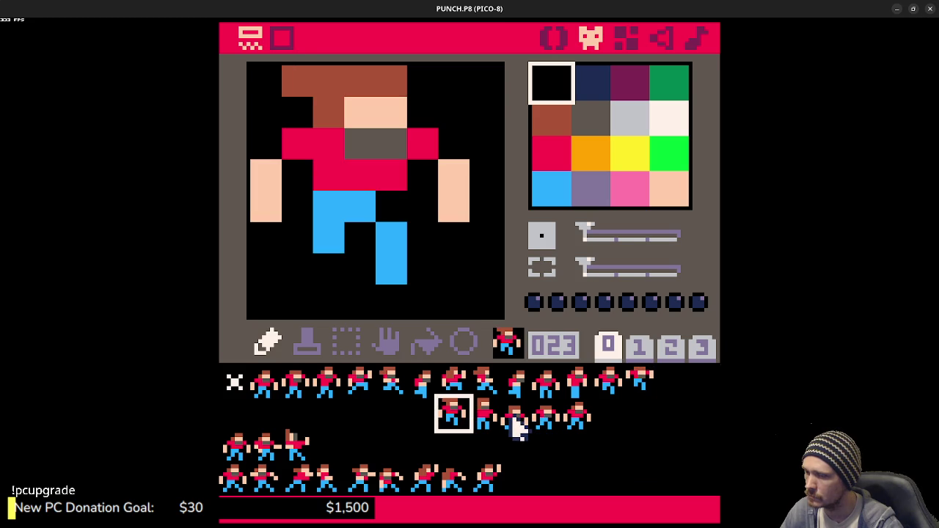
# Step: Flip through frames 025–027 to check the punch motion
pyautogui.click(515, 426)
pyautogui.click(543, 421)
pyautogui.click(577, 419)
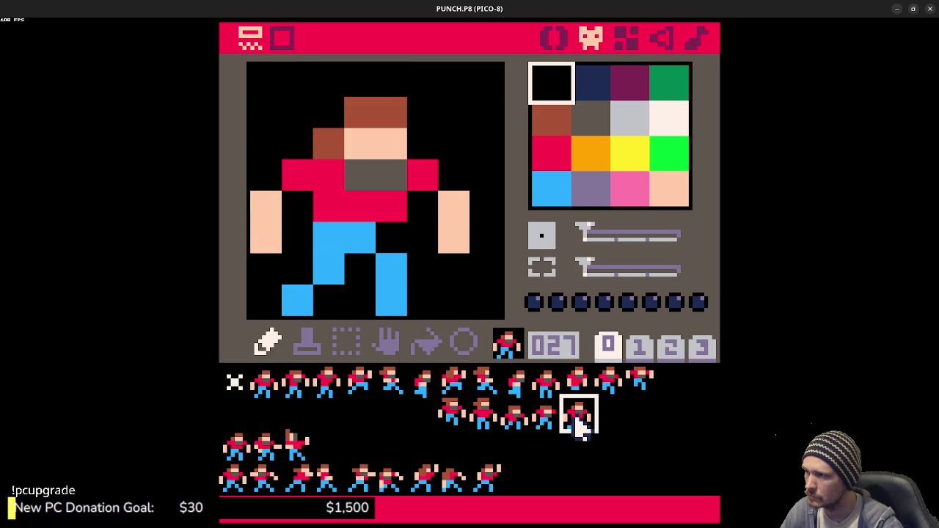
pyautogui.click(543, 424)
pyautogui.click(523, 429)
pyautogui.click(547, 420)
pyautogui.click(577, 415)
pyautogui.click(549, 426)
pyautogui.click(523, 429)
pyautogui.click(543, 423)
pyautogui.click(577, 418)
pyautogui.click(543, 428)
pyautogui.click(522, 430)
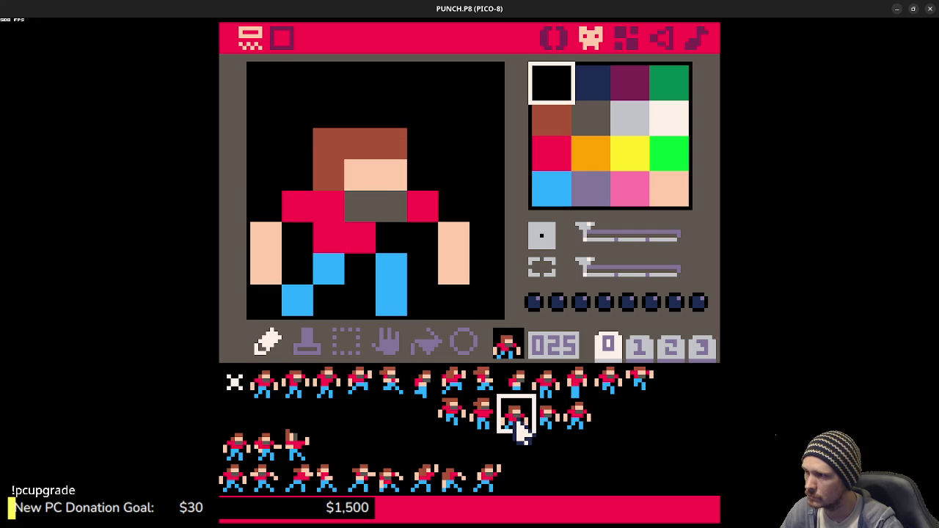
pyautogui.click(554, 433)
# Step: Copy sprite 026's pose over sprite 024
pyautogui.click(495, 429)
pyautogui.click(552, 428)
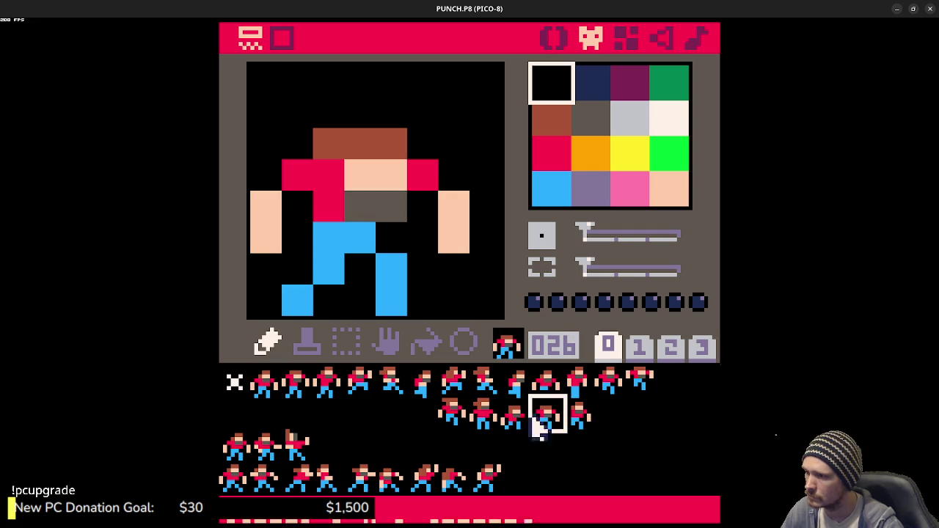
pyautogui.hotkey('ctrl', 'c')
pyautogui.click(485, 428)
pyautogui.hotkey('ctrl', 'v')
# Step: In sprite 024, repaint the hair and face rows peach and fix the lower torso red and black
pyautogui.rightClick(371, 182)
pyautogui.moveTo(352, 143)
pyautogui.mouseDown()
pyautogui.moveTo(379, 151)
pyautogui.moveTo(386, 184)
pyautogui.mouseUp()
pyautogui.rightClick(384, 202)
pyautogui.rightClick(339, 207)
pyautogui.click(360, 207)
pyautogui.rightClick(424, 230)
pyautogui.click(391, 207)
# Step: Paint a brown hair row above the head and trim its stray end pixels
pyautogui.rightClick(329, 141)
pyautogui.click(328, 112)
pyautogui.moveTo(359, 112); pyautogui.dragTo(414, 117)
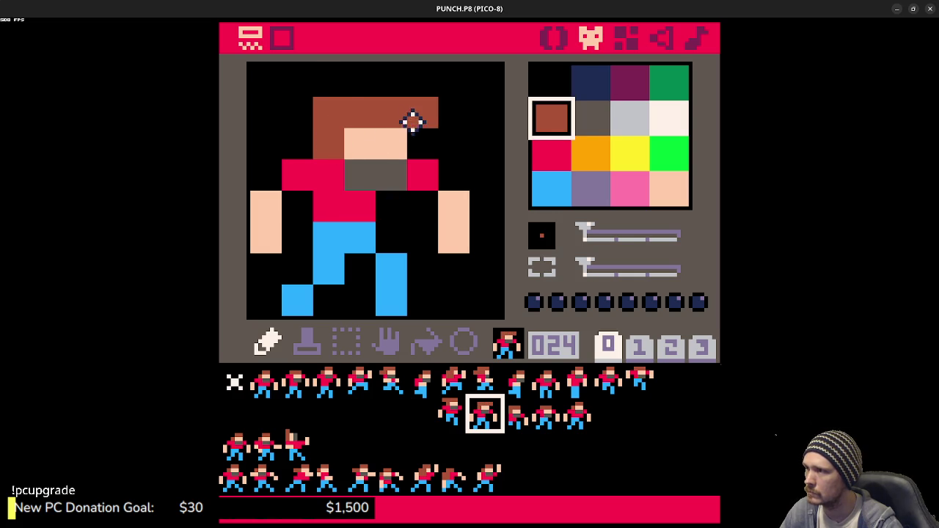
pyautogui.rightClick(325, 84)
pyautogui.click(328, 112)
pyautogui.click(409, 107)
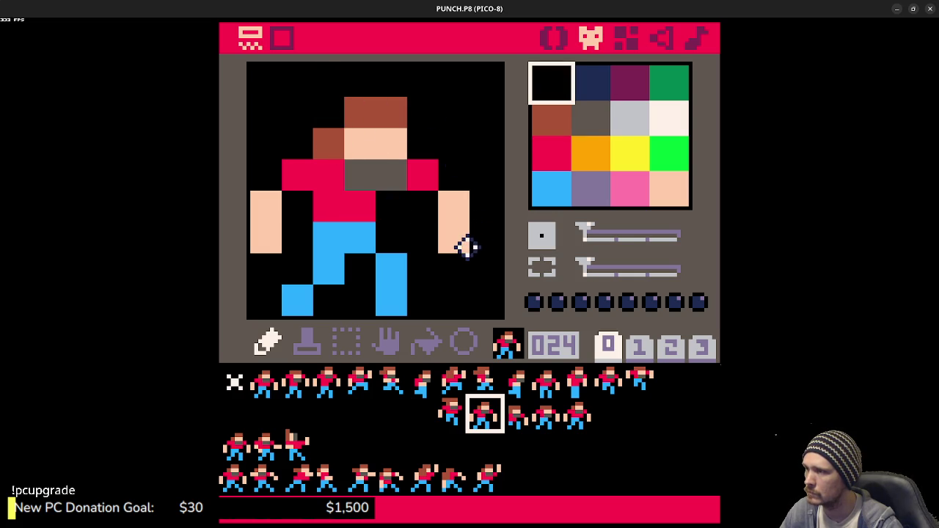
# Step: Review frames 010–013 and 023 against the reworked sprite 024
pyautogui.click(552, 393)
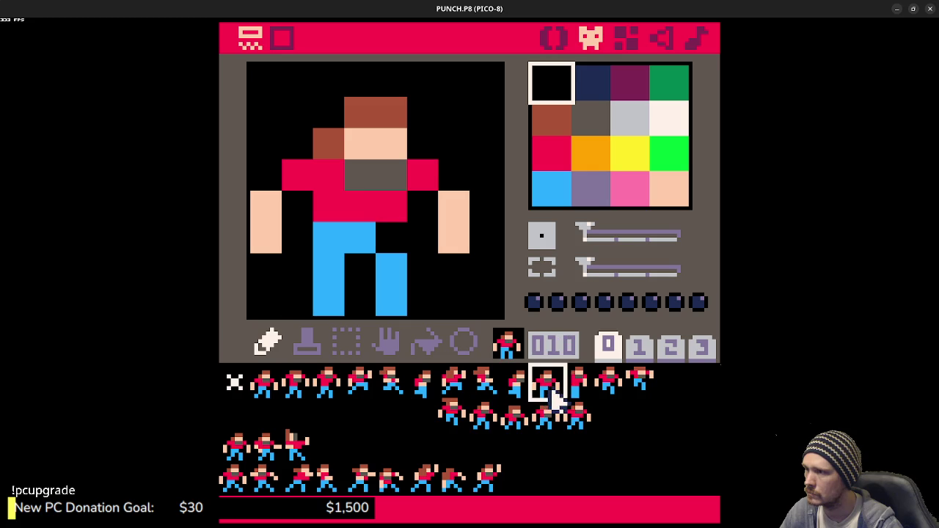
pyautogui.click(580, 395)
pyautogui.click(615, 393)
pyautogui.click(639, 393)
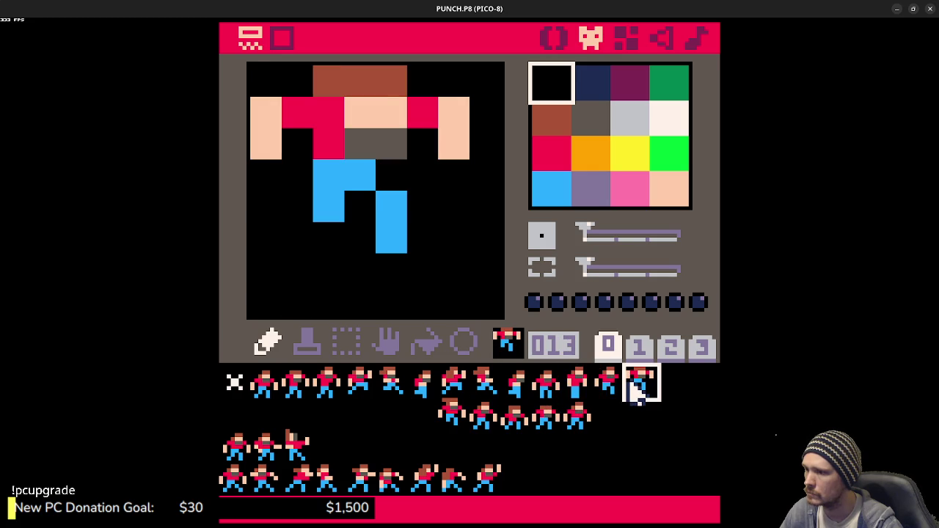
pyautogui.click(456, 426)
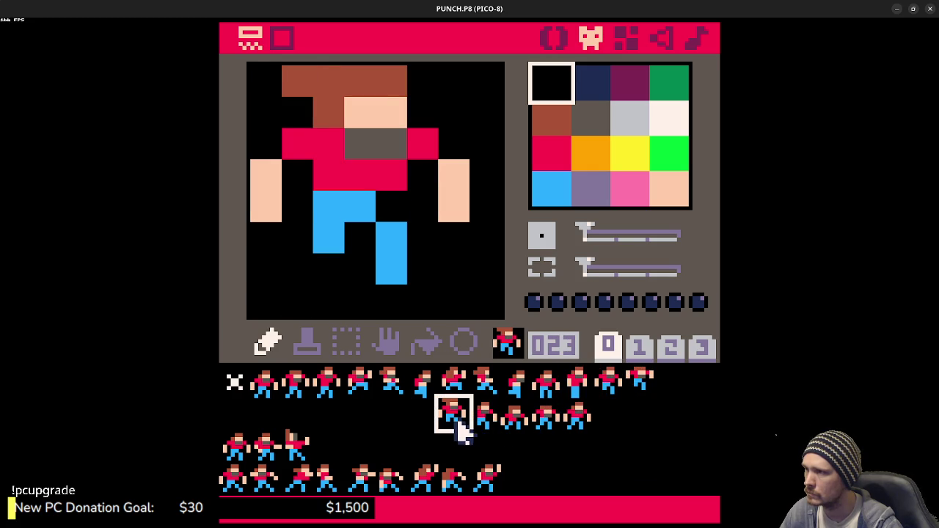
pyautogui.click(487, 430)
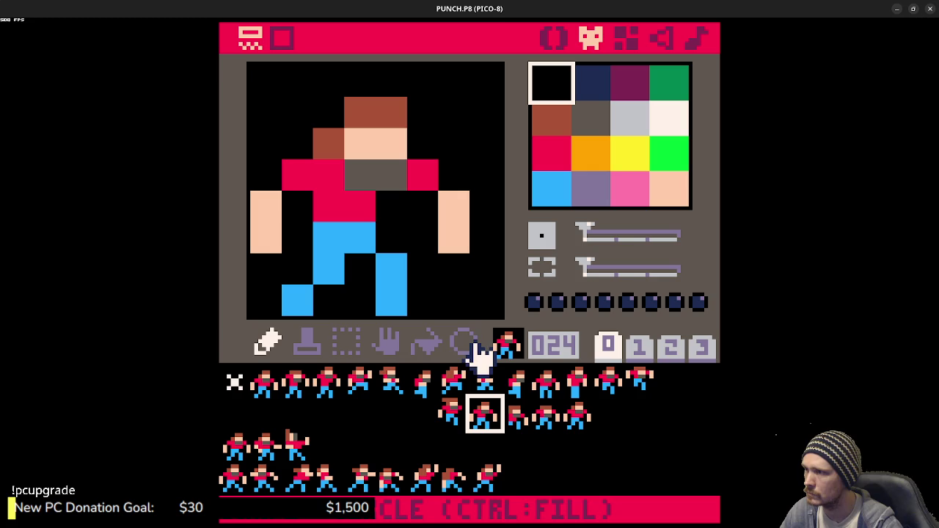
pyautogui.click(455, 415)
pyautogui.click(483, 417)
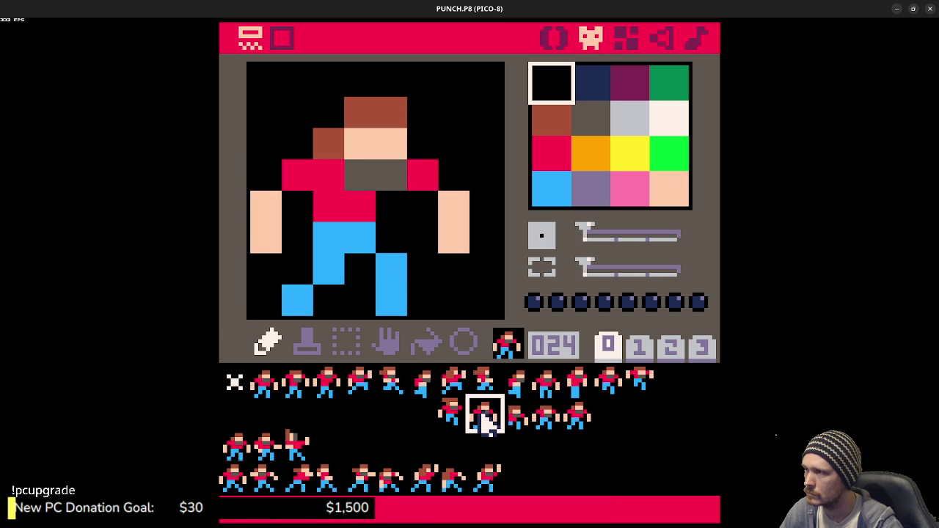
# Step: Add a brown hair column above the head of sprite 024 and compare with 023
pyautogui.rightClick(338, 152)
pyautogui.moveTo(333, 124); pyautogui.dragTo(325, 88)
pyautogui.click(448, 415)
pyautogui.click(483, 426)
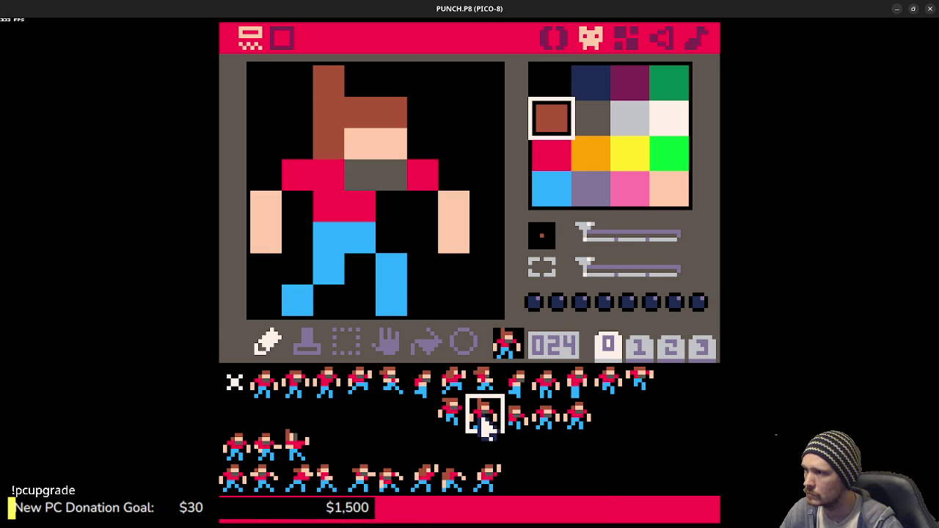
# Step: Compare sprites 024, 026, 027 and 011–013, then save the cart
pyautogui.click(542, 423)
pyautogui.click(576, 420)
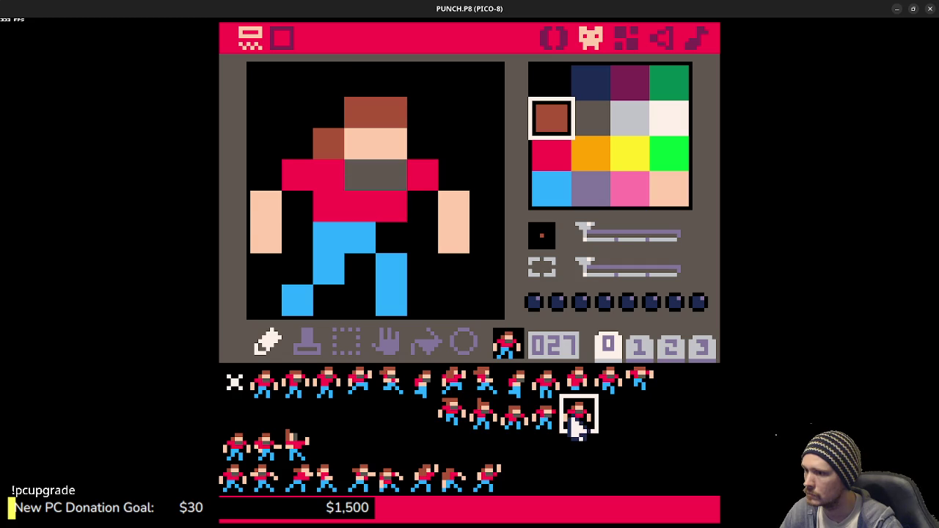
pyautogui.click(552, 430)
pyautogui.click(576, 422)
pyautogui.click(484, 424)
pyautogui.click(571, 426)
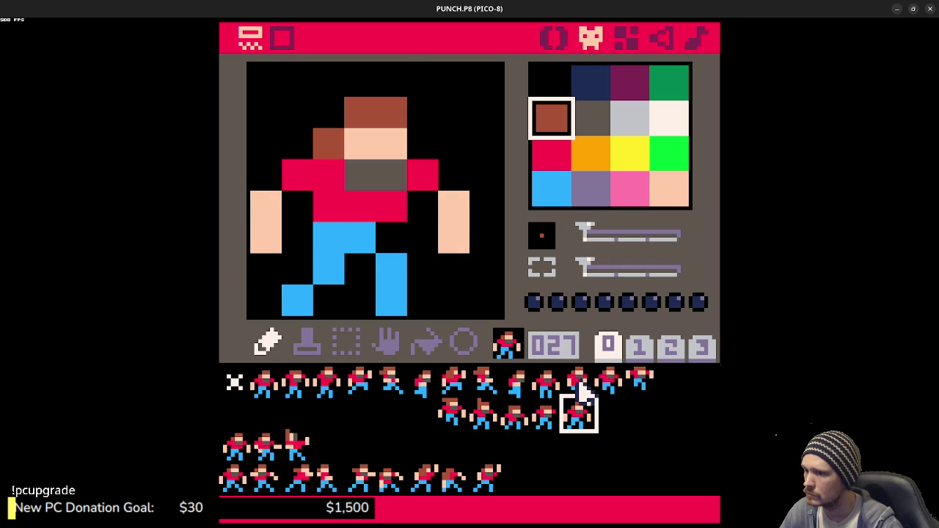
pyautogui.click(577, 391)
pyautogui.click(609, 385)
pyautogui.click(637, 385)
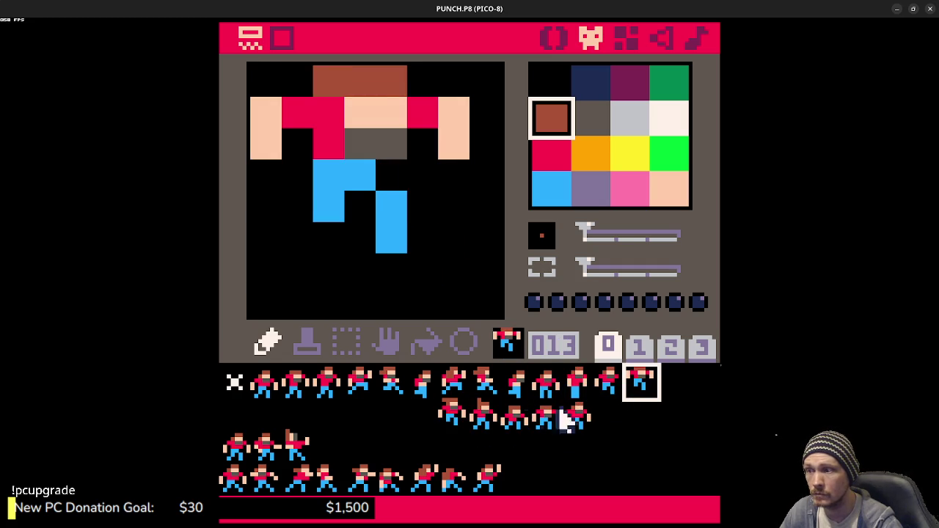
pyautogui.click(492, 424)
pyautogui.click(568, 421)
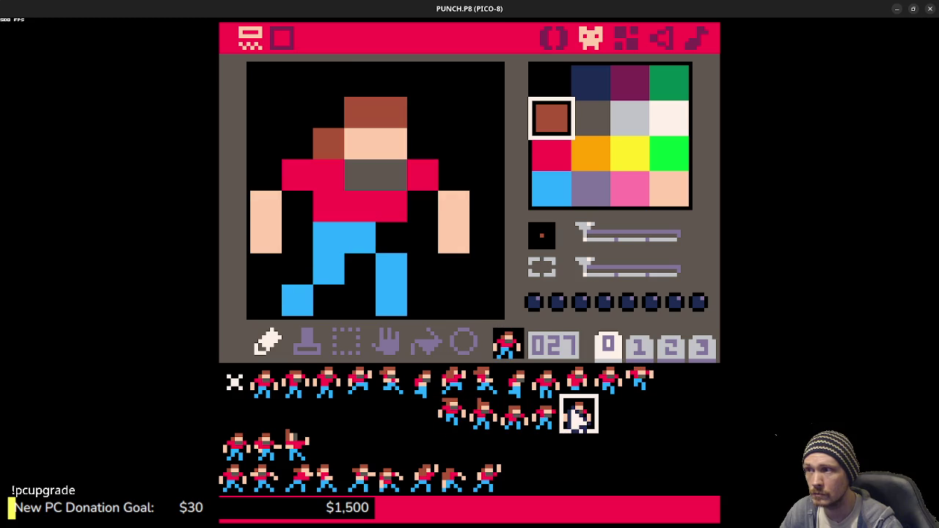
pyautogui.hotkey('ctrl', 's')
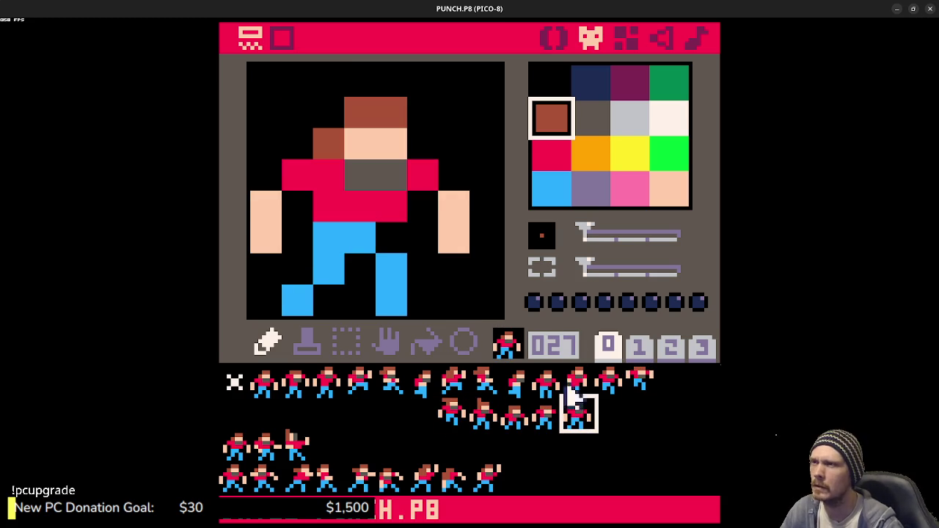
# Step: Delete the old drawing code from _draw and start an SPR( call after CLS(0)
pyautogui.click(552, 40)
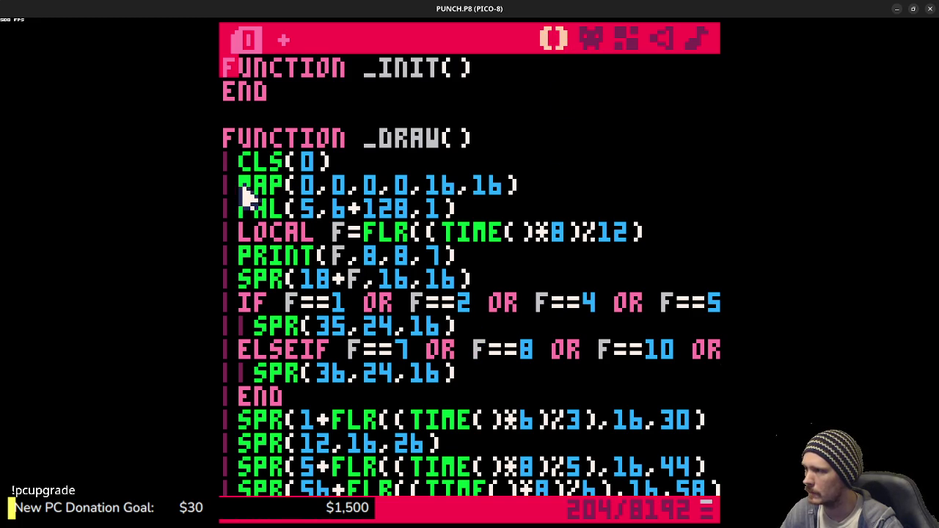
pyautogui.moveTo(244, 192)
pyautogui.mouseDown()
pyautogui.moveTo(245, 218)
pyautogui.moveTo(339, 273)
pyautogui.moveTo(426, 397)
pyautogui.moveTo(481, 455)
pyautogui.mouseUp()
pyautogui.press('BackSpace')
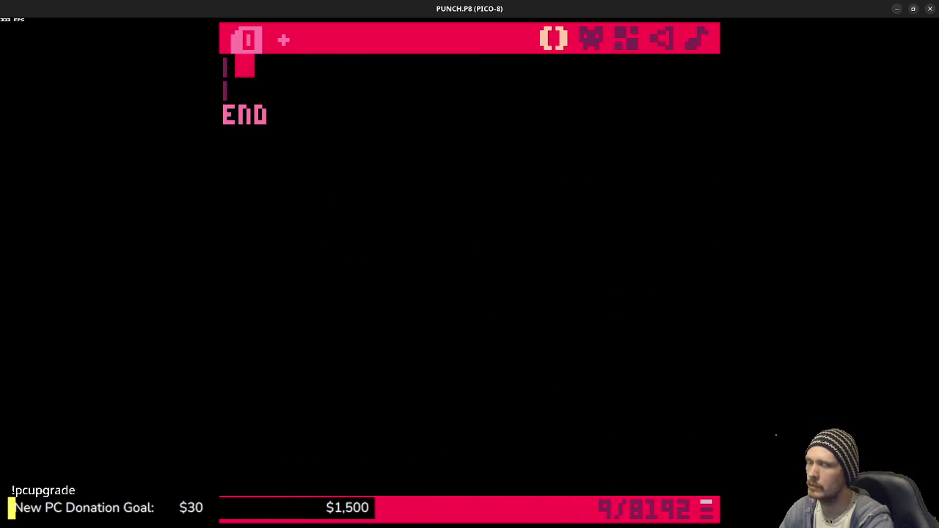
pyautogui.scroll(3, 509, 440)
pyautogui.press('Return')
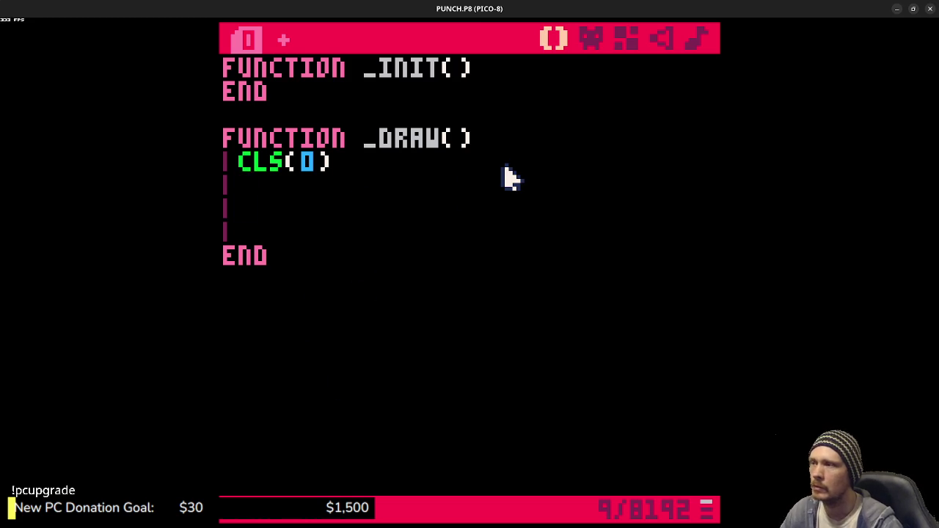
pyautogui.write('SPR(')
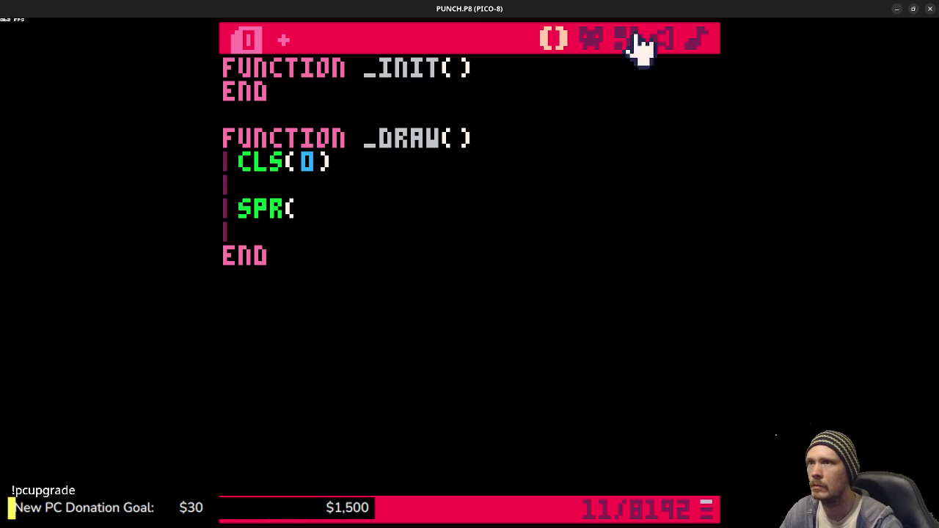
# Step: Add a new blank line inside FUNCTION _INIT()
pyautogui.click(602, 38)
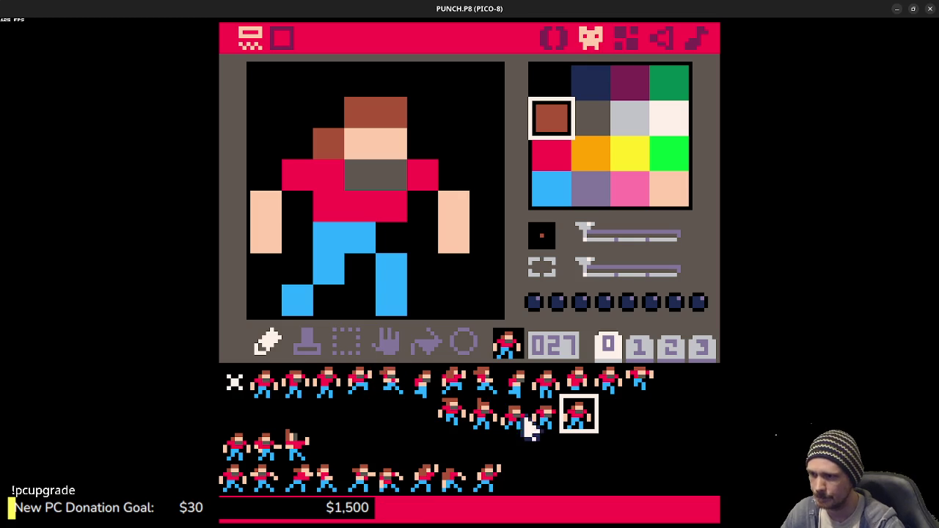
pyautogui.click(554, 40)
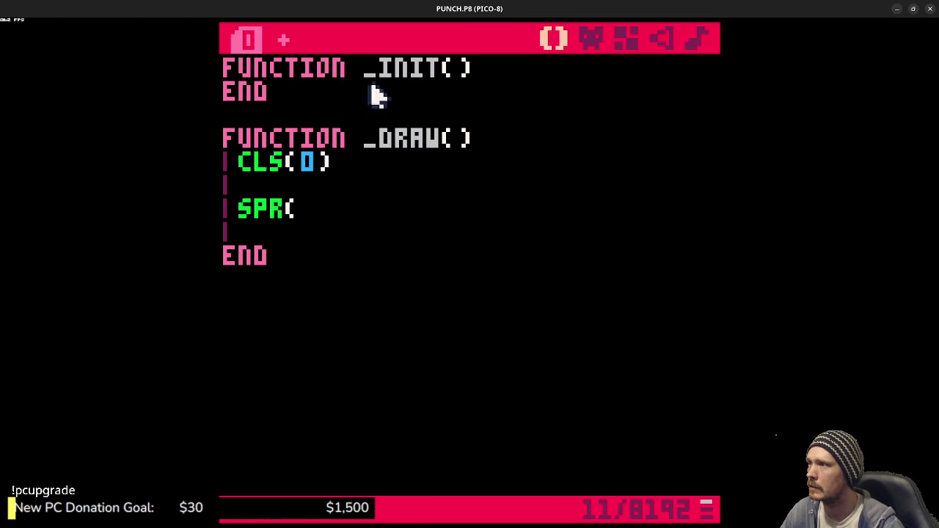
pyautogui.click(504, 73)
pyautogui.press('Return')
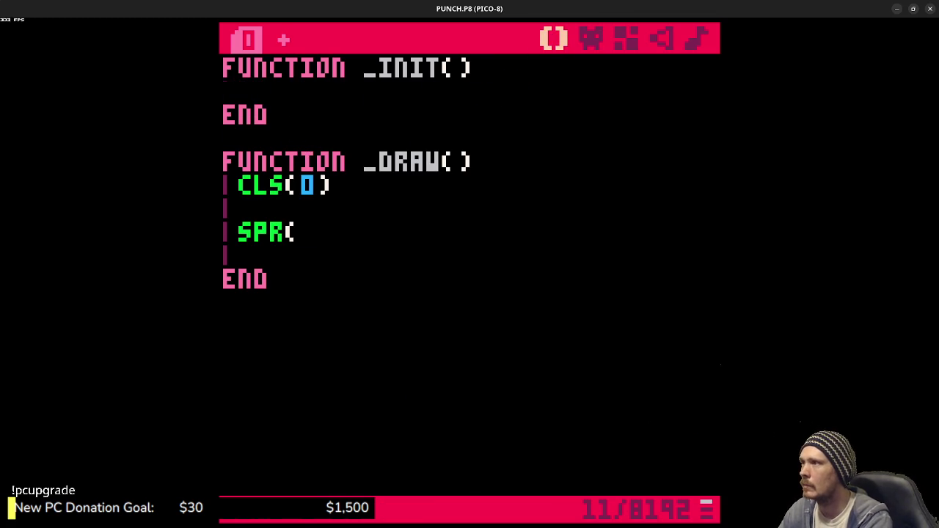
# Step: Start the ANIM table with frames 1, 10, 11, 12, 13, confirming their numbers in the sprite editor
pyautogui.write('anim={')
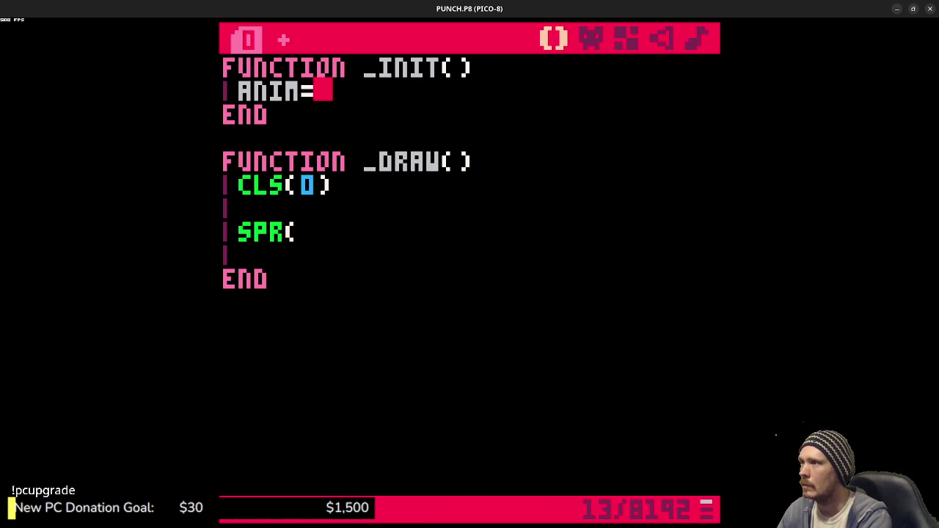
pyautogui.click(585, 41)
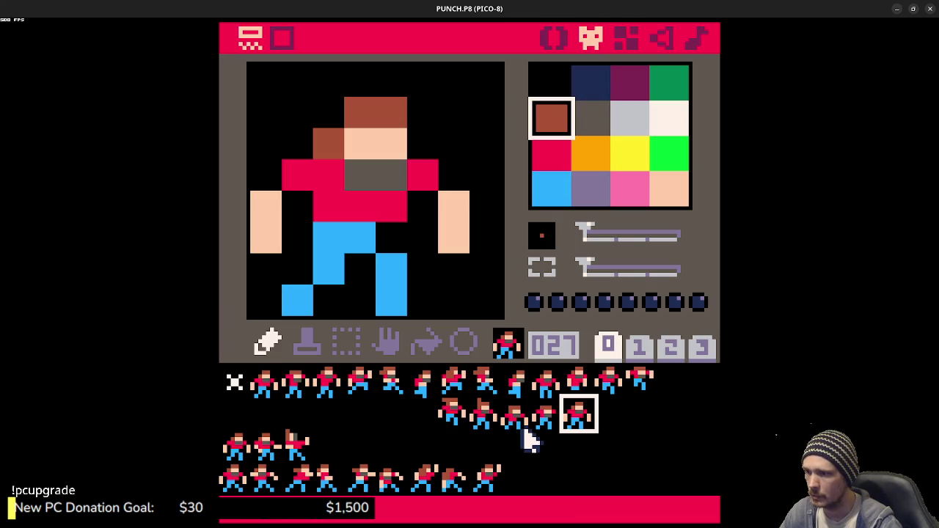
pyautogui.click(264, 389)
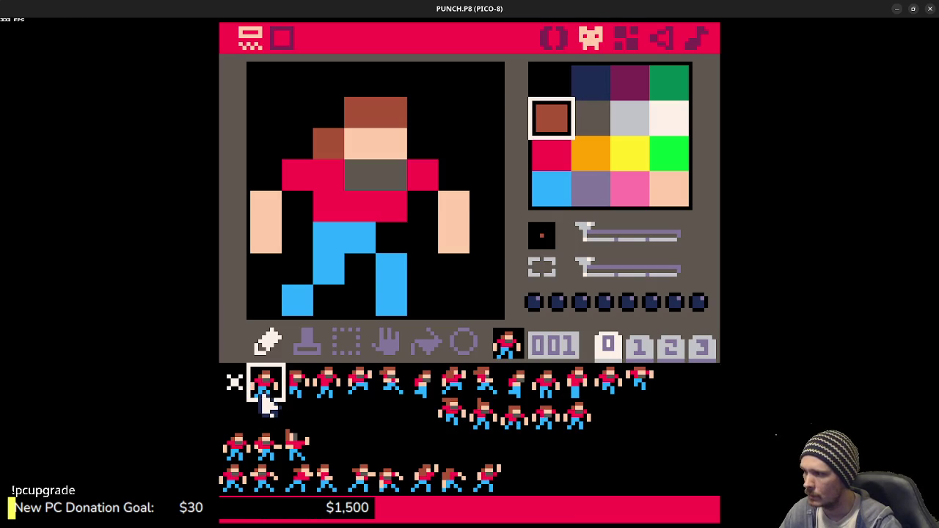
pyautogui.click(552, 396)
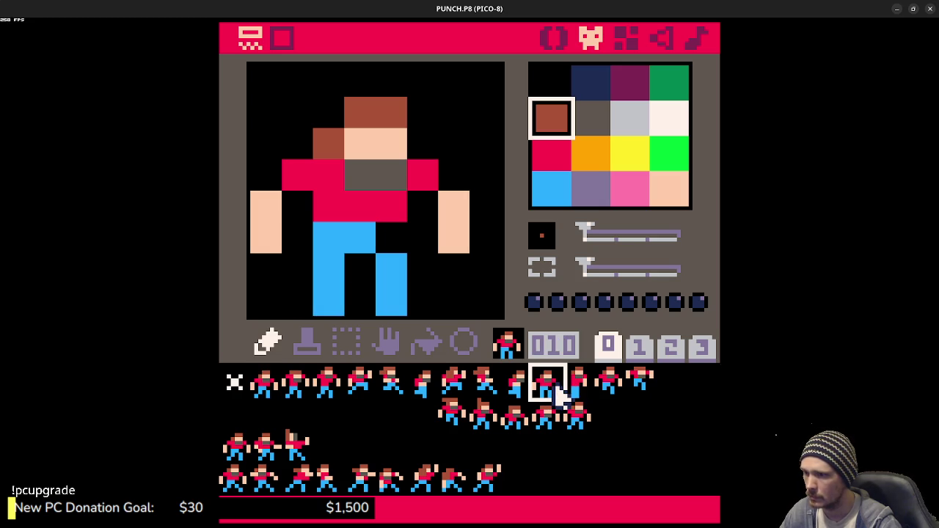
pyautogui.click(583, 392)
pyautogui.click(612, 389)
pyautogui.click(644, 389)
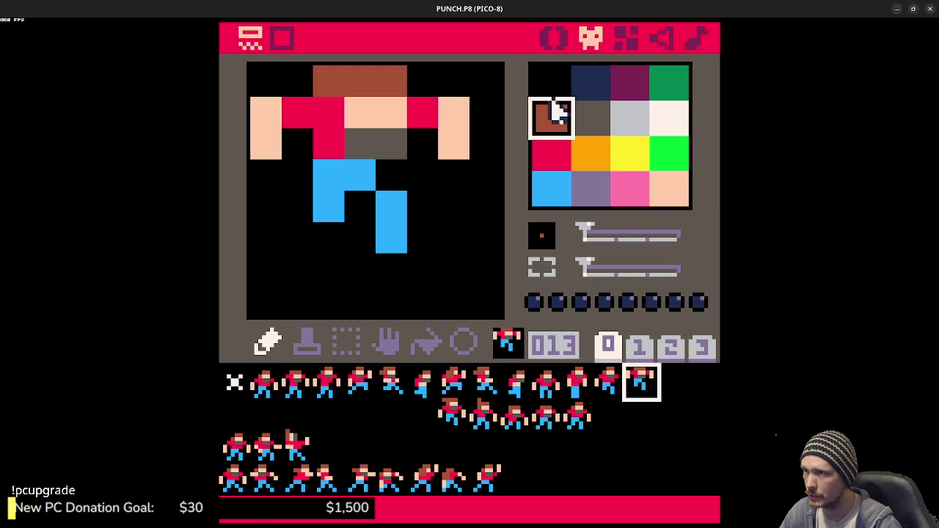
pyautogui.click(558, 35)
pyautogui.write(',10,11,12,13')
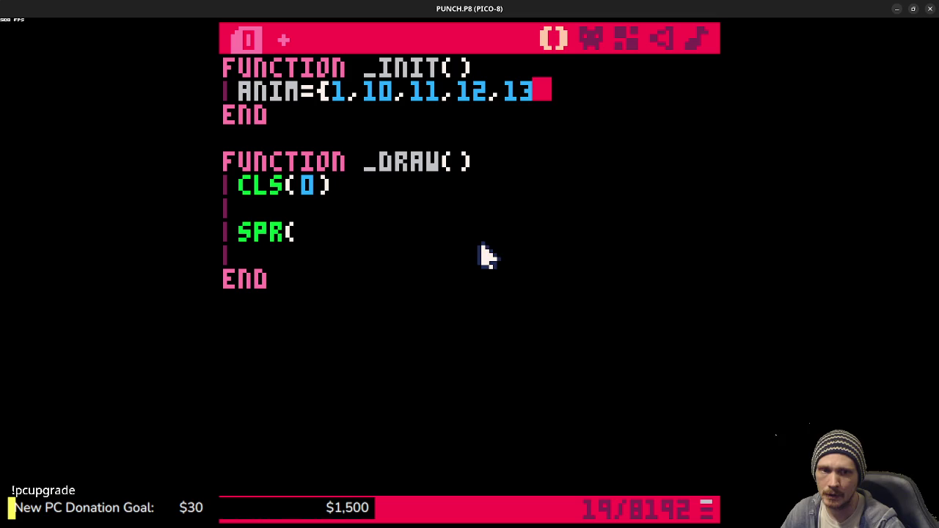
# Step: Compare sprites 023 and 024 and add frame 23 to the ANIM table
pyautogui.click(595, 40)
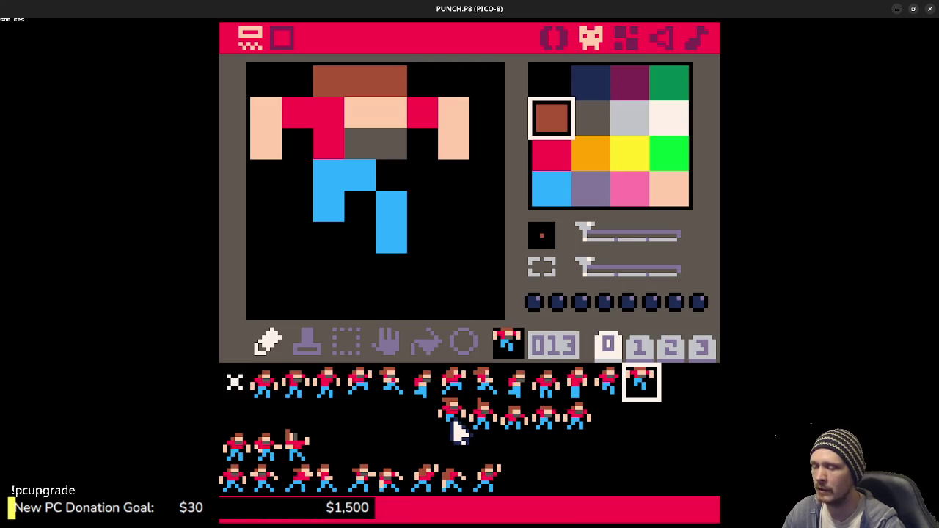
pyautogui.click(454, 415)
pyautogui.click(480, 417)
pyautogui.click(458, 429)
pyautogui.click(480, 417)
pyautogui.click(458, 429)
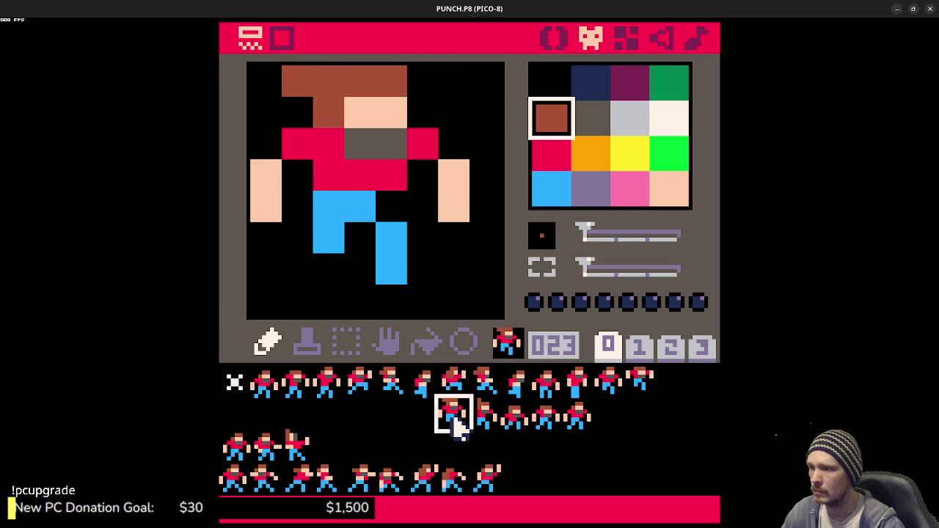
pyautogui.click(475, 418)
pyautogui.click(511, 425)
pyautogui.click(484, 431)
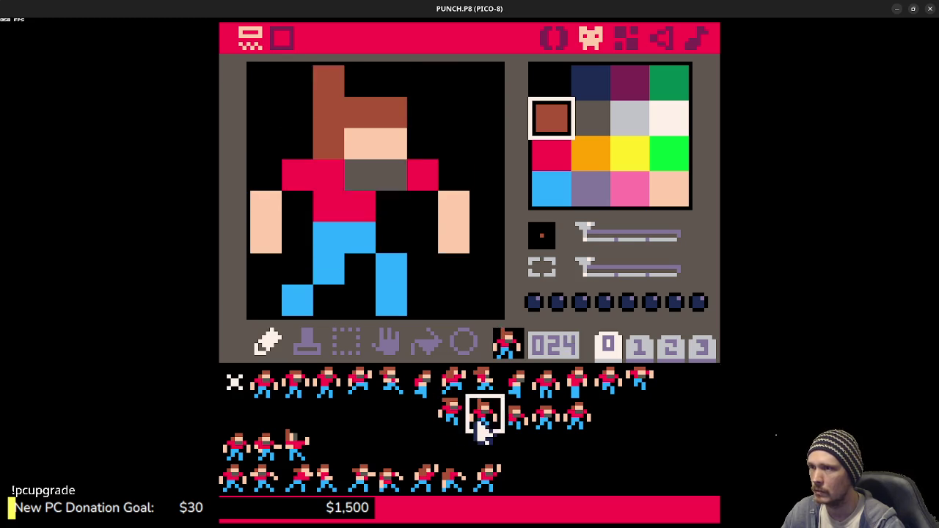
pyautogui.click(454, 415)
pyautogui.click(555, 40)
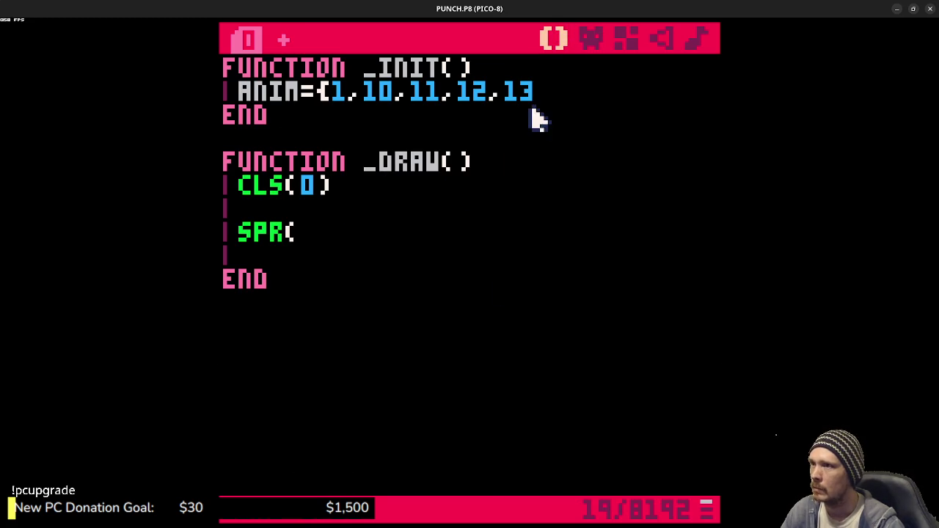
pyautogui.write(',23,')
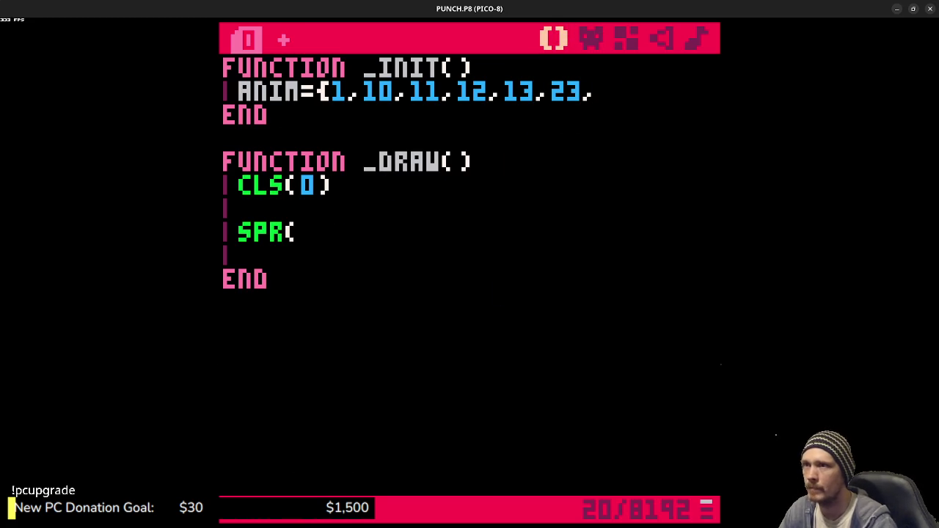
# Step: Check sprites 024–027 and close the table with frames 24, 25, 26, 27
pyautogui.click(592, 39)
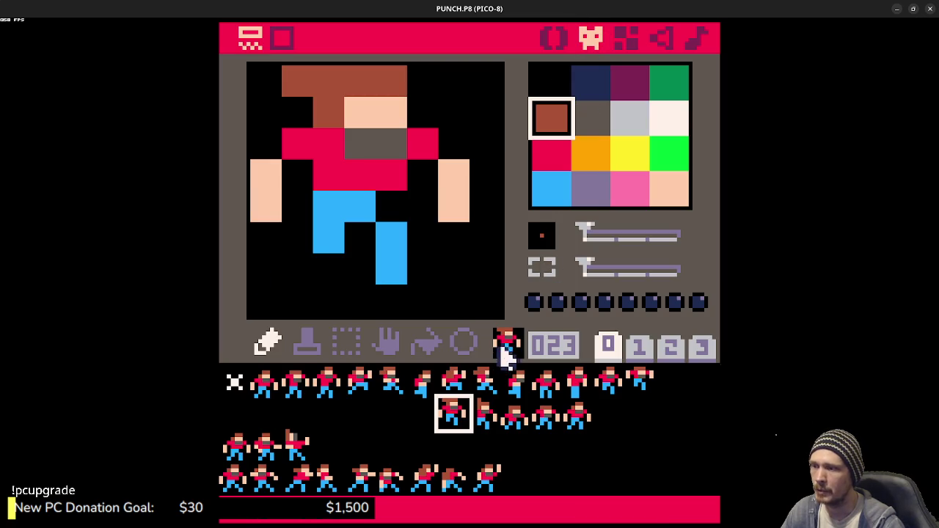
pyautogui.click(490, 424)
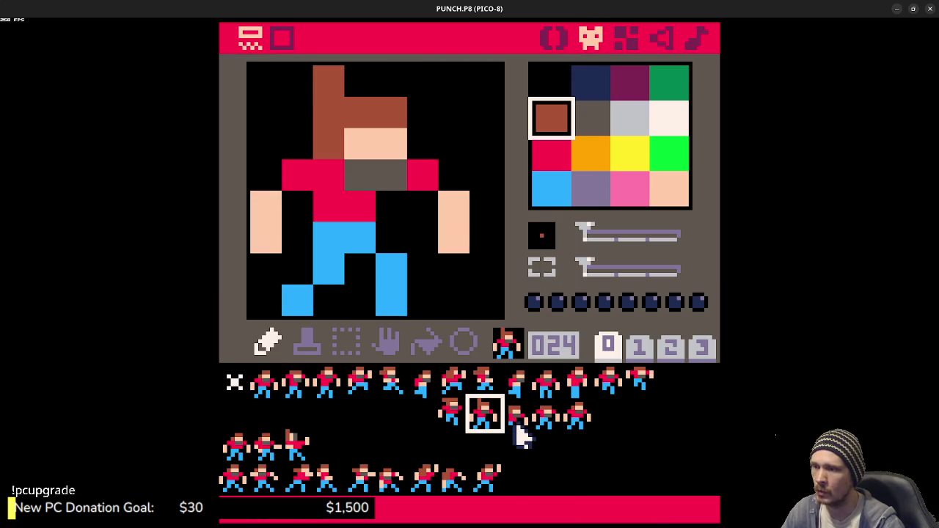
pyautogui.click(468, 419)
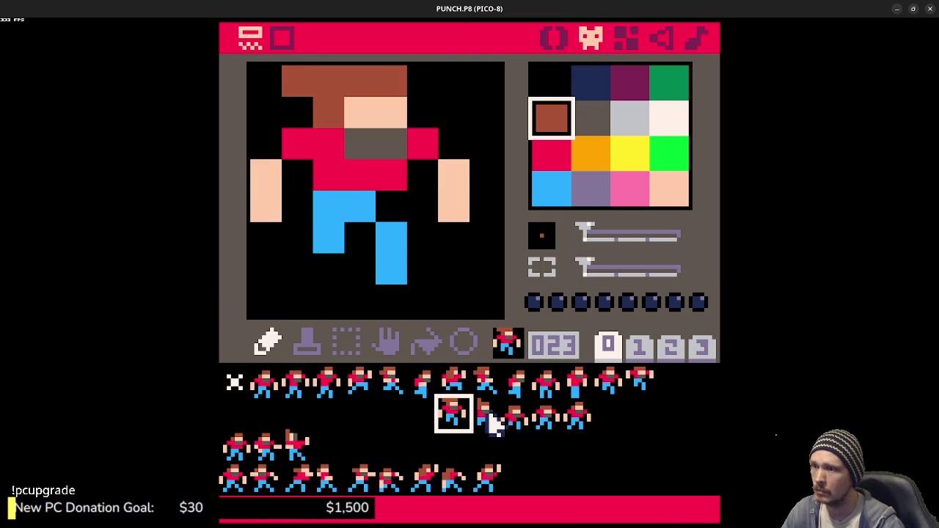
pyautogui.click(490, 418)
pyautogui.click(516, 418)
pyautogui.click(547, 418)
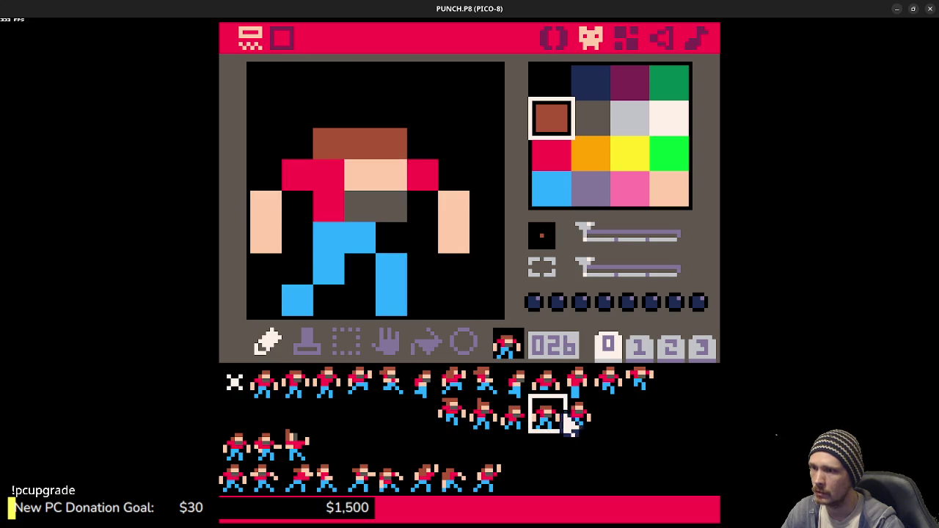
pyautogui.click(580, 418)
pyautogui.click(558, 37)
pyautogui.write('24,25,2')
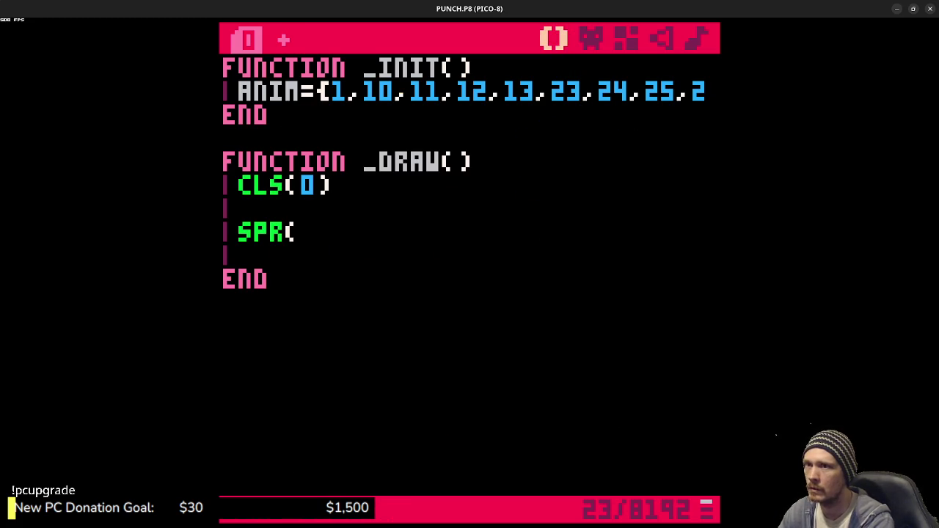
pyautogui.write('6,27')
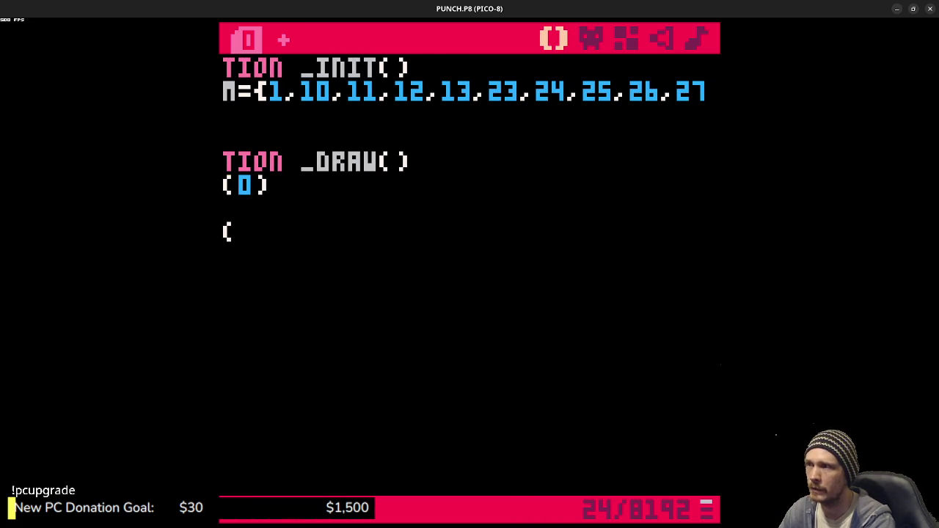
pyautogui.write('}')
pyautogui.press('Down')
pyautogui.press('Down')
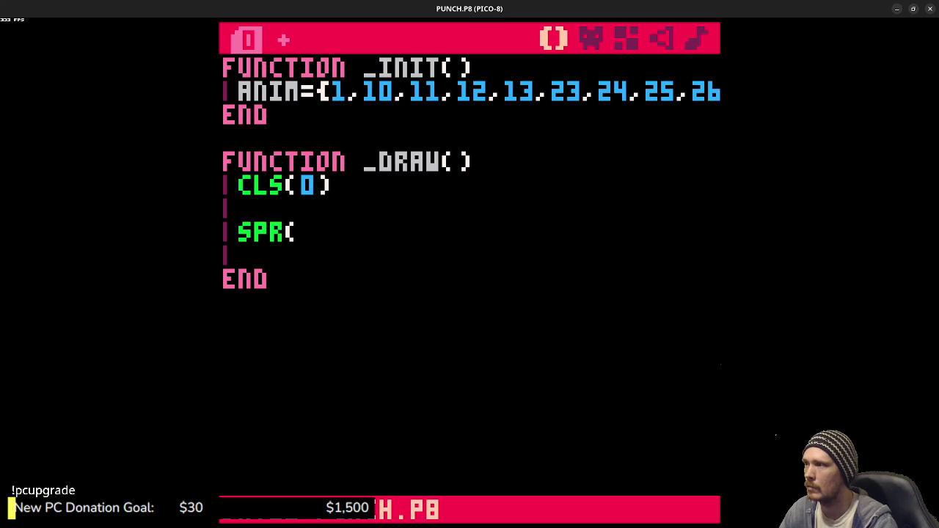
# Step: Add F=1, FD=4 and FT=0 at the end of _INIT
pyautogui.press('Down')
pyautogui.press('Down')
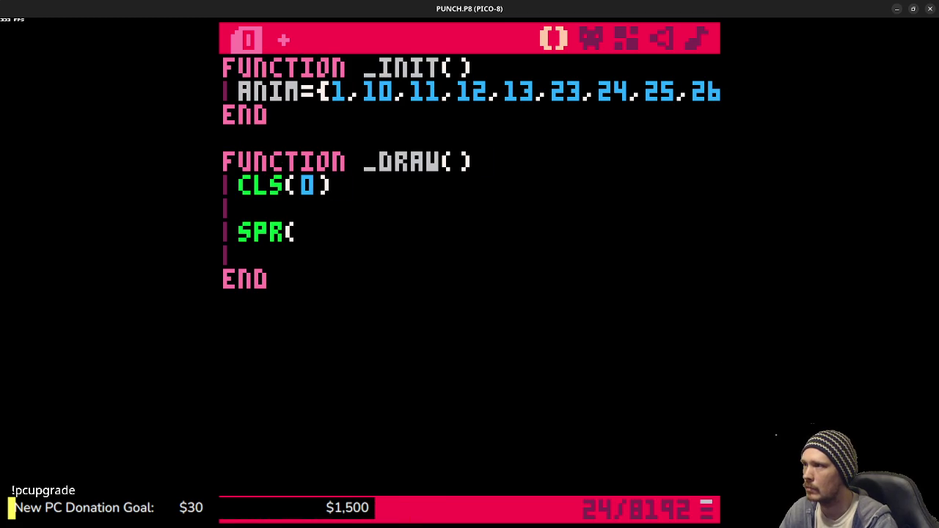
pyautogui.click(618, 109)
pyautogui.press('Left')
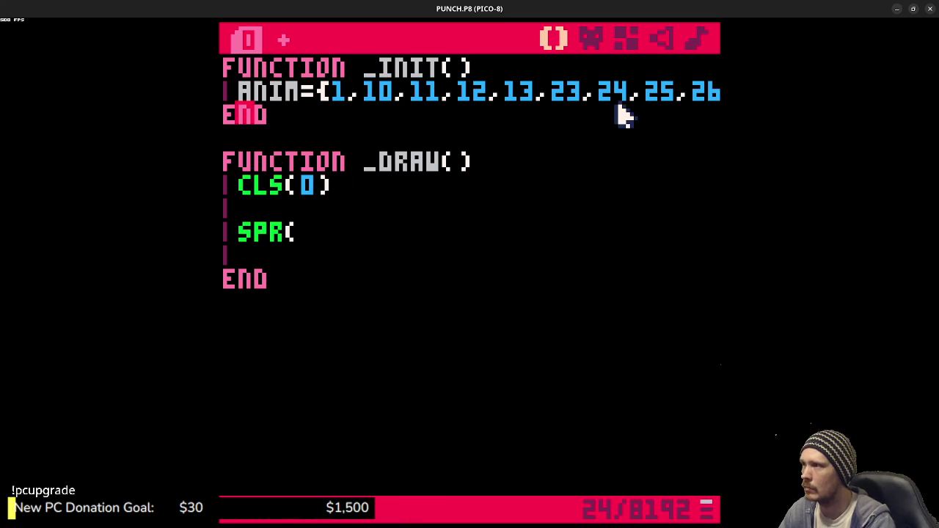
pyautogui.press('Return')
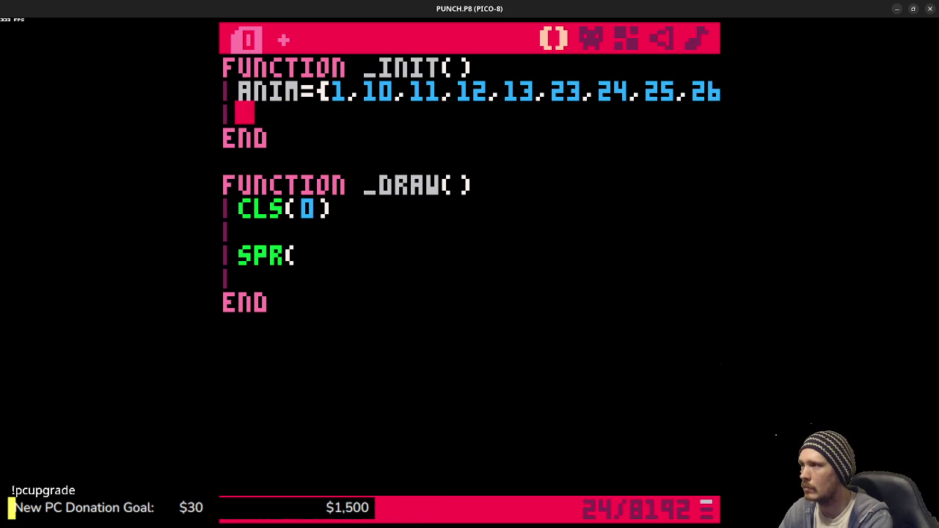
pyautogui.write('F=1')
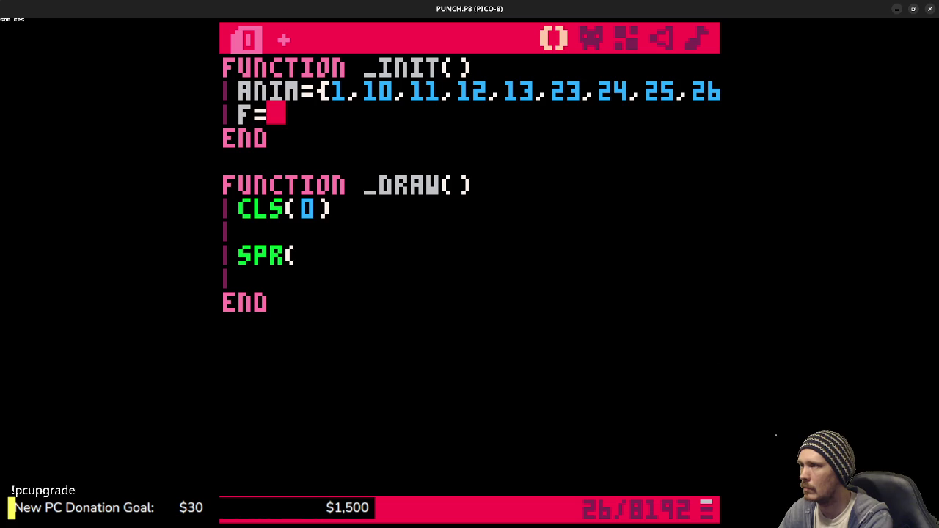
pyautogui.press('Return')
pyautogui.write('FD=')
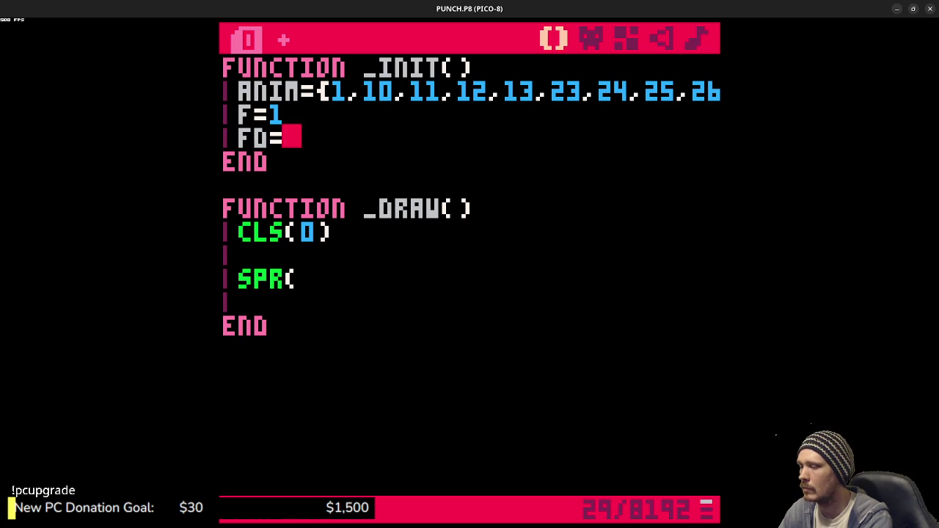
pyautogui.write('4')
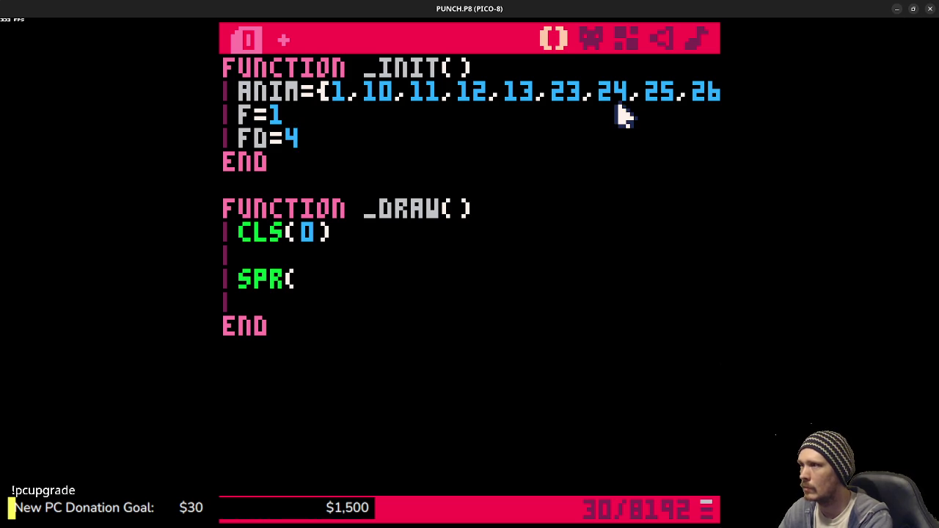
pyautogui.press('Return')
pyautogui.write('td')
pyautogui.press('BackSpace')
pyautogui.press('BackSpace')
pyautogui.write('fr')
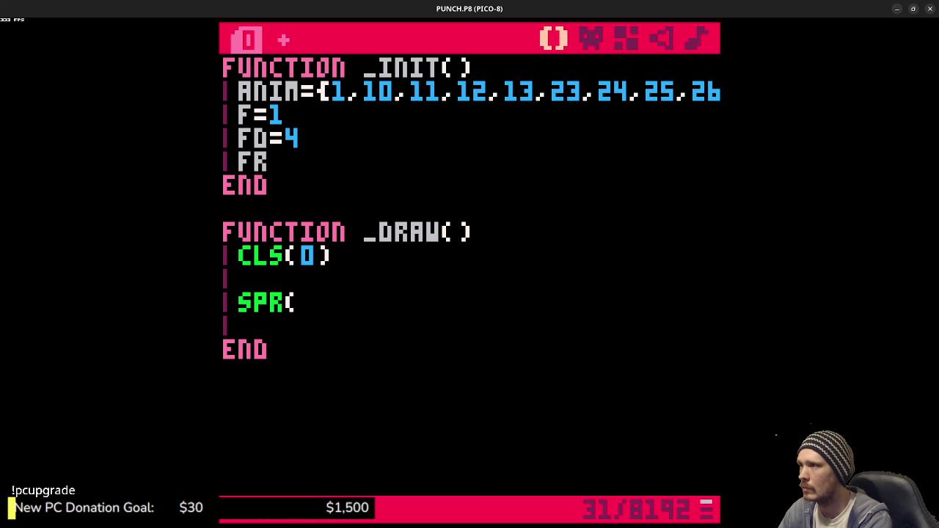
pyautogui.press('BackSpace')
pyautogui.write('t=0')
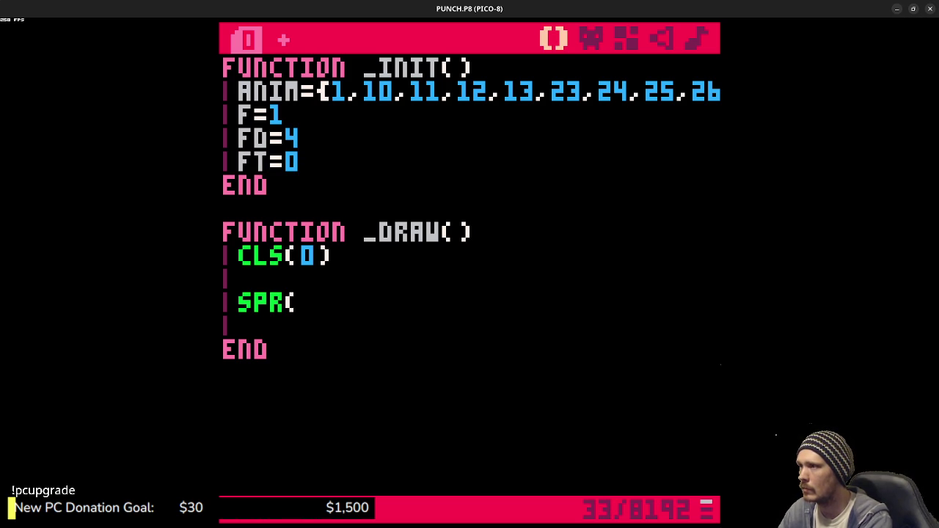
# Step: In _DRAW, increment FT and, when FT>FD, reset FT and advance F=(F+1)%#ANIM
pyautogui.hotkey('ctrl', 's')
pyautogui.press('Down')
pyautogui.press('Down')
pyautogui.press('Down')
pyautogui.press('Return')
pyautogui.write('ft+=1')
pyautogui.press('Return')
pyautogui.write('if ft>')
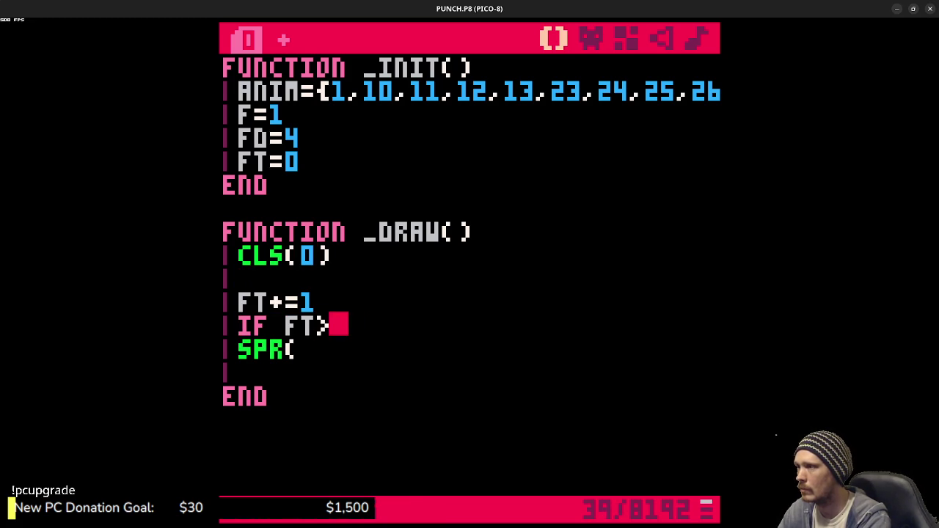
pyautogui.write('fd')
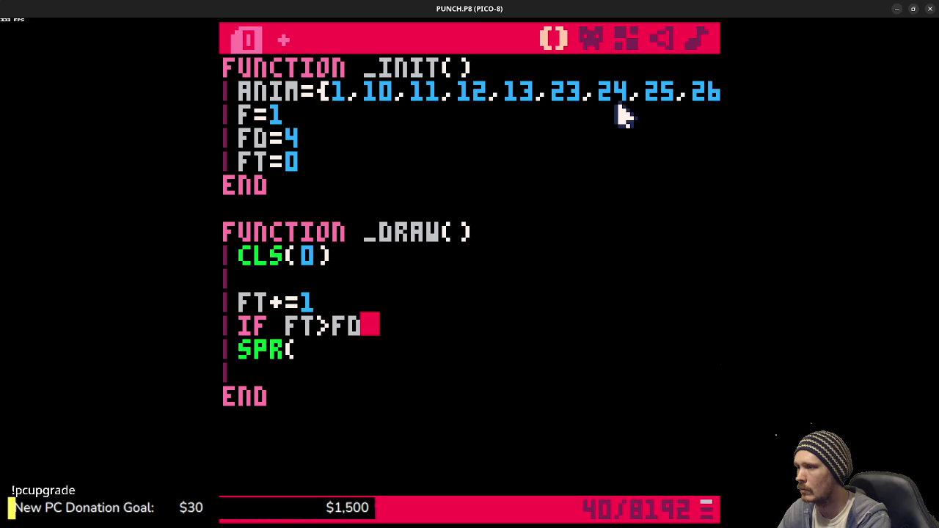
pyautogui.write(' then')
pyautogui.press('Return')
pyautogui.write('ft')
pyautogui.press('Return')
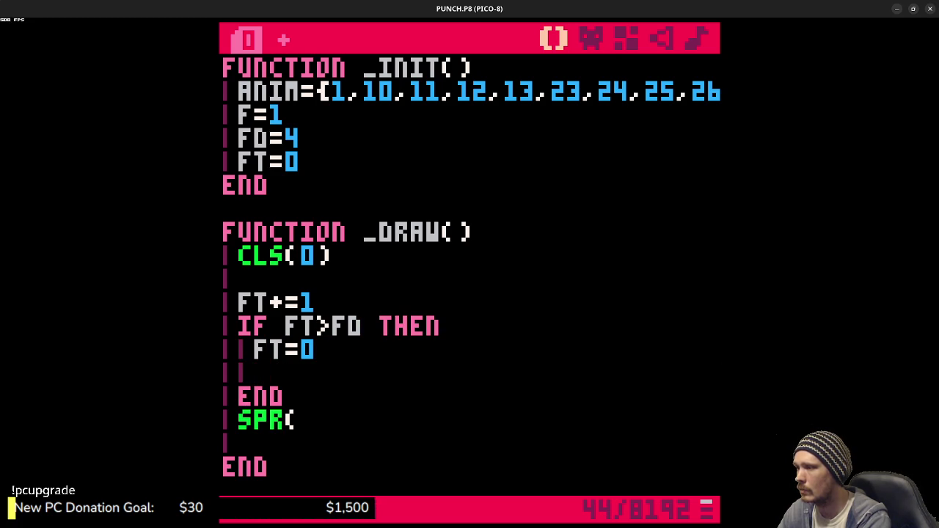
pyautogui.write('f')
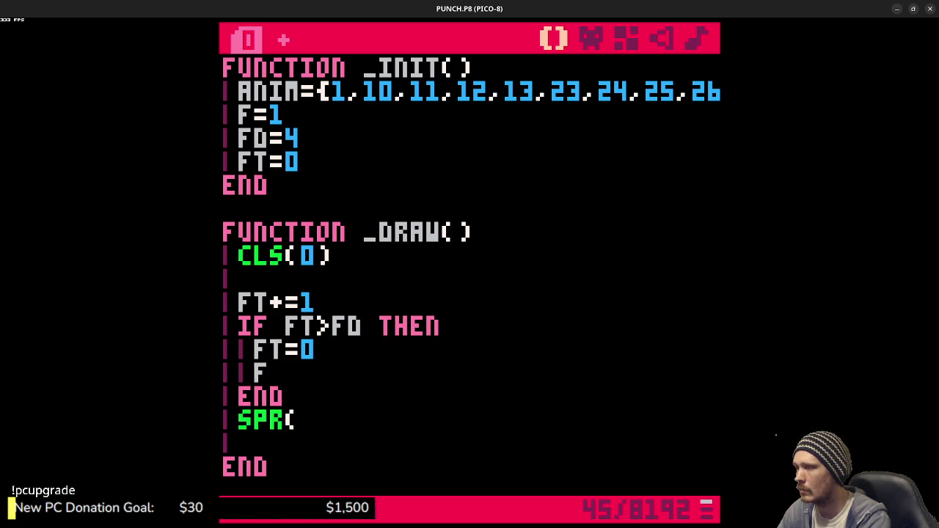
pyautogui.write('+=')
pyautogui.press('BackSpace')
pyautogui.press('BackSpace')
pyautogui.write('=')
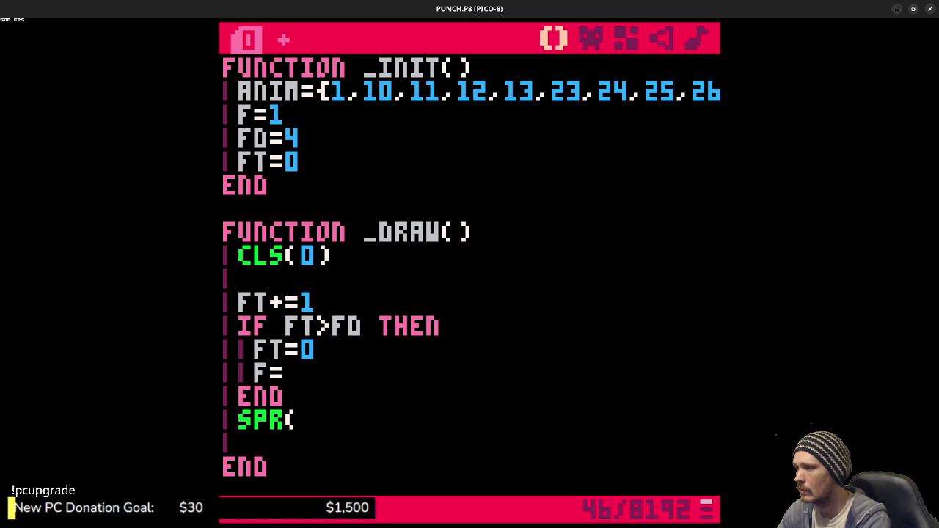
pyautogui.write('(f+1)')
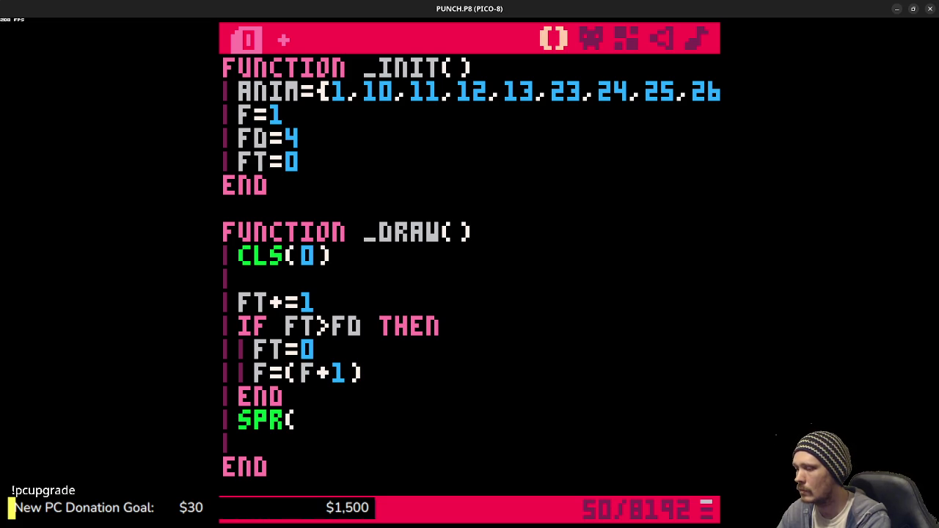
pyautogui.write('%')
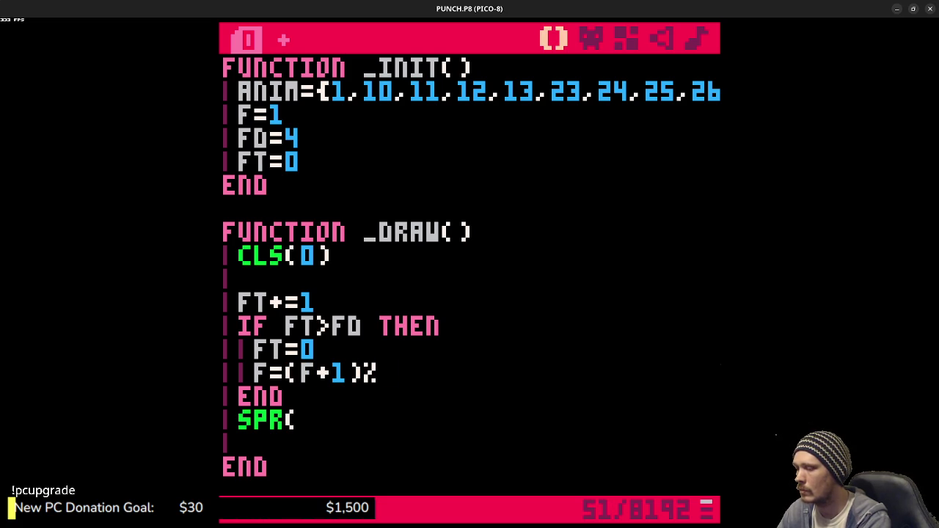
pyautogui.write('#anim')
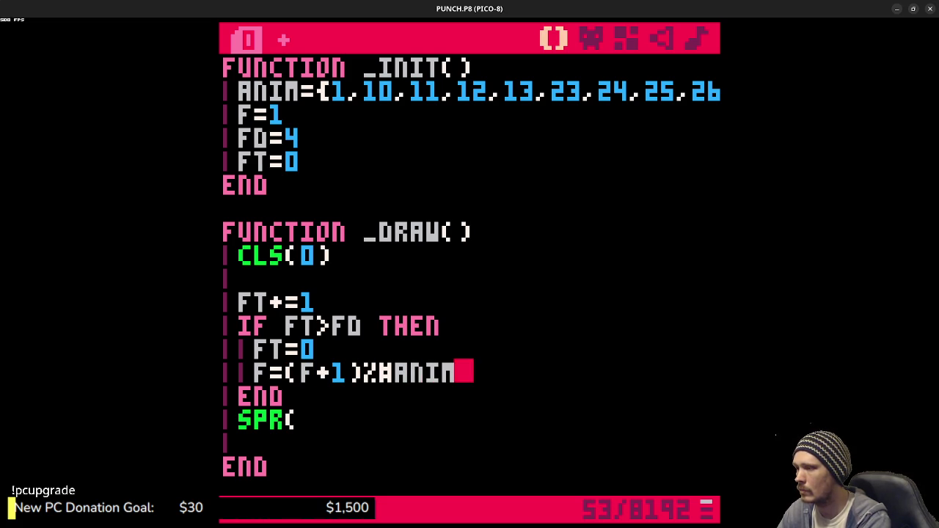
# Step: Draw SPR(ANIM[F],16,16), then save and run the cart to test it
pyautogui.press('Down')
pyautogui.press('Down')
pyautogui.write('f')
pyautogui.press('BackSpace')
pyautogui.write('f')
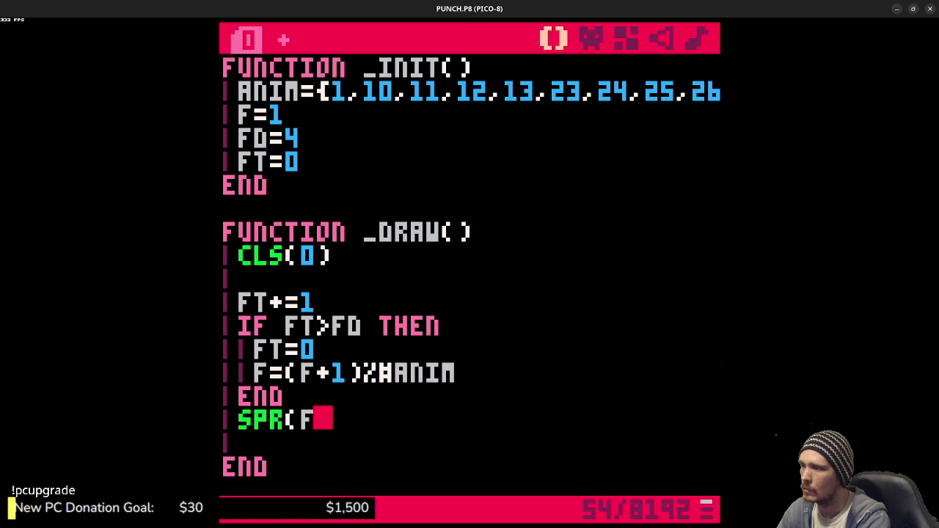
pyautogui.press('BackSpace')
pyautogui.press('BackSpace')
pyautogui.write('anim[f]')
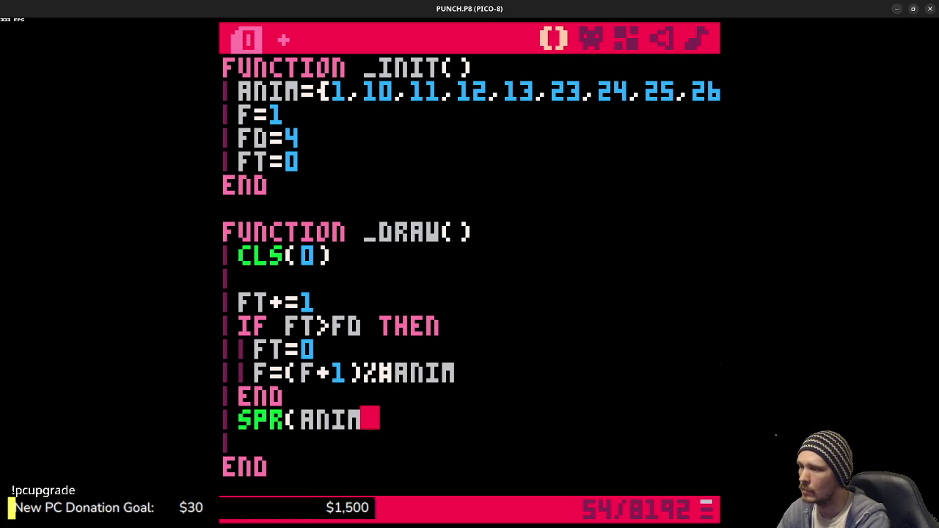
pyautogui.write(',16,16')
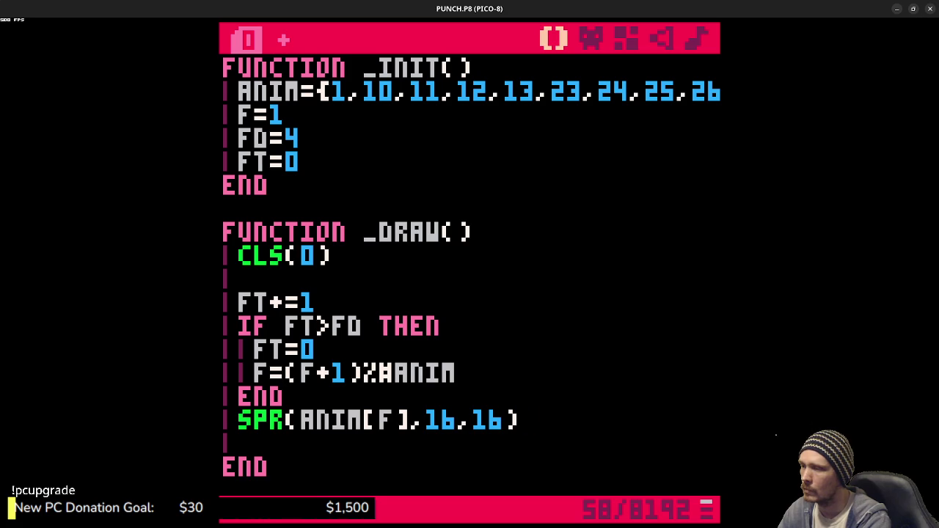
pyautogui.hotkey('ctrl', 's')
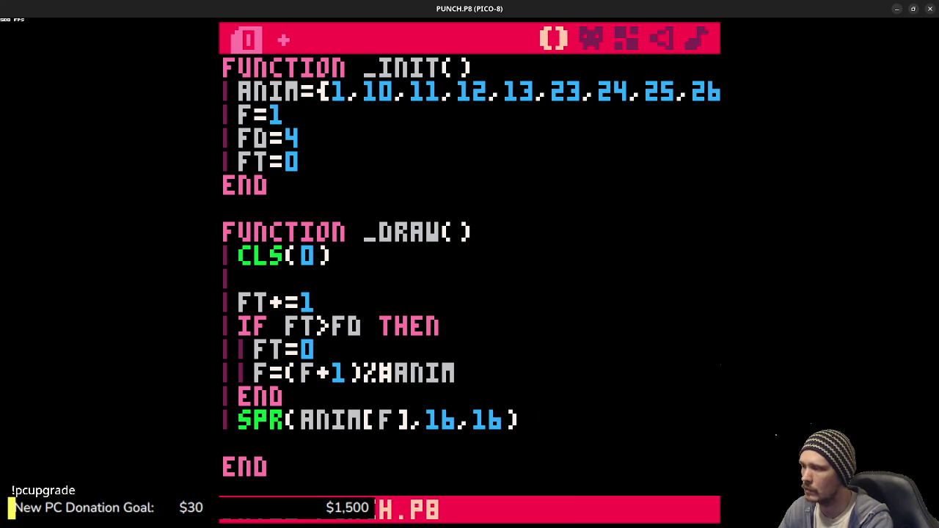
pyautogui.press('BackSpace')
pyautogui.hotkey('ctrl', 'r')
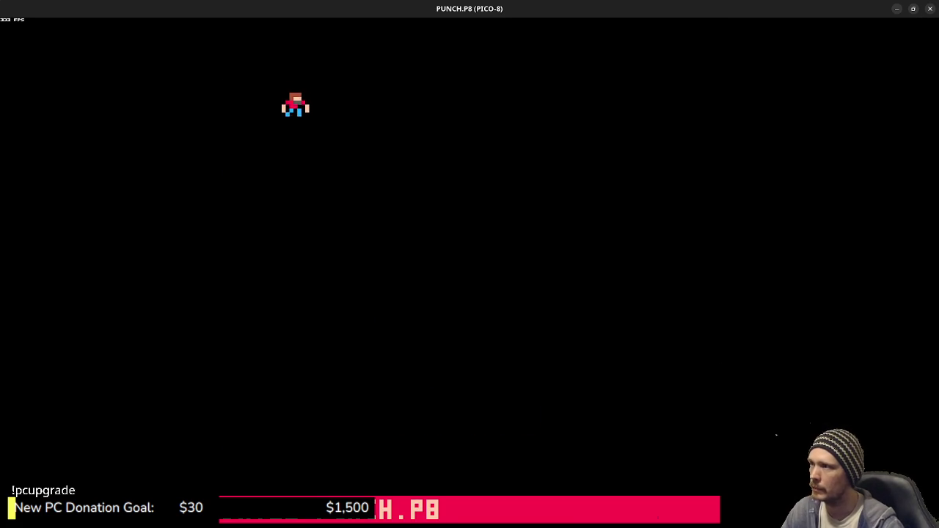
# Step: Change the draw call to SPR(ANIM[F+1],16,16), save, and run to watch frames cycle
pyautogui.press('Escape')
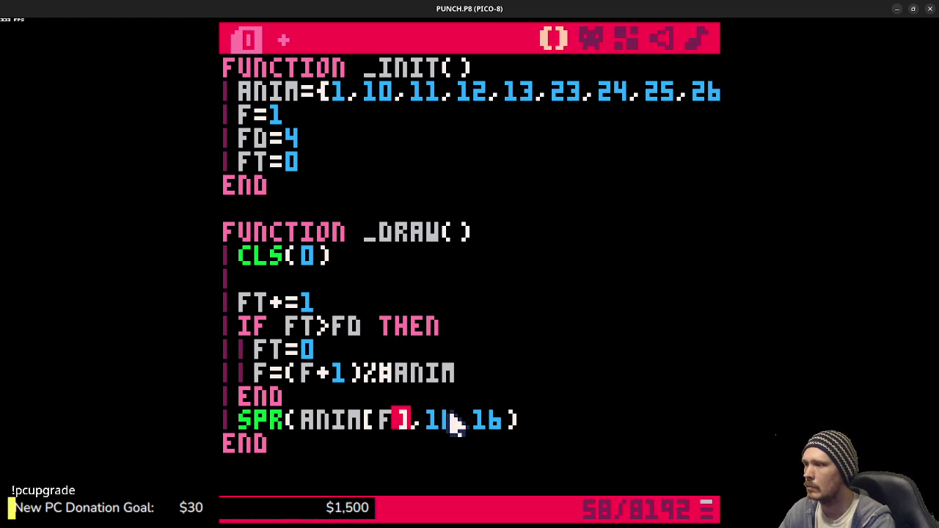
pyautogui.write('+1')
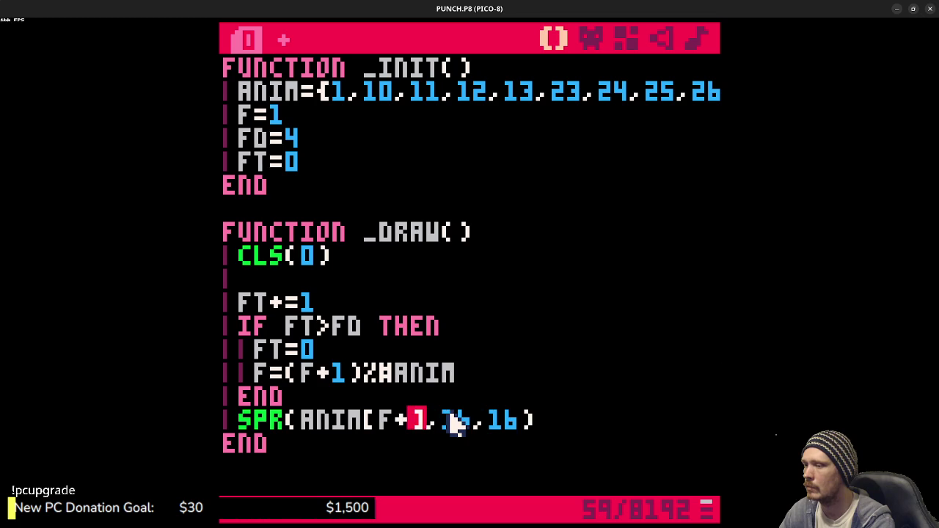
pyautogui.hotkey('ctrl', 's')
pyautogui.hotkey('ctrl', 'r')
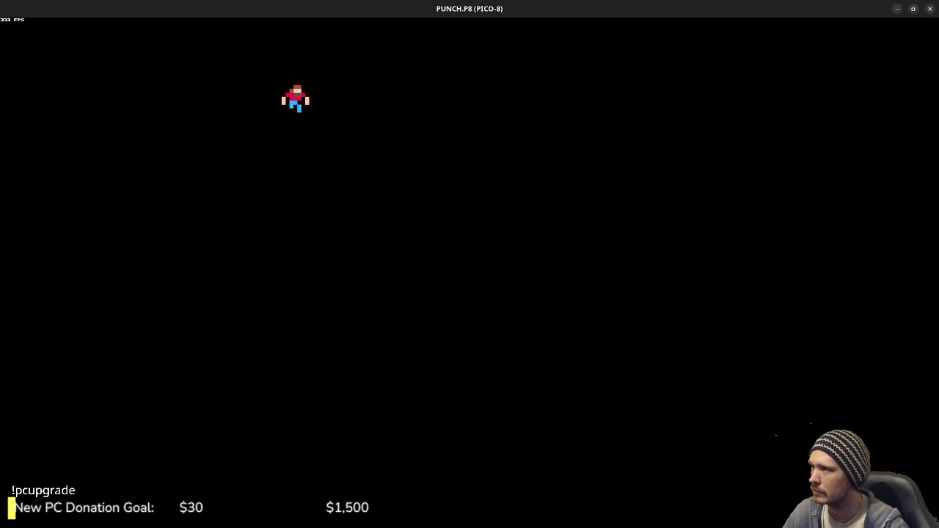
pyautogui.press('Escape')
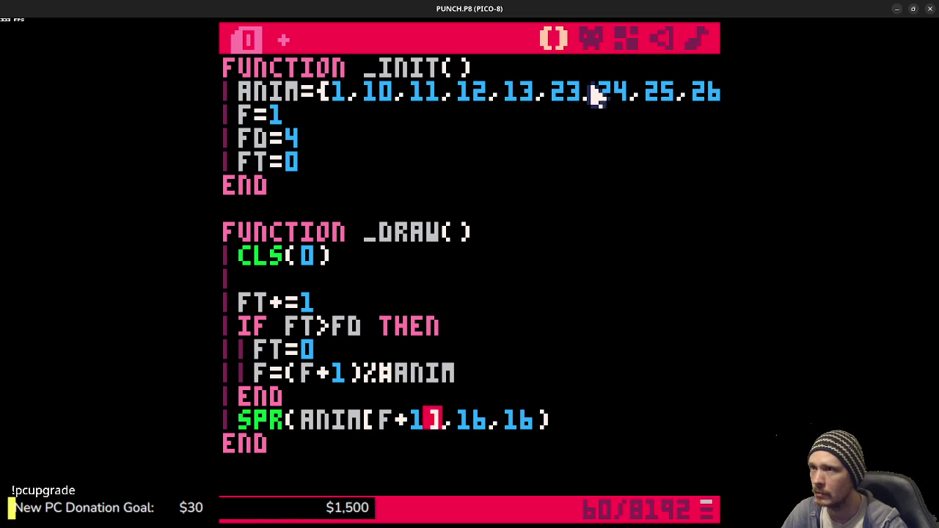
# Step: Paint the top of sprite 024's head brown, save, and test-run the cart
pyautogui.click(592, 37)
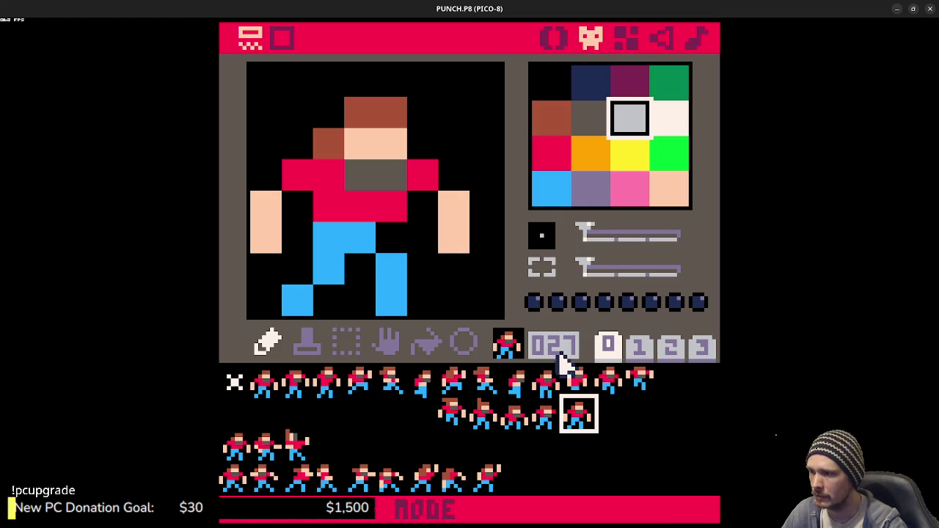
pyautogui.click(484, 414)
pyautogui.rightClick(348, 111)
pyautogui.click(360, 80)
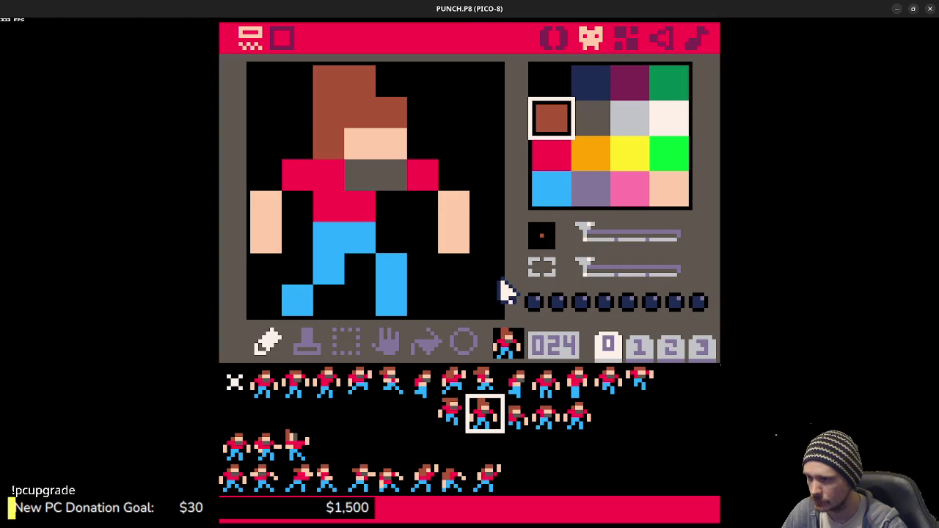
pyautogui.hotkey('ctrl', 's')
pyautogui.hotkey('ctrl', 'r')
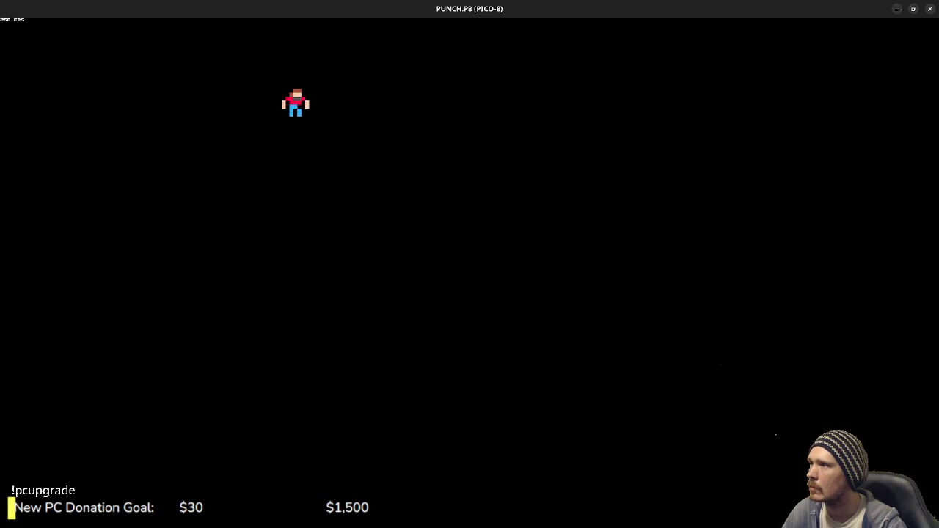
pyautogui.press('Escape')
# Step: Paint a hair pixel black on sprite 023 and test-run the cart
pyautogui.click(454, 415)
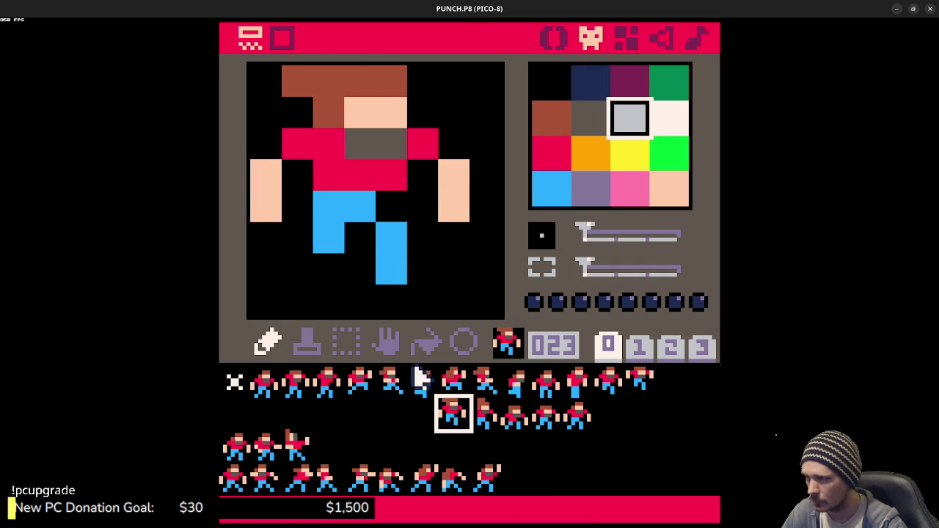
pyautogui.rightClick(287, 130)
pyautogui.click(287, 88)
pyautogui.hotkey('ctrl', 'r')
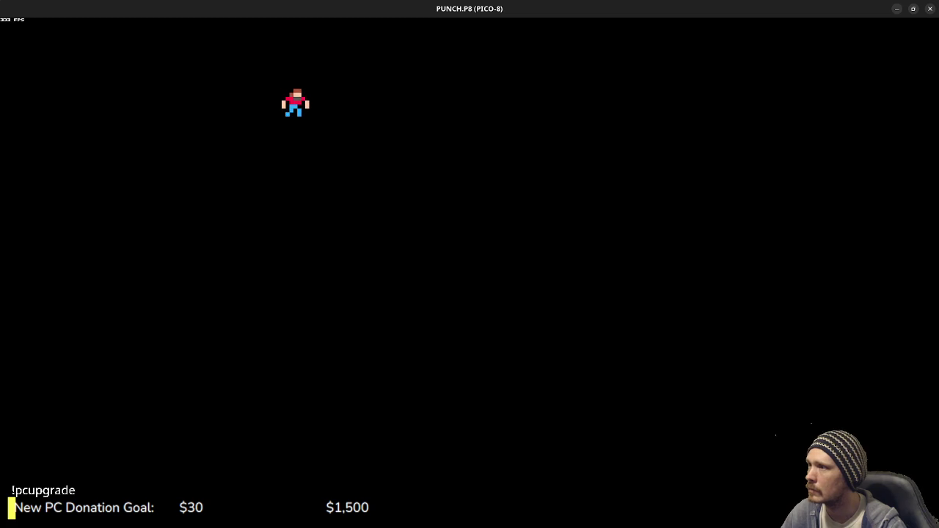
pyautogui.press('Escape')
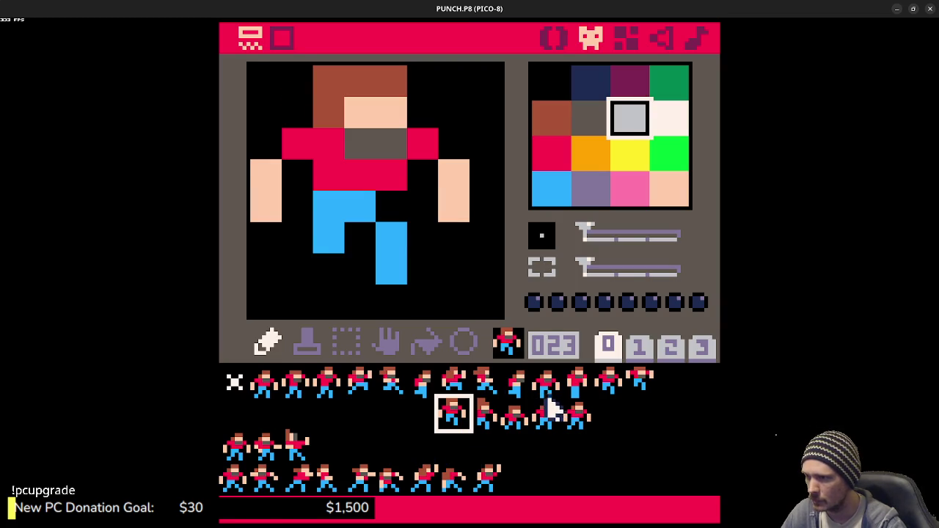
# Step: Add a blue pixel to sprite 010's left leg and test-run the cart
pyautogui.click(547, 382)
pyautogui.rightClick(353, 289)
pyautogui.rightClick(323, 277)
pyautogui.click(297, 301)
pyautogui.hotkey('ctrl', 'r')
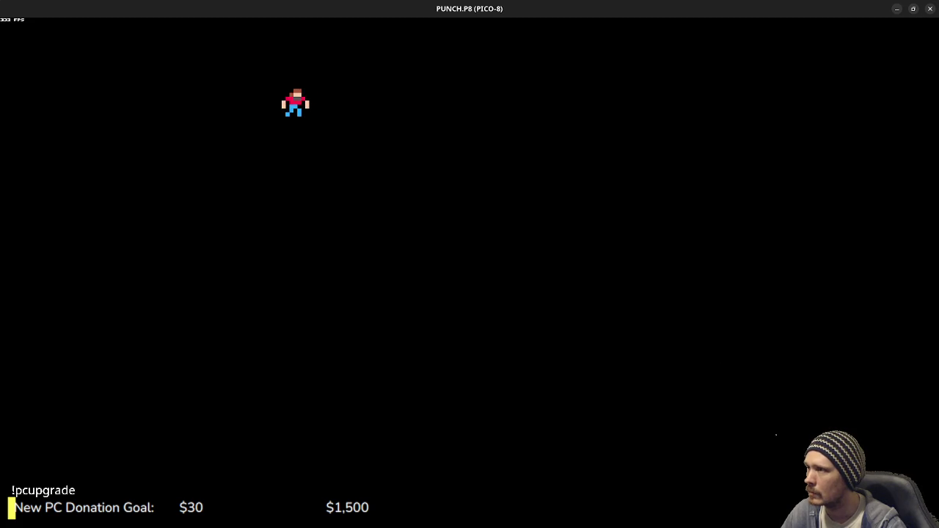
pyautogui.press('Escape')
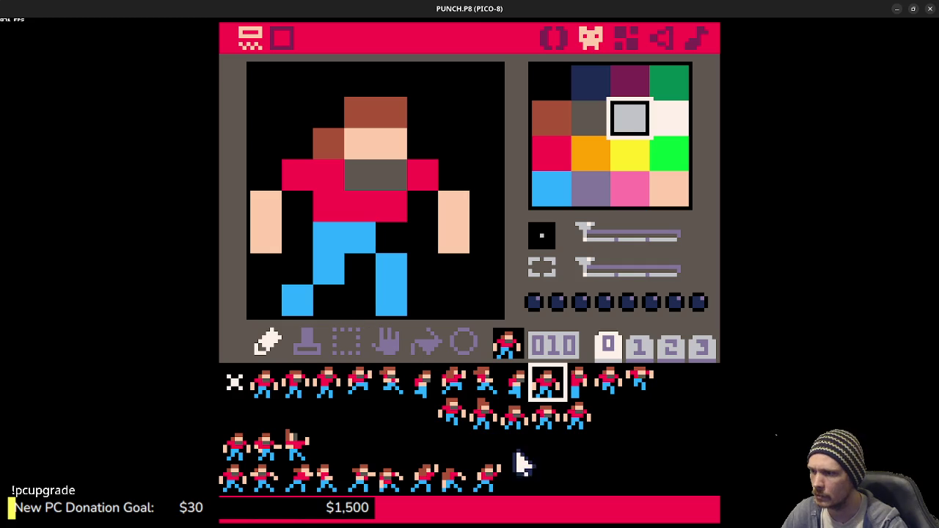
# Step: Move the frames from sprites 11, 12, 13 into slots 10, 11, 12
pyautogui.click(524, 389)
pyautogui.click(550, 391)
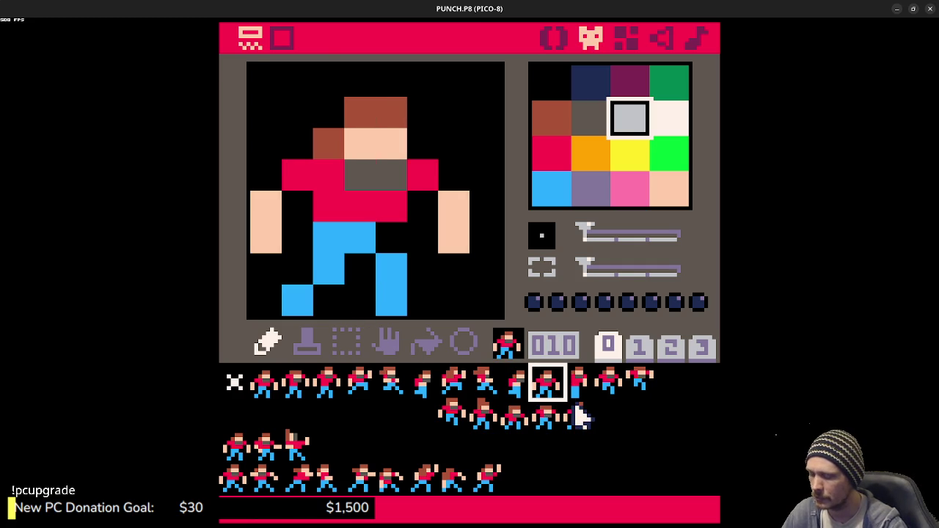
pyautogui.press('Delete')
pyautogui.click(576, 397)
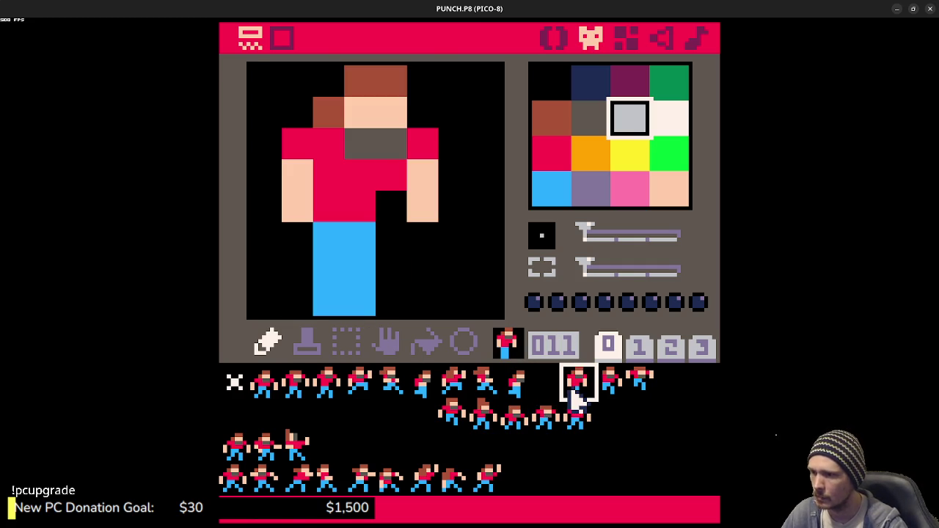
pyautogui.press('Delete')
pyautogui.click(552, 392)
pyautogui.hotkey('ctrl', 'v')
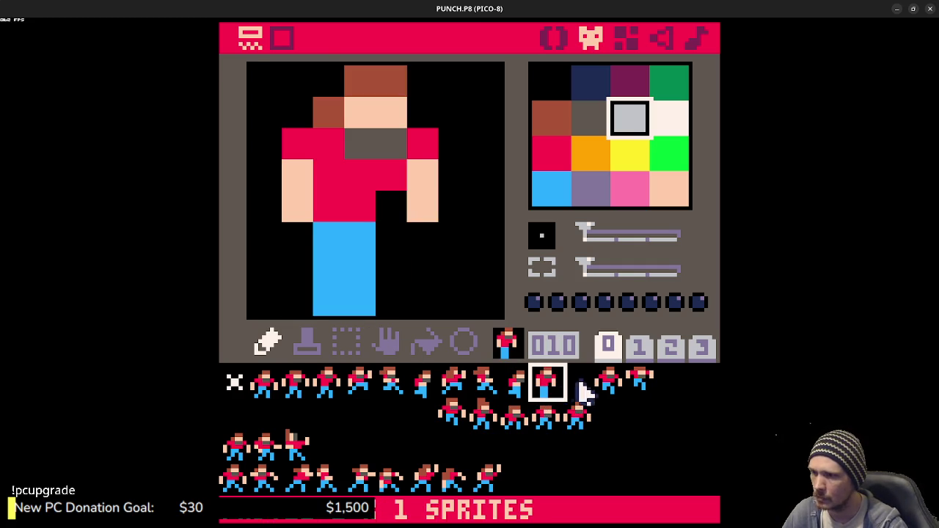
pyautogui.click(609, 385)
pyautogui.hotkey('ctrl', 'x')
pyautogui.click(578, 393)
pyautogui.hotkey('ctrl', 'v')
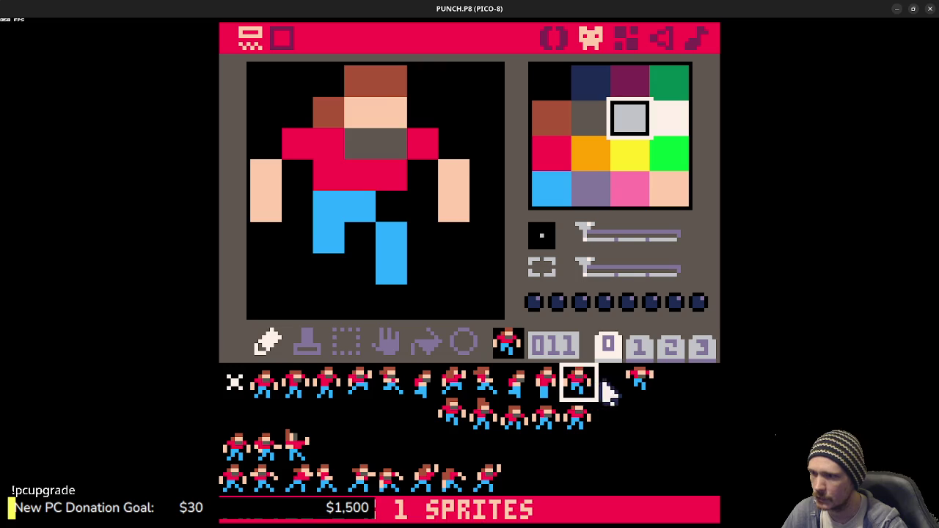
pyautogui.click(646, 386)
pyautogui.hotkey('ctrl', 'x')
pyautogui.click(605, 387)
pyautogui.hotkey('ctrl', 'v')
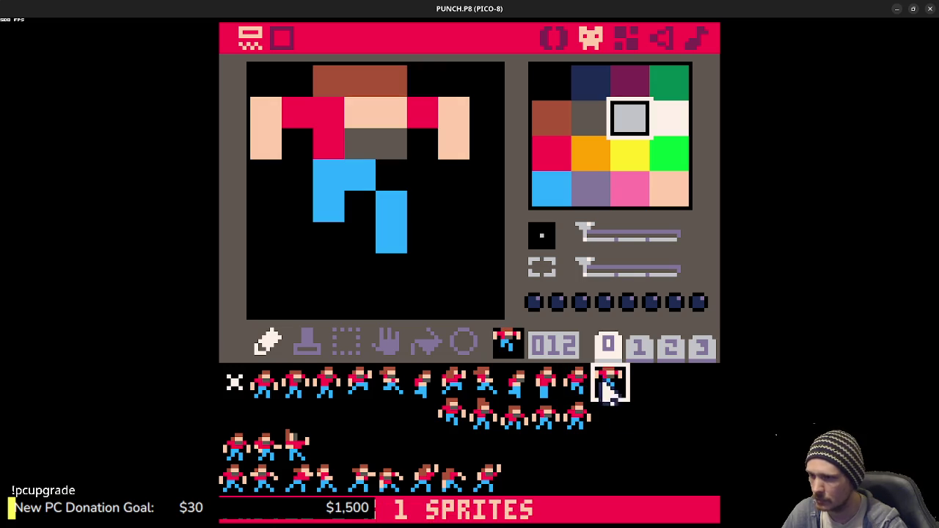
# Step: Check slots 10 and 12 and test the reordered animation in the running cart
pyautogui.click(554, 392)
pyautogui.click(613, 389)
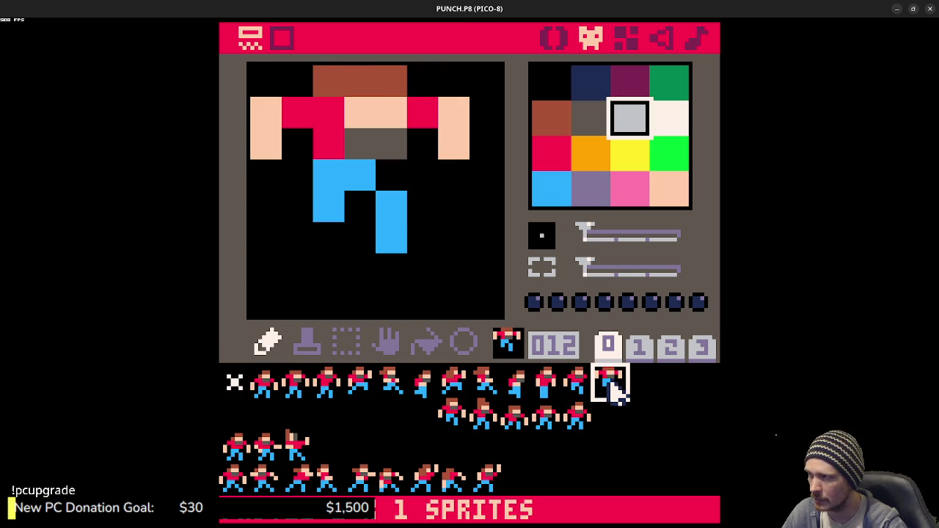
pyautogui.hotkey('ctrl', 'r')
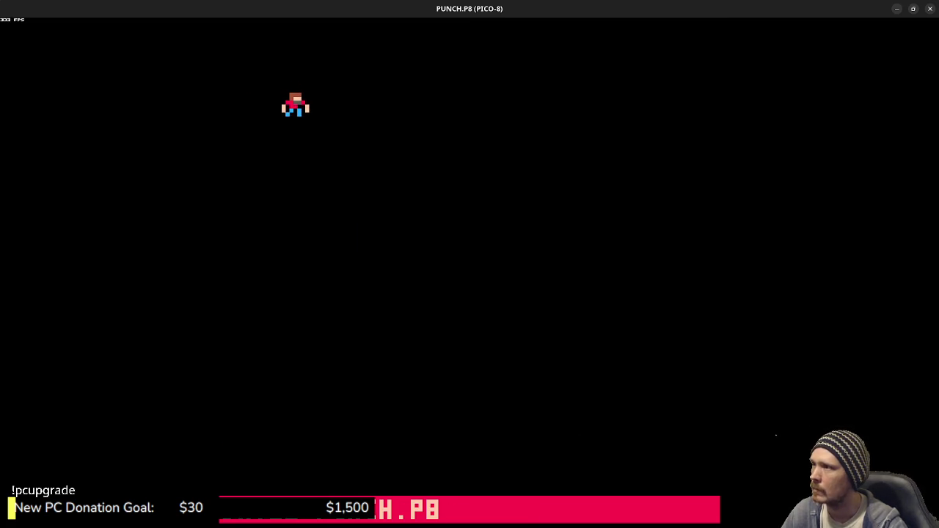
pyautogui.press('Escape')
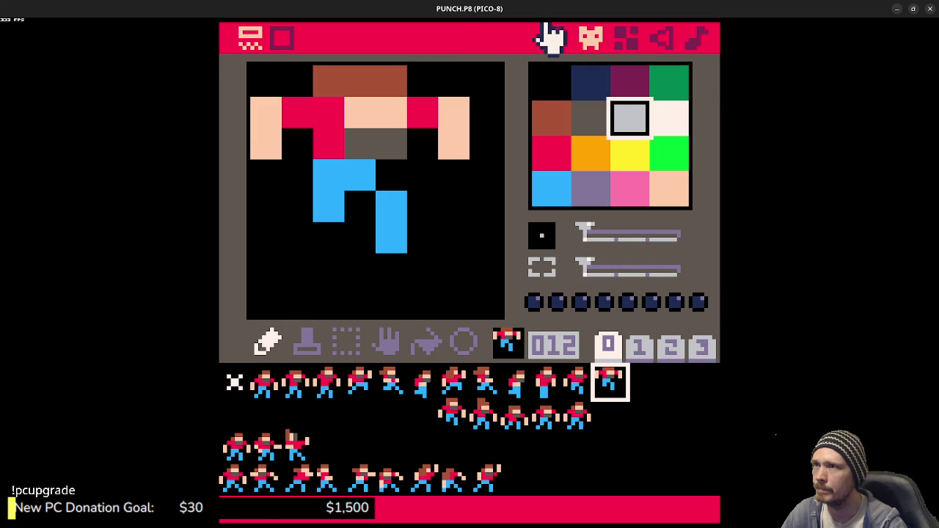
pyautogui.click(552, 37)
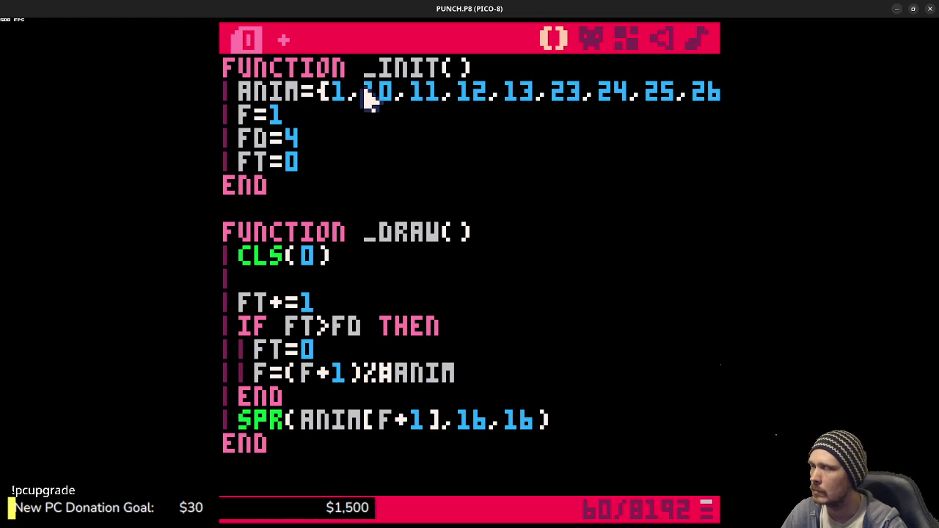
# Step: Save and run PUNCH.P8, then insert frame 9 before 10 in the ANIM list
pyautogui.hotkey('ctrl', 's')
pyautogui.hotkey('ctrl', 'r')
pyautogui.press('Escape')
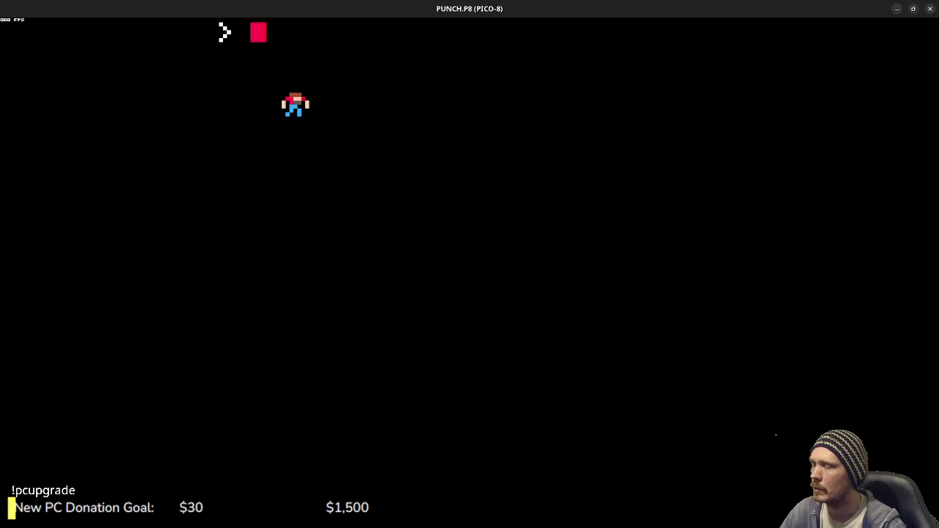
pyautogui.press('Escape')
pyautogui.press('Right')
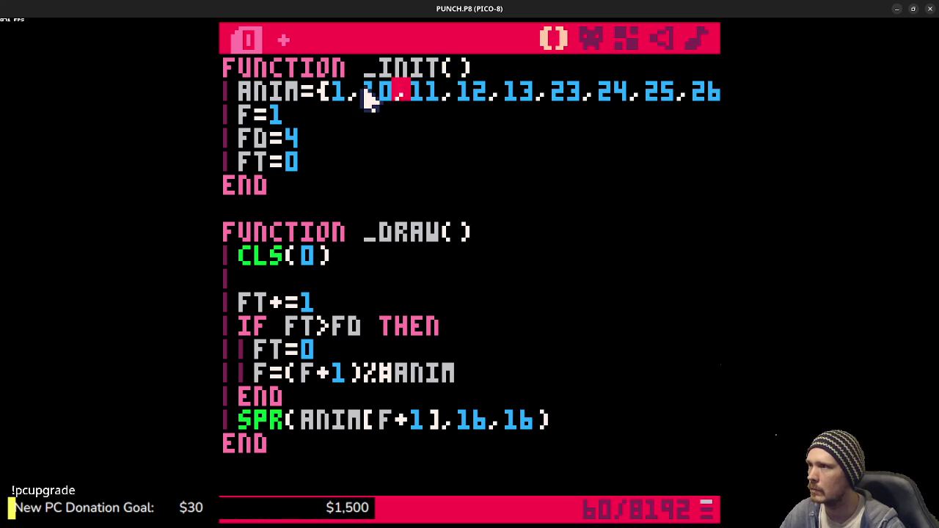
pyautogui.click(367, 92)
pyautogui.write('9,')
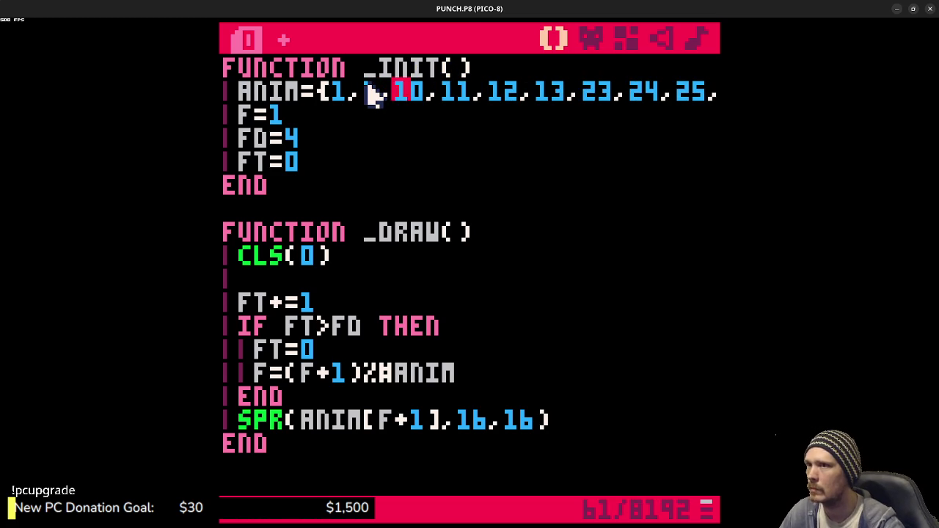
# Step: Review sprites 10–13, 23 and 24 in the sprite sheet
pyautogui.click(593, 37)
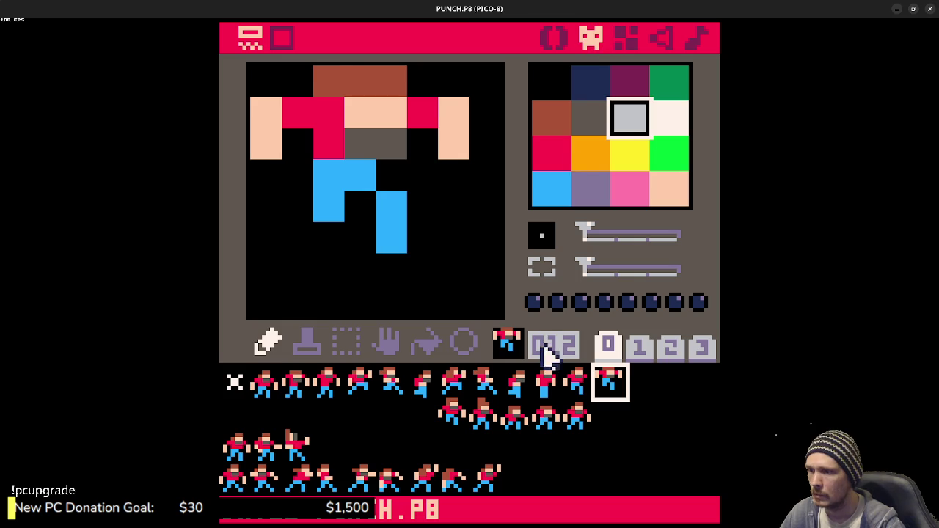
pyautogui.click(549, 382)
pyautogui.click(579, 380)
pyautogui.click(609, 380)
pyautogui.click(640, 386)
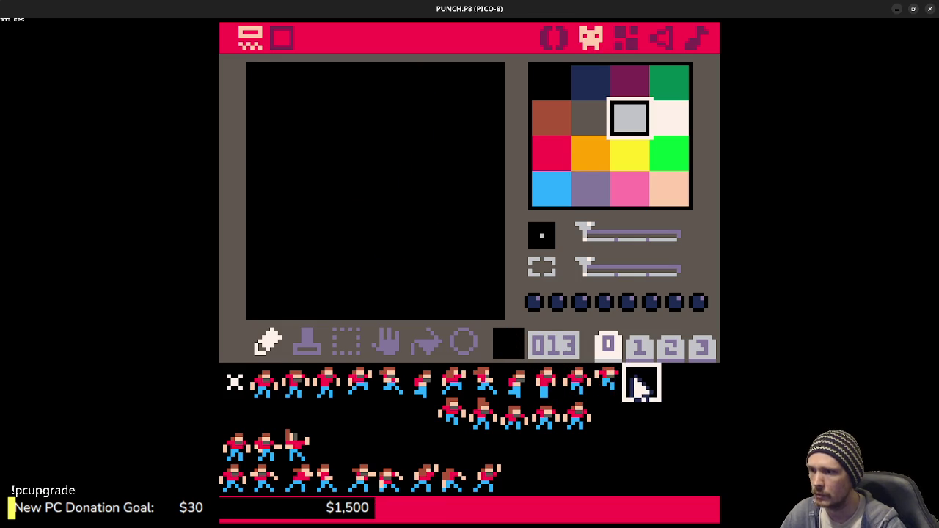
pyautogui.click(457, 416)
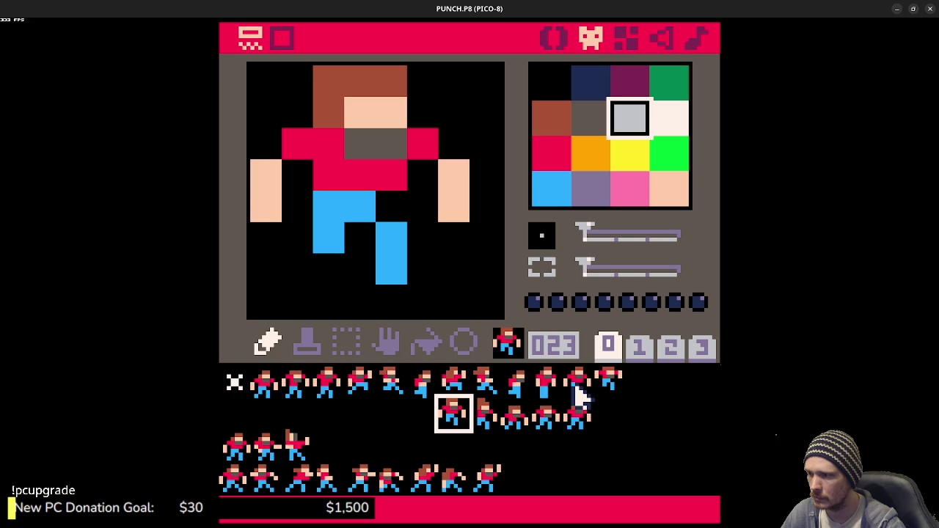
pyautogui.moveTo(541, 389); pyautogui.dragTo(625, 393)
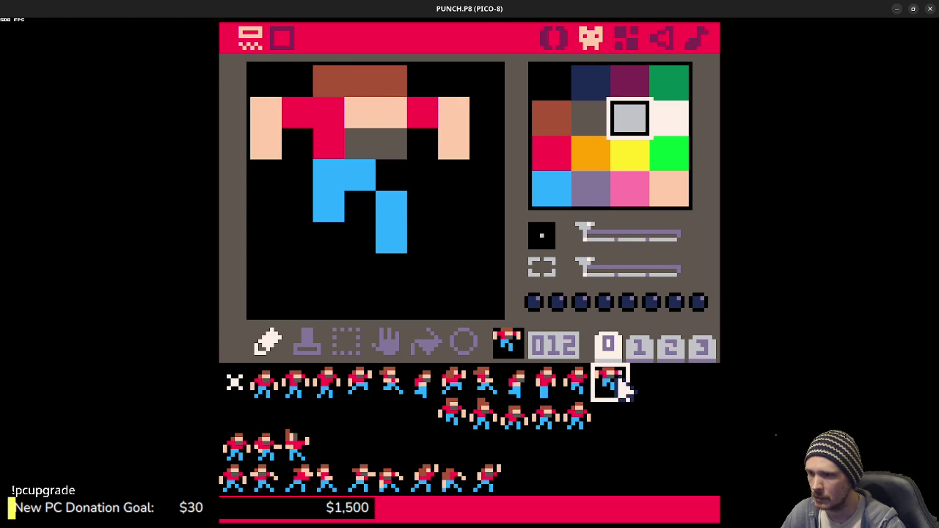
pyautogui.click(446, 418)
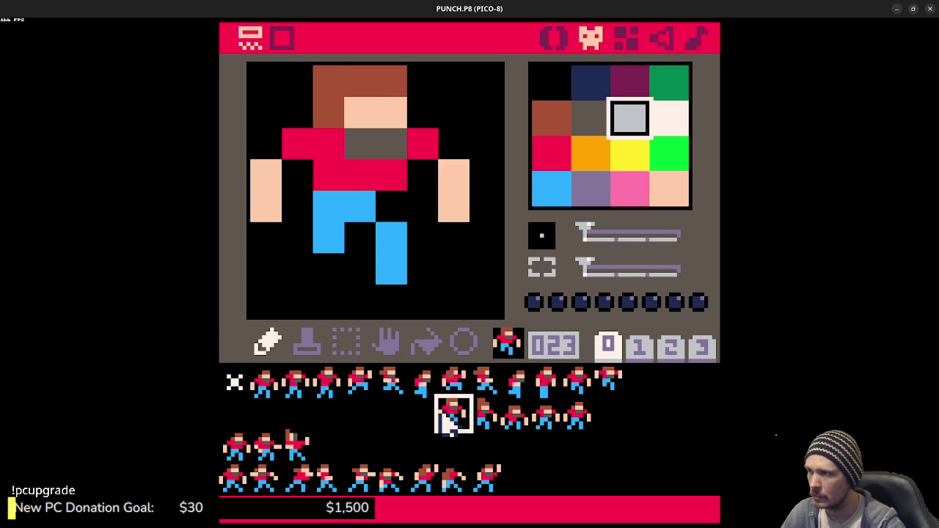
pyautogui.click(485, 421)
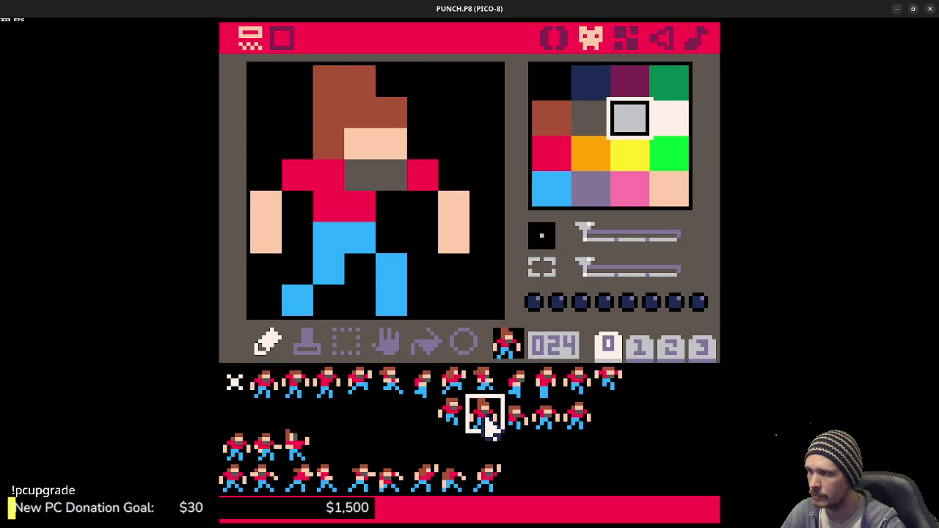
pyautogui.click(456, 424)
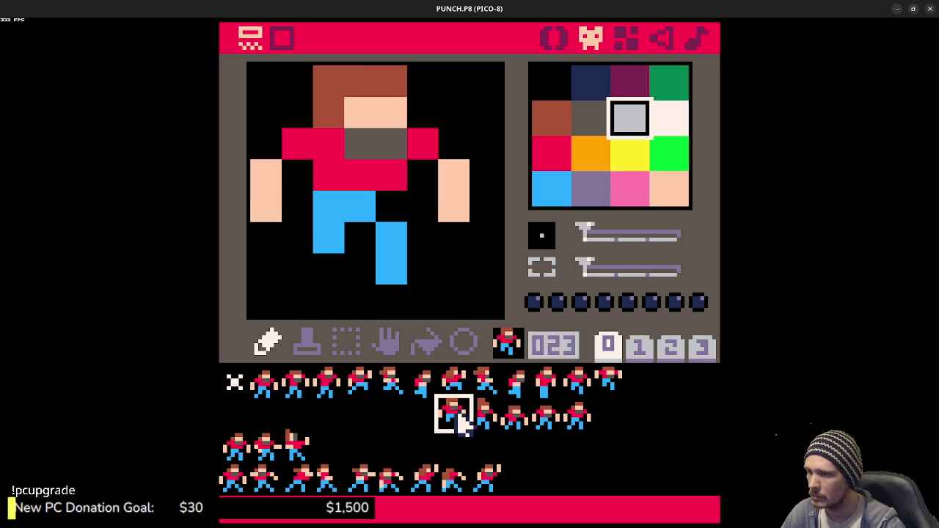
pyautogui.click(483, 422)
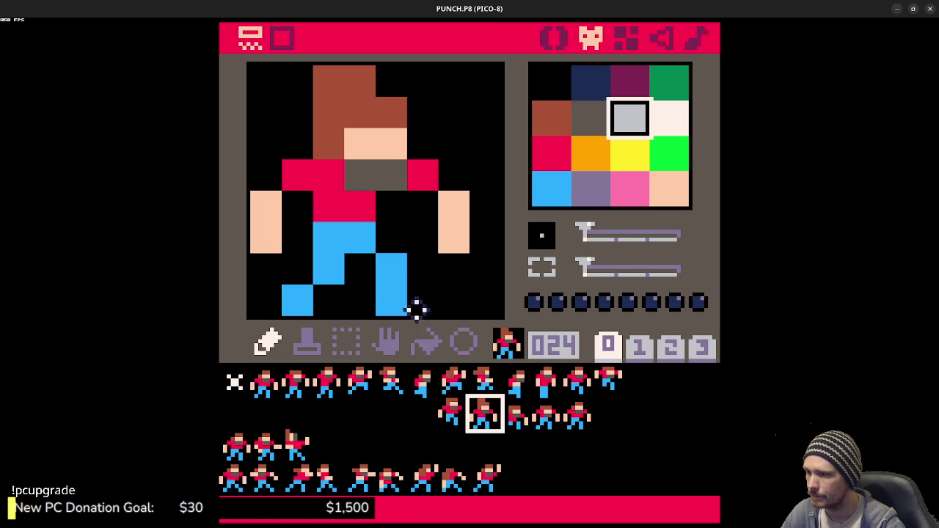
# Step: Copy sprite 24 into slot 40 and repaint its waist and leg pixels blue
pyautogui.hotkey('ctrl', 'c')
pyautogui.click(484, 445)
pyautogui.hotkey('ctrl', 'v')
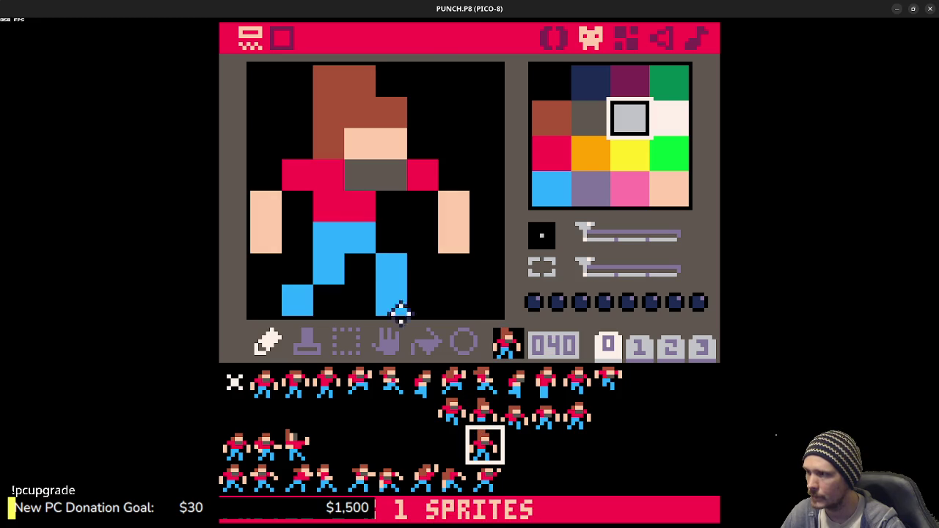
pyautogui.rightClick(356, 242)
pyautogui.moveTo(322, 212)
pyautogui.mouseDown()
pyautogui.moveTo(369, 227)
pyautogui.moveTo(384, 279)
pyautogui.mouseUp()
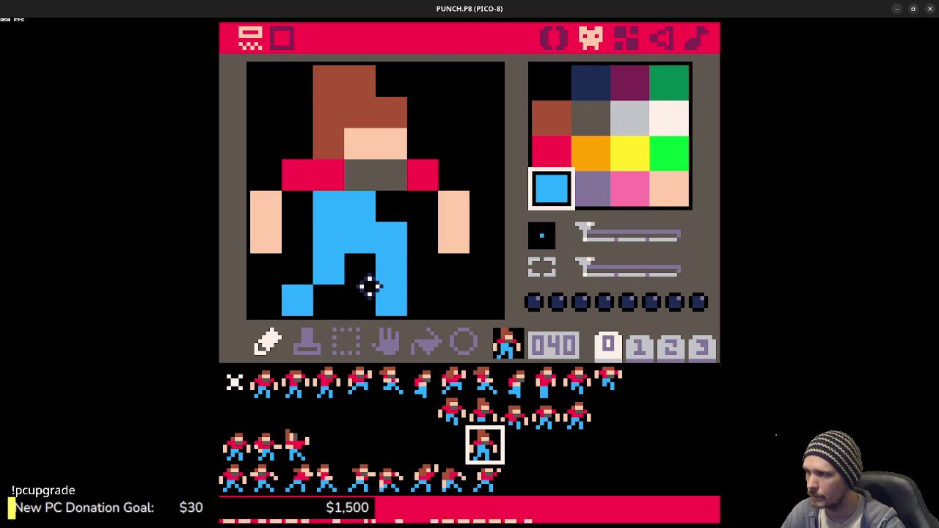
pyautogui.rightClick(363, 264)
pyautogui.click(367, 245)
# Step: Refine the left-leg and foot pixels in black, undoing the blue waist row
pyautogui.click(327, 273)
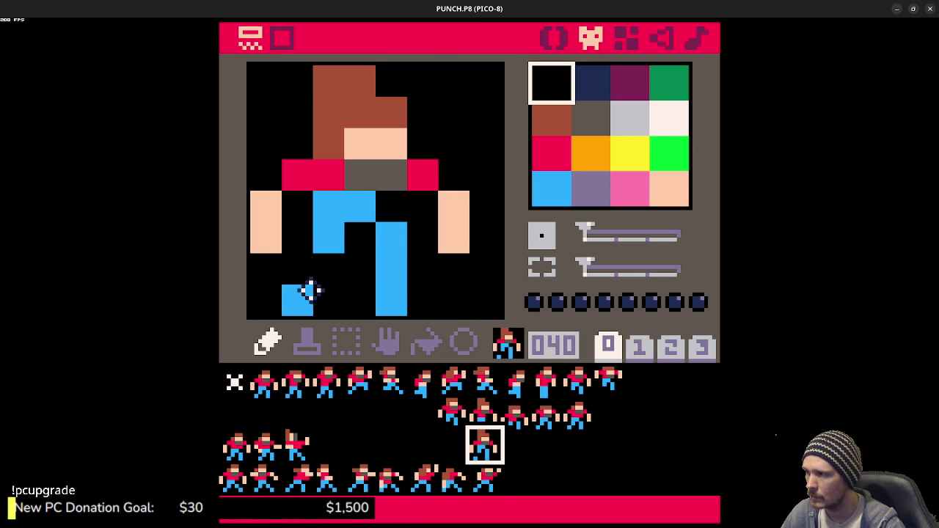
pyautogui.rightClick(308, 286)
pyautogui.click(298, 268)
pyautogui.rightClick(341, 301)
pyautogui.click(304, 300)
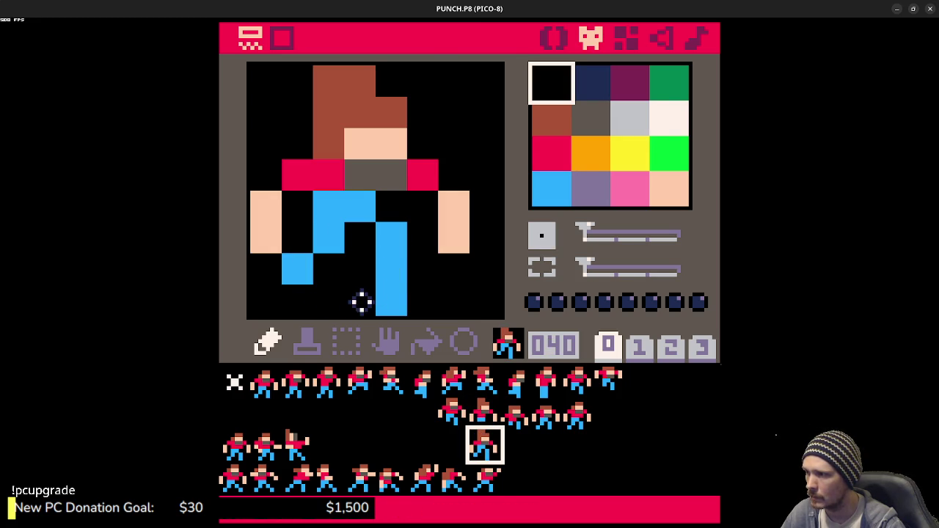
pyautogui.click(393, 300)
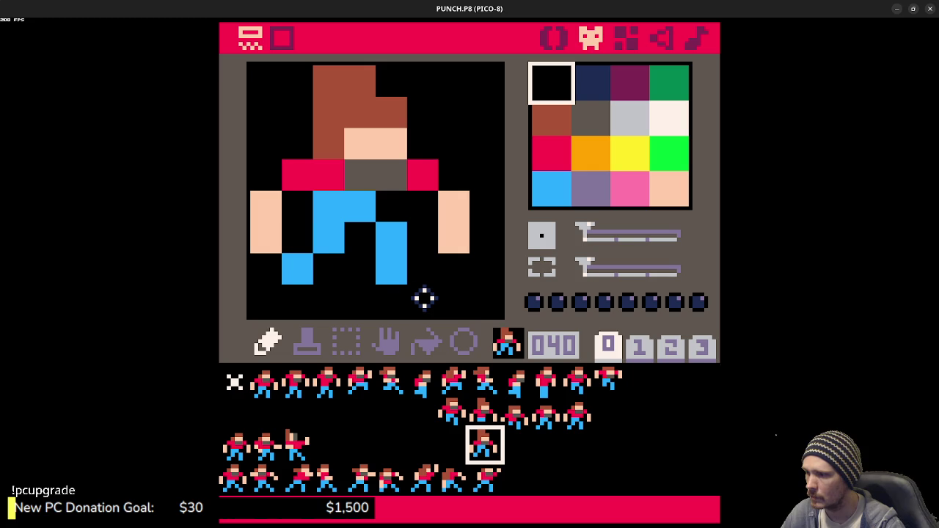
pyautogui.click(301, 272)
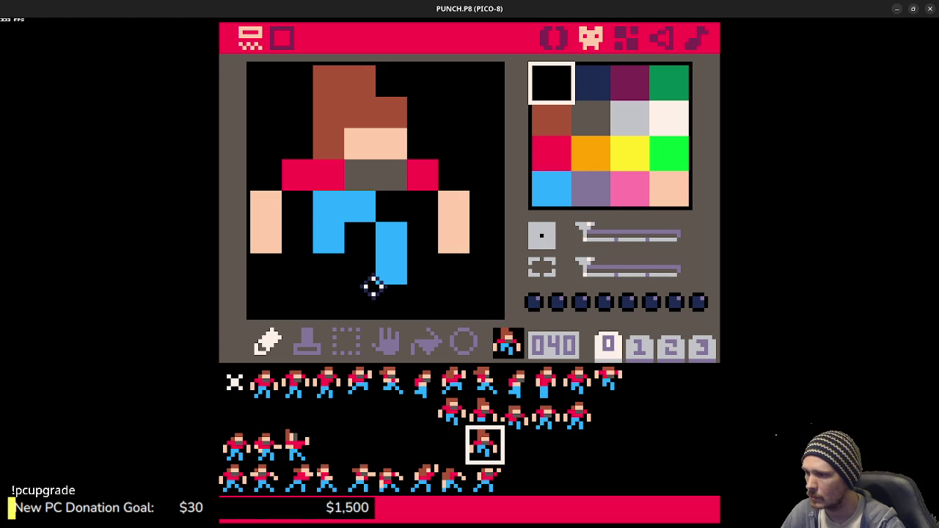
pyautogui.hotkey('ctrl', 'z')
pyautogui.hotkey('ctrl', 'z')
pyautogui.hotkey('ctrl', 'z')
pyautogui.hotkey('ctrl', 'z')
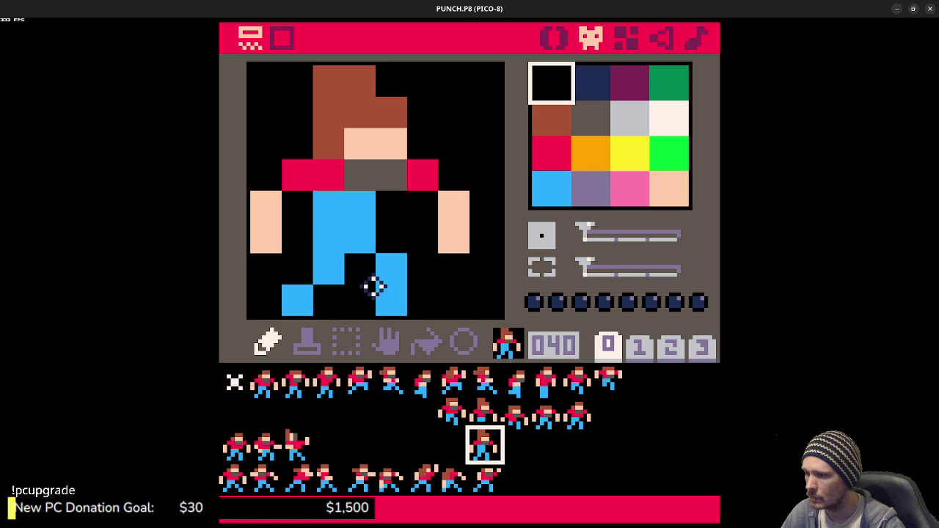
pyautogui.hotkey('ctrl', 'z')
pyautogui.click(311, 294)
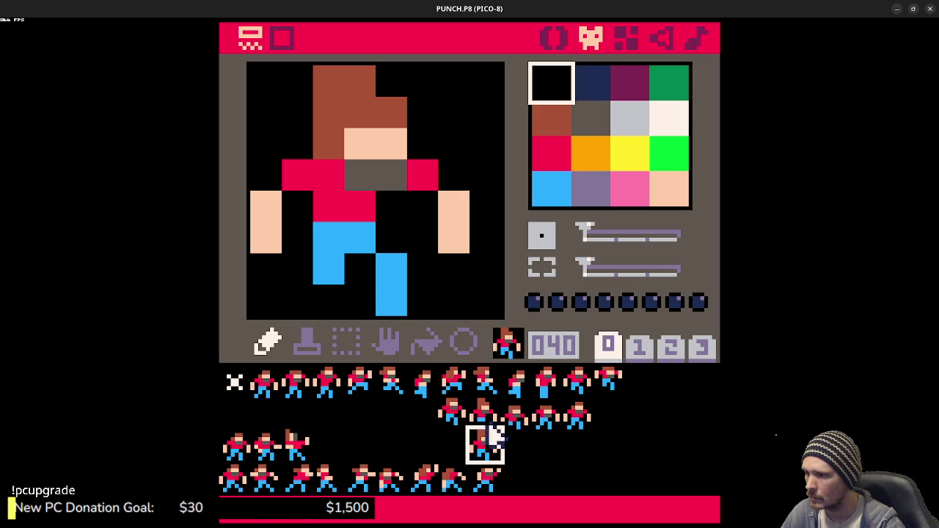
# Step: Move the reworked frame from slot 40 into slot 24 and preview the animation
pyautogui.click(542, 448)
pyautogui.click(482, 449)
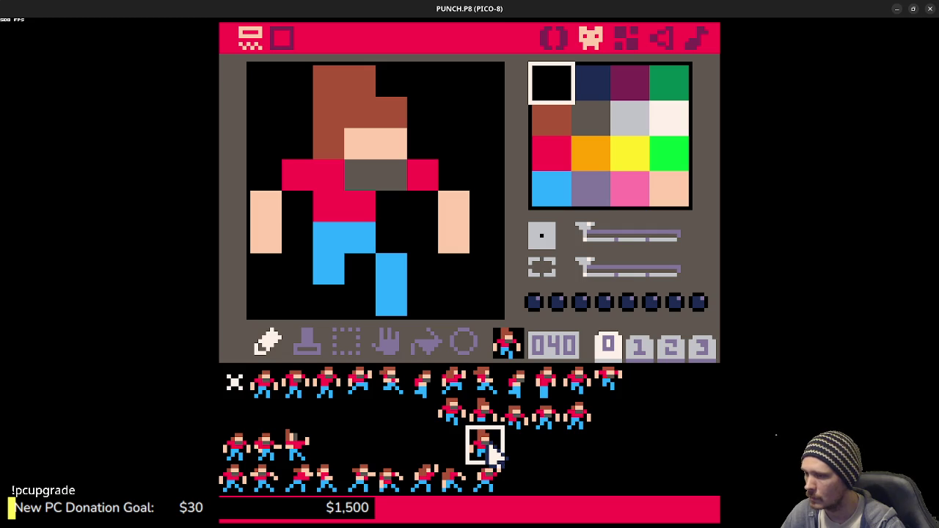
pyautogui.moveTo(493, 456); pyautogui.dragTo(486, 417)
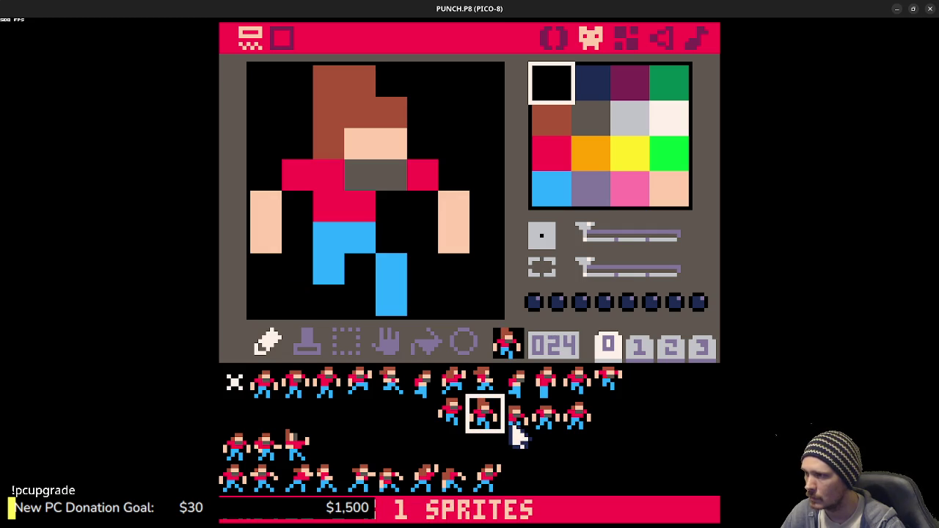
pyautogui.hotkey('ctrl', 'r')
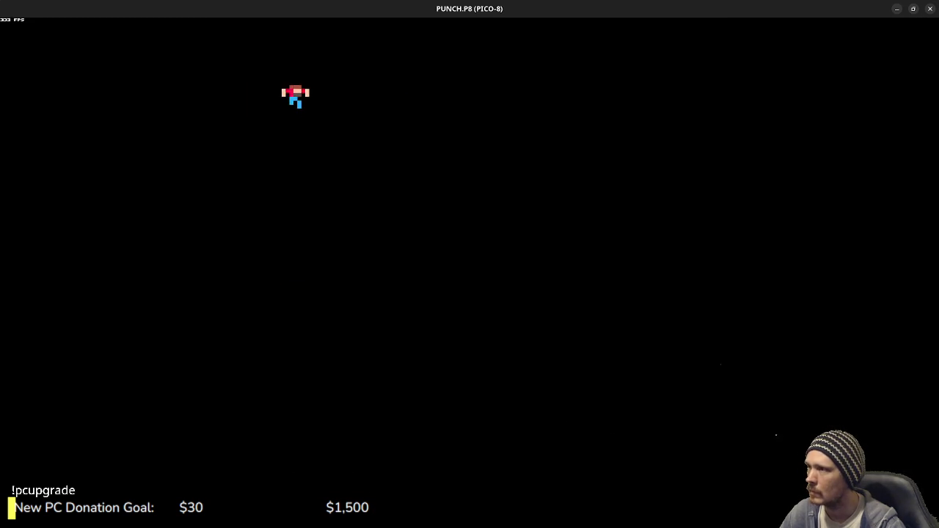
pyautogui.press('Escape')
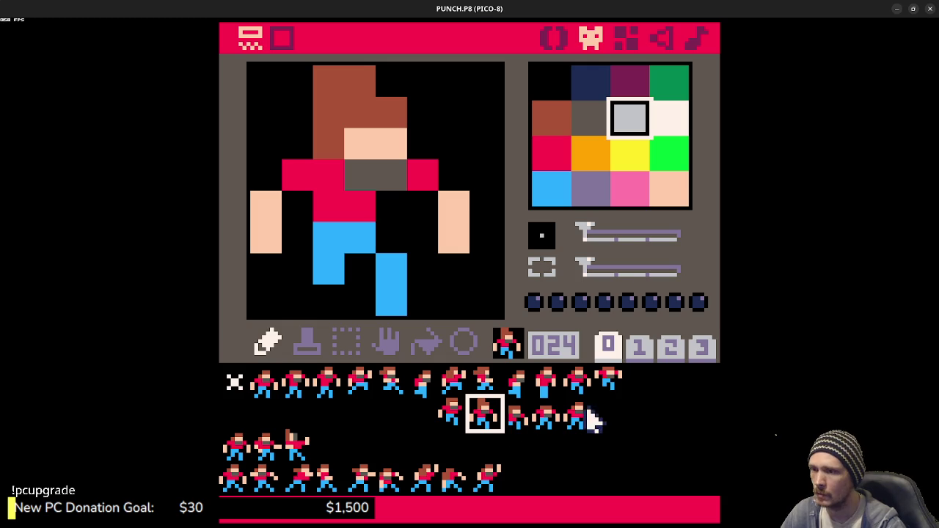
# Step: Delete frame 13 from the ANIM table after confirming sprite 013 is empty
pyautogui.click(613, 407)
pyautogui.click(609, 381)
pyautogui.click(642, 383)
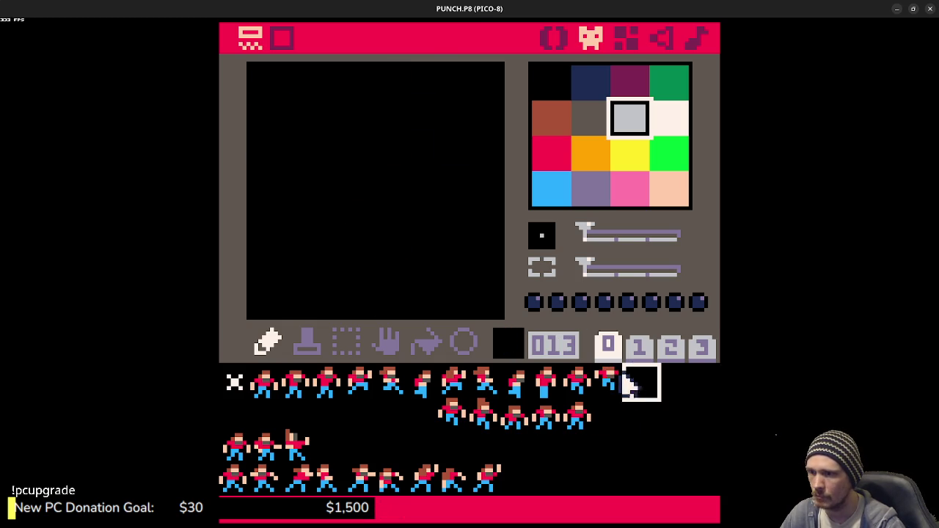
pyautogui.click(555, 39)
pyautogui.click(579, 93)
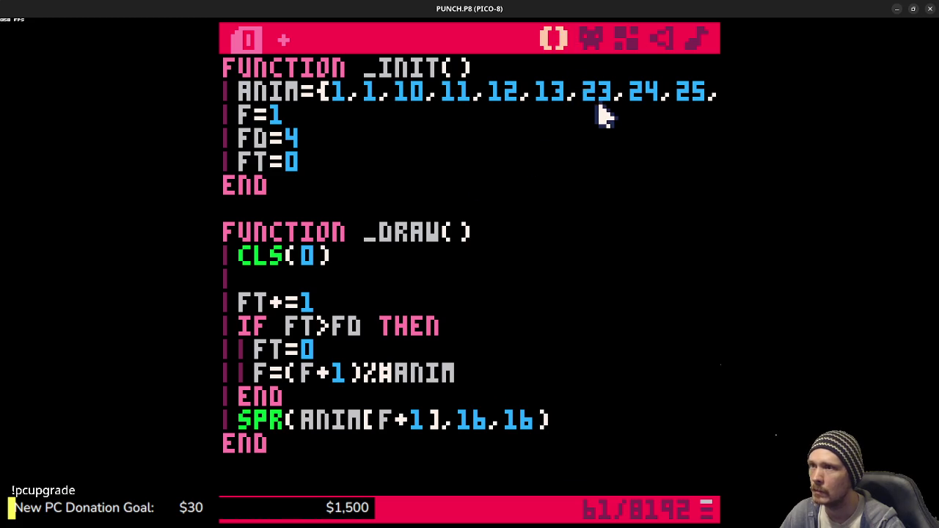
pyautogui.press('BackSpace')
pyautogui.press('BackSpace')
pyautogui.press('BackSpace')
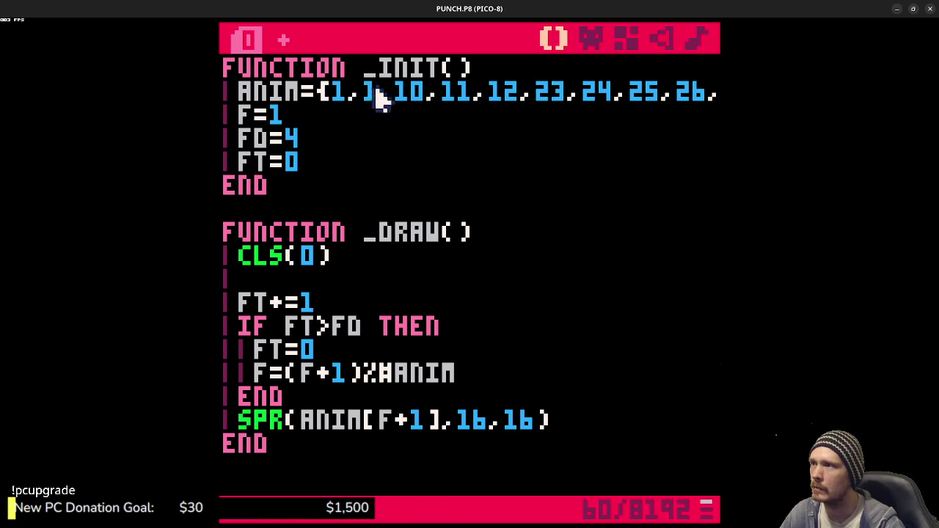
# Step: Review sprites 1, 10, 11, 12, 23, 24 and 27 on the sprite sheet
pyautogui.click(590, 37)
pyautogui.click(266, 384)
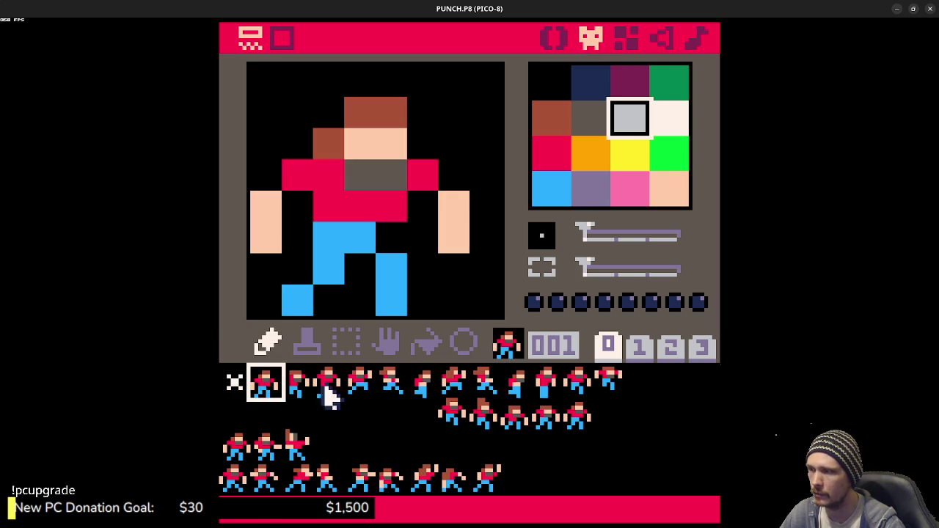
pyautogui.click(543, 385)
pyautogui.click(584, 384)
pyautogui.click(609, 387)
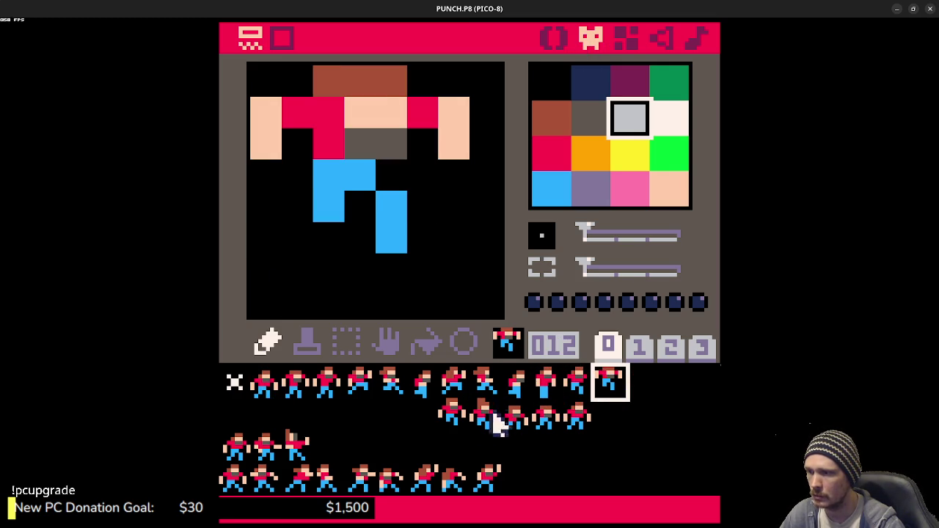
pyautogui.click(452, 413)
pyautogui.click(485, 414)
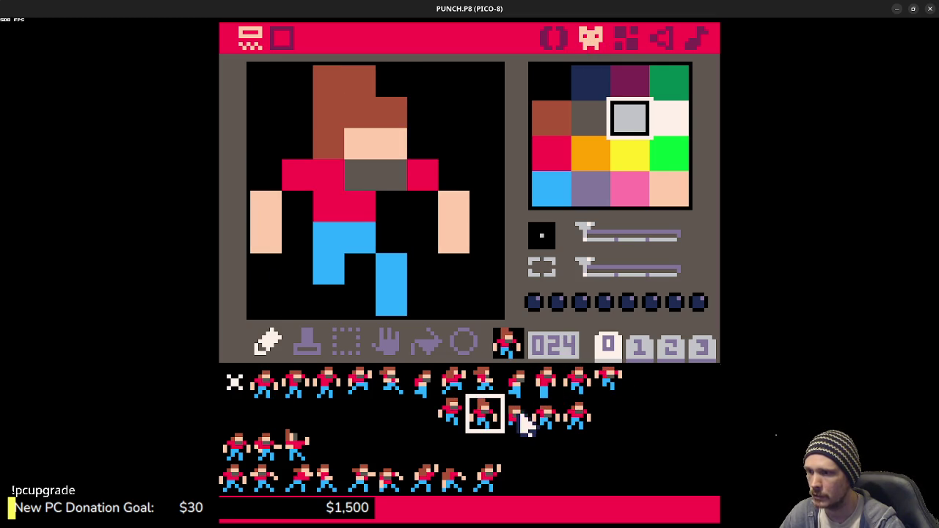
pyautogui.click(578, 415)
# Step: Paste frames 26 and 27 after 25 in ANIM and run the cart
pyautogui.click(555, 38)
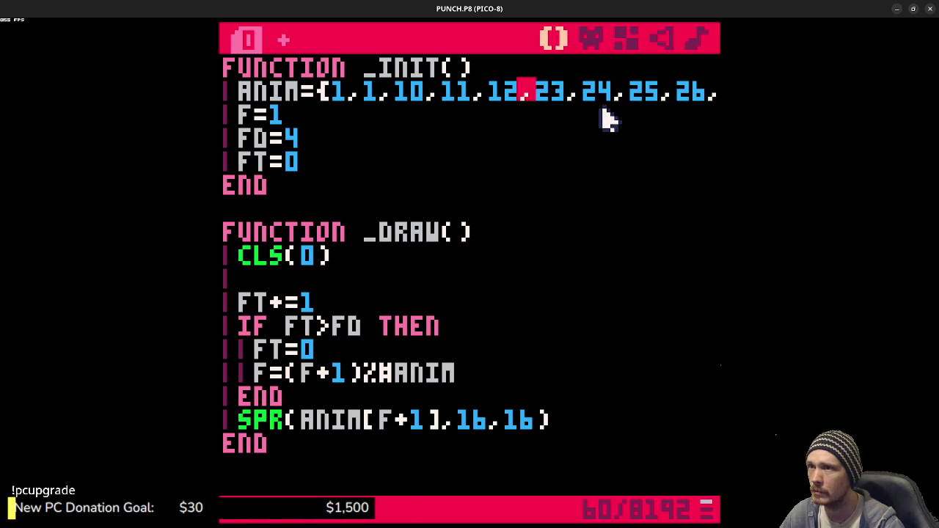
pyautogui.click(670, 94)
pyautogui.hotkey('ctrl', 'v')
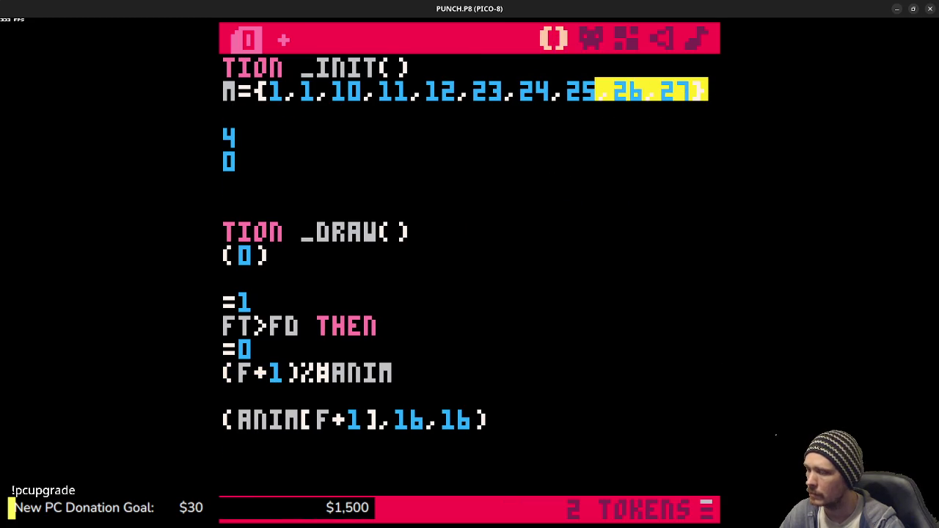
pyautogui.hotkey('ctrl', 'r')
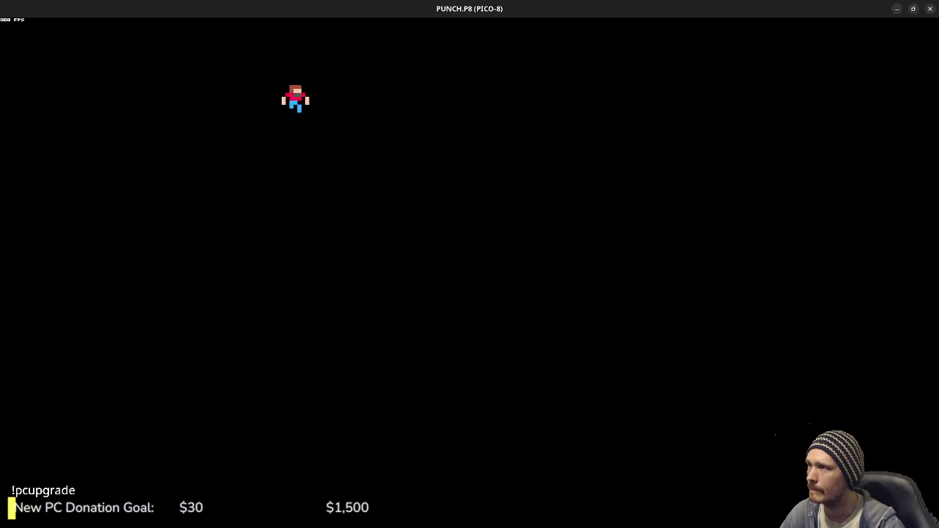
# Step: Change FD=4 to FD=2 in _INIT and run the cart to watch the faster animation
pyautogui.press('Escape')
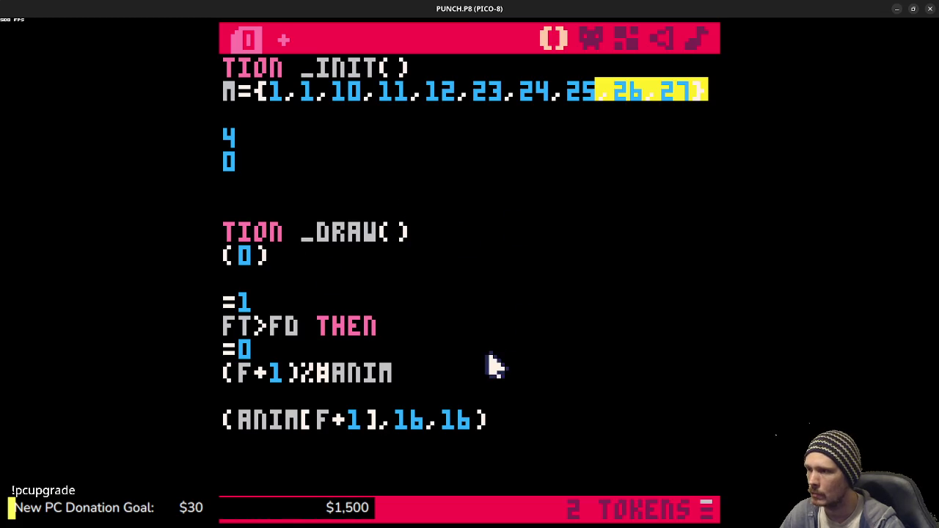
pyautogui.moveTo(325, 297); pyautogui.dragTo(221, 301)
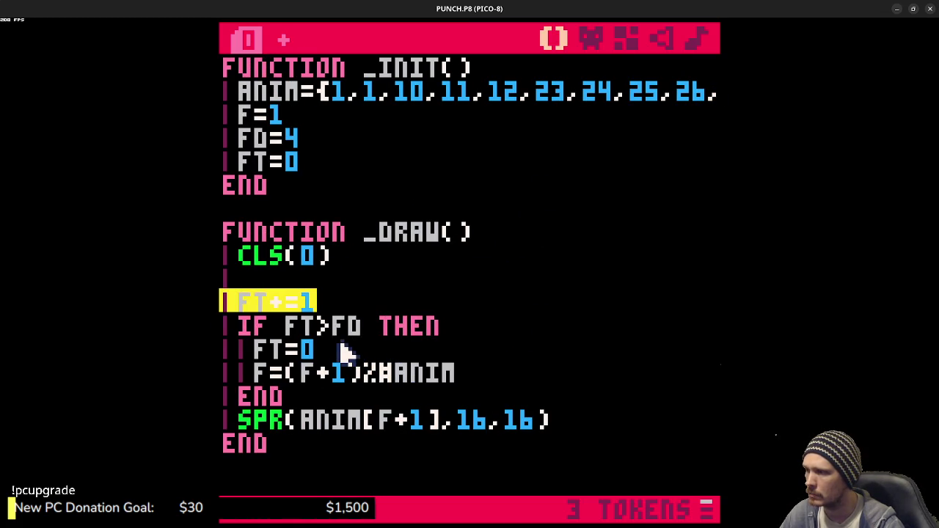
pyautogui.click(321, 140)
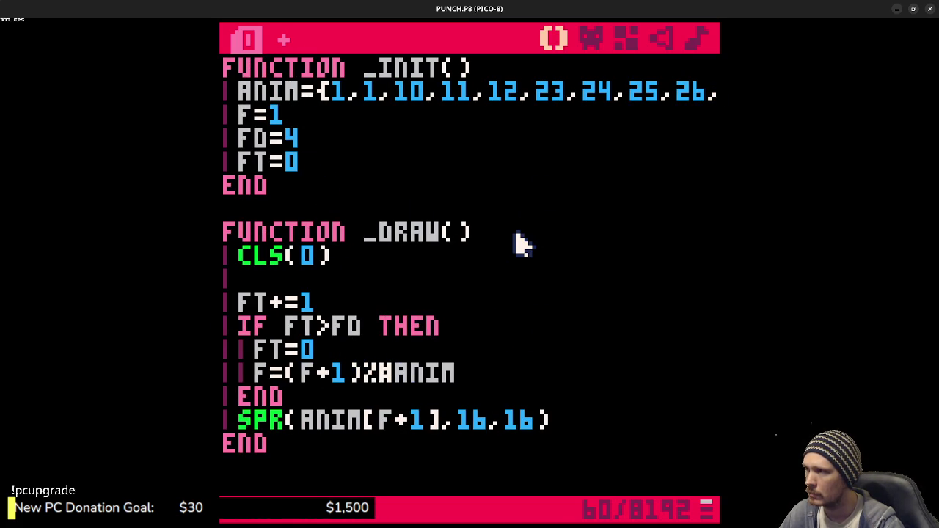
pyautogui.press('BackSpace')
pyautogui.write('2')
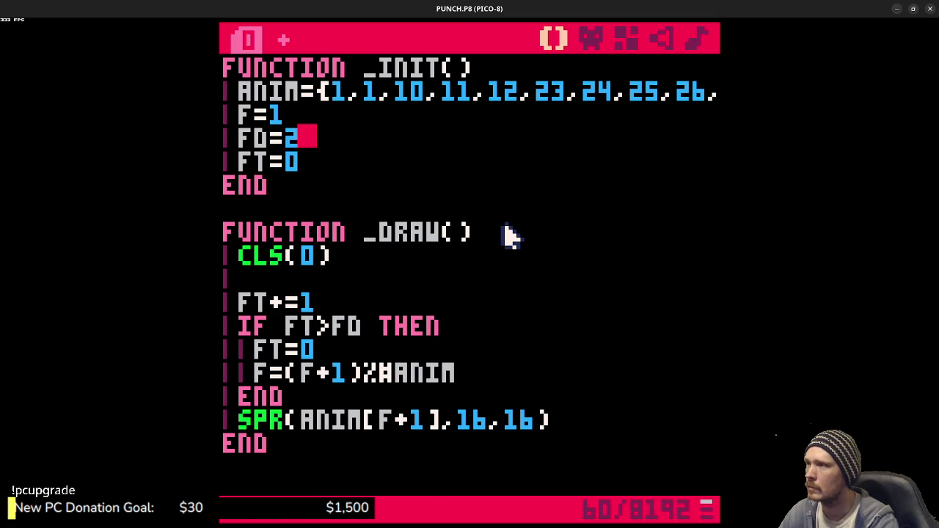
pyautogui.hotkey('ctrl', 'r')
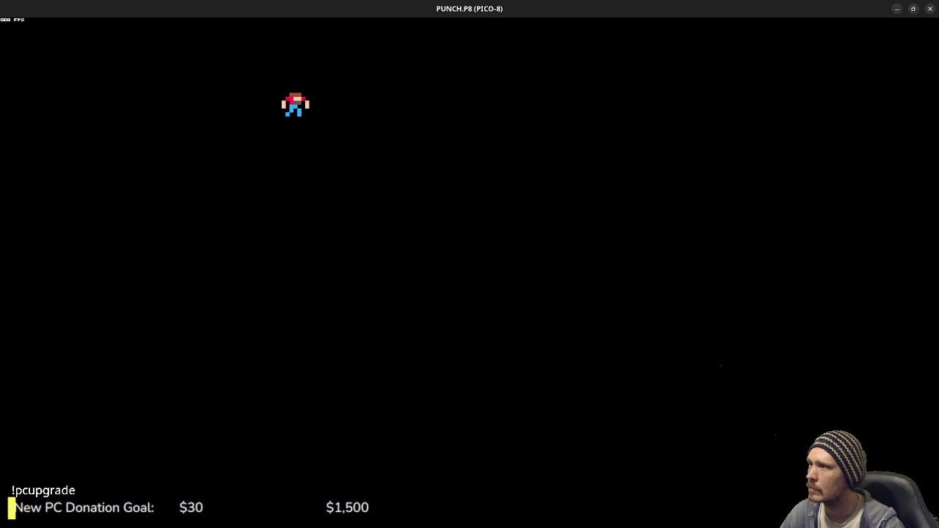
pyautogui.press('Escape')
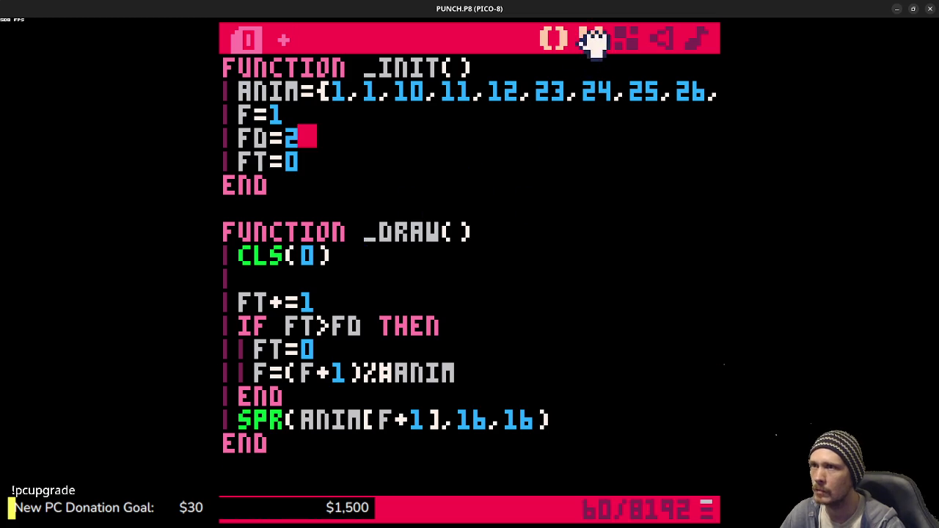
# Step: Fill the gap between sprite 025's legs with blue and preview the pose
pyautogui.click(591, 38)
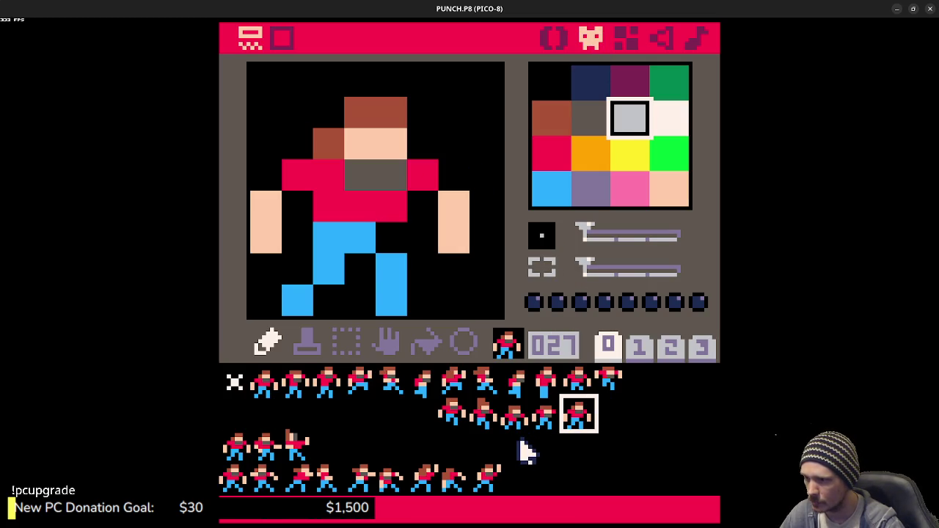
pyautogui.click(518, 426)
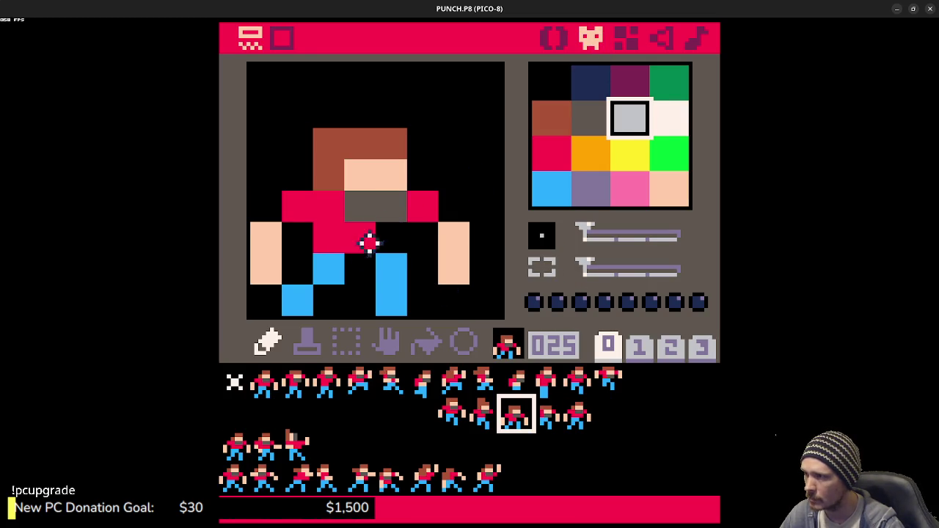
pyautogui.rightClick(328, 255)
pyautogui.moveTo(328, 255); pyautogui.dragTo(354, 236)
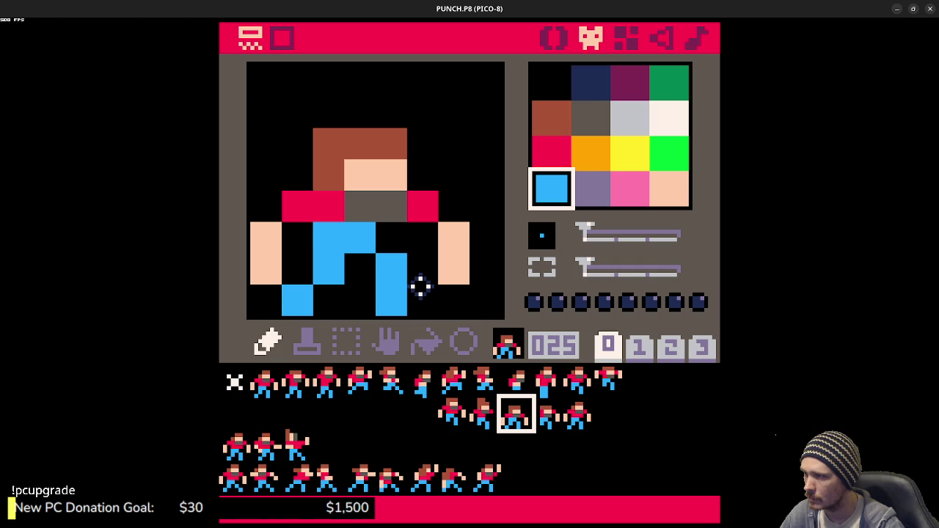
pyautogui.hotkey('ctrl', 'z')
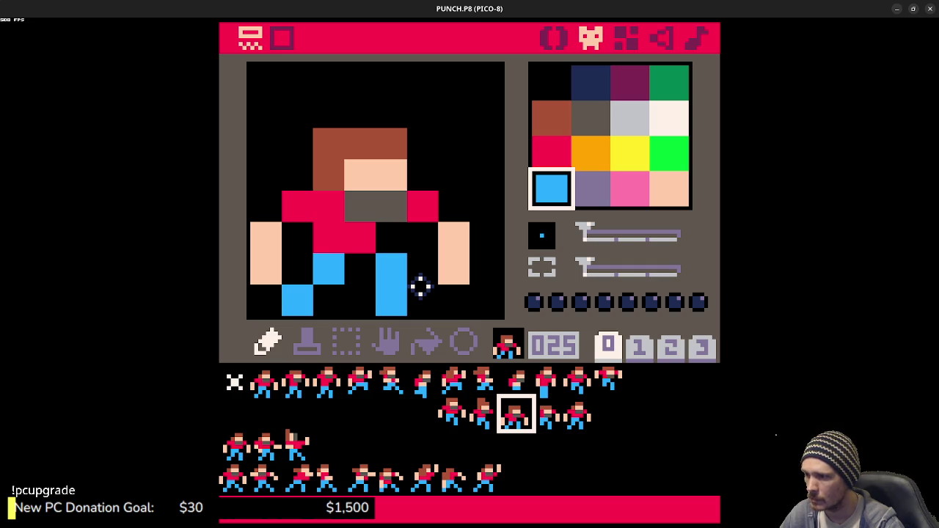
pyautogui.moveTo(350, 259); pyautogui.dragTo(404, 277)
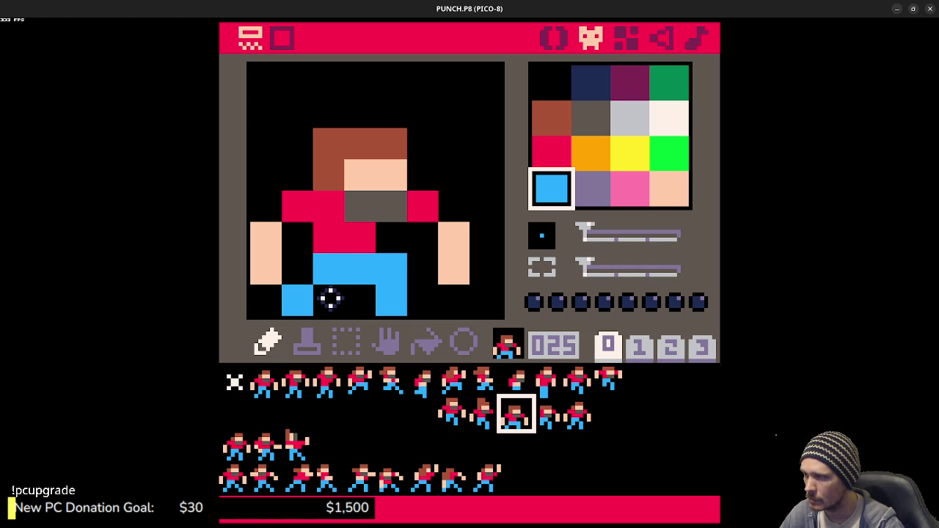
pyautogui.hotkey('ctrl', 'r')
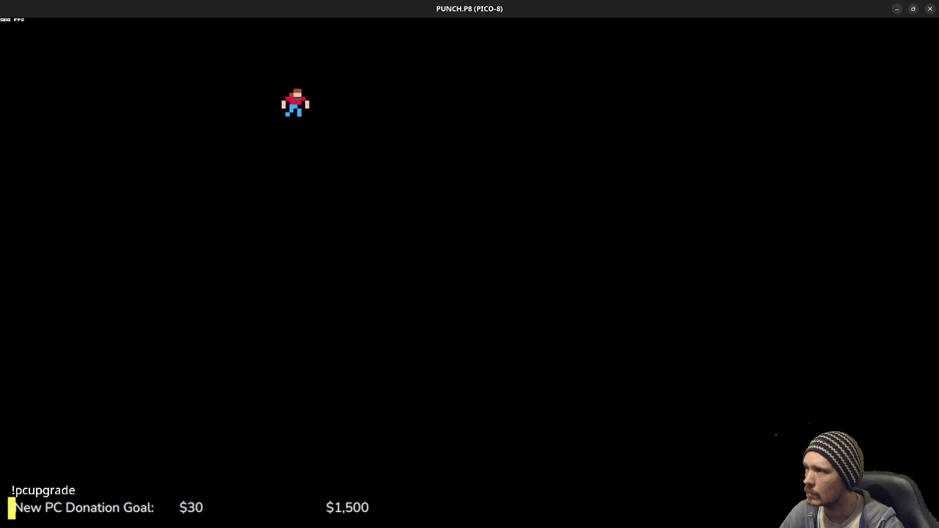
pyautogui.press('Escape')
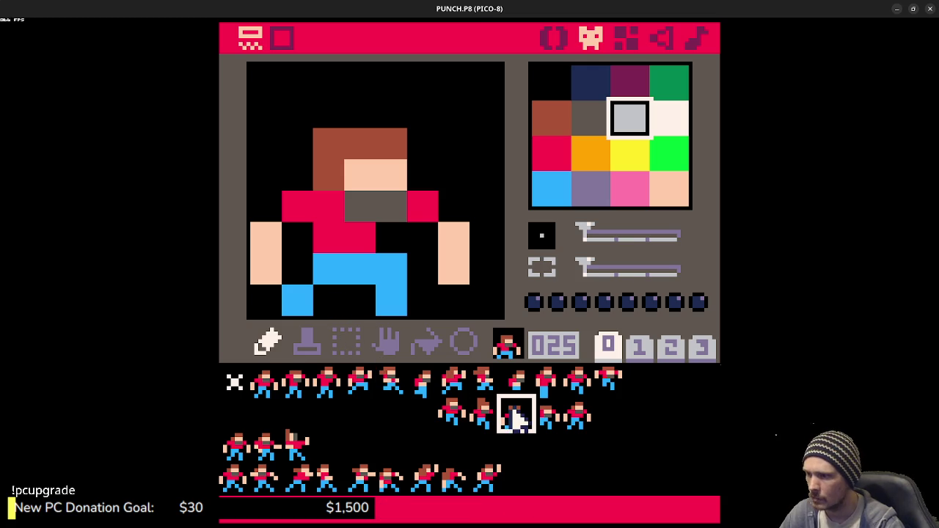
# Step: Blacken a lower-left leg pixel of sprite 025 and preview the animation again
pyautogui.rightClick(314, 297)
pyautogui.click(297, 300)
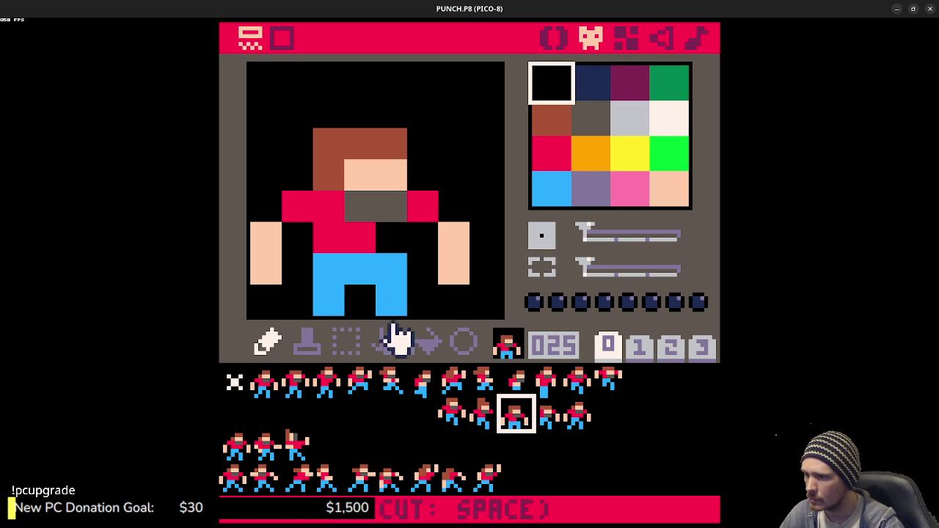
pyautogui.click(544, 419)
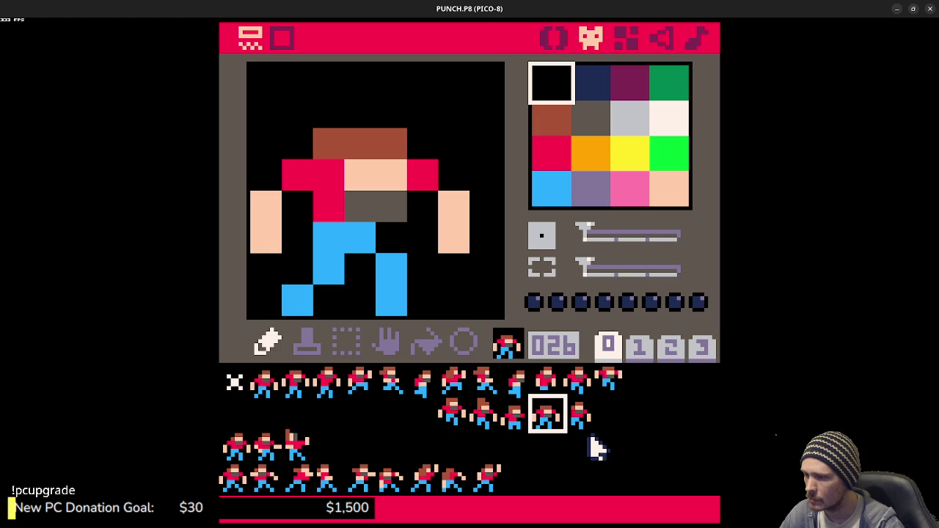
pyautogui.hotkey('ctrl', 'r')
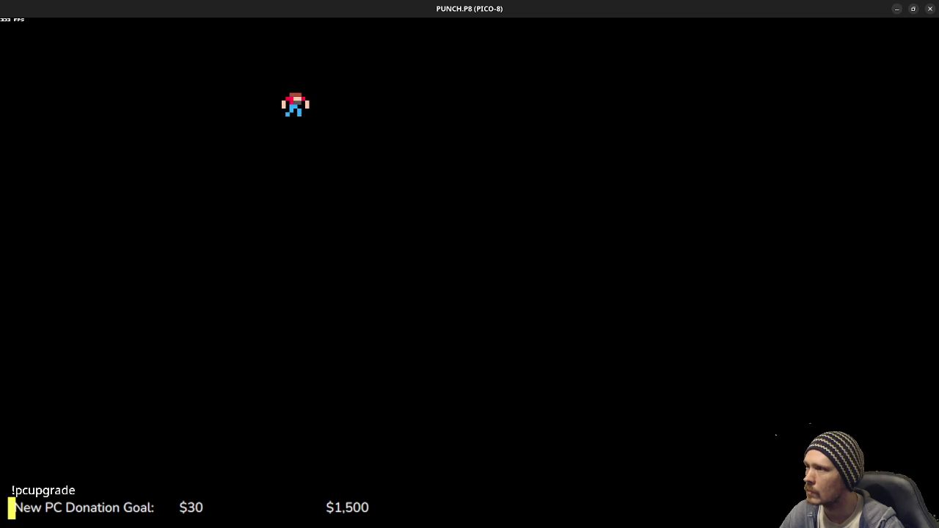
pyautogui.press('Escape')
pyautogui.press('Escape')
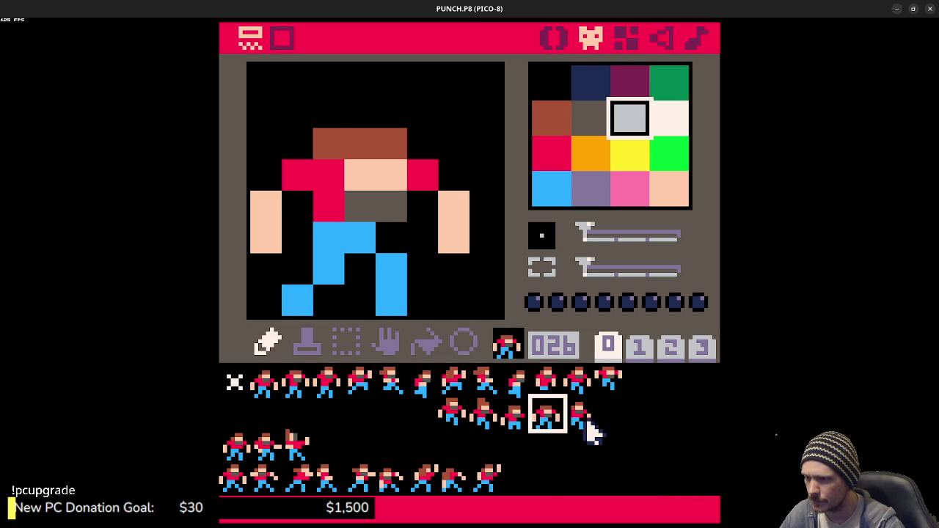
# Step: Reopen sprite 025 with blue from the trousers selected and test the animation
pyautogui.click(585, 428)
pyautogui.click(546, 427)
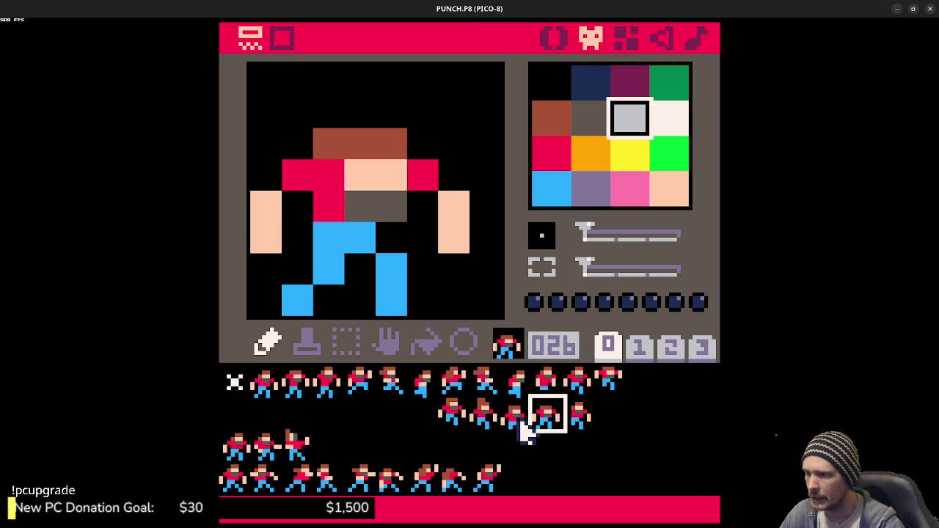
pyautogui.click(517, 424)
pyautogui.rightClick(308, 298)
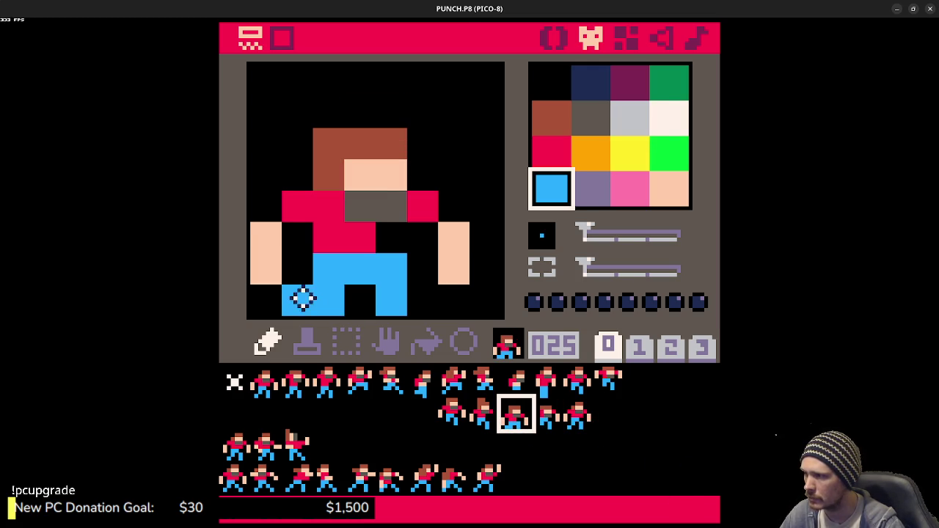
pyautogui.hotkey('ctrl', 'r')
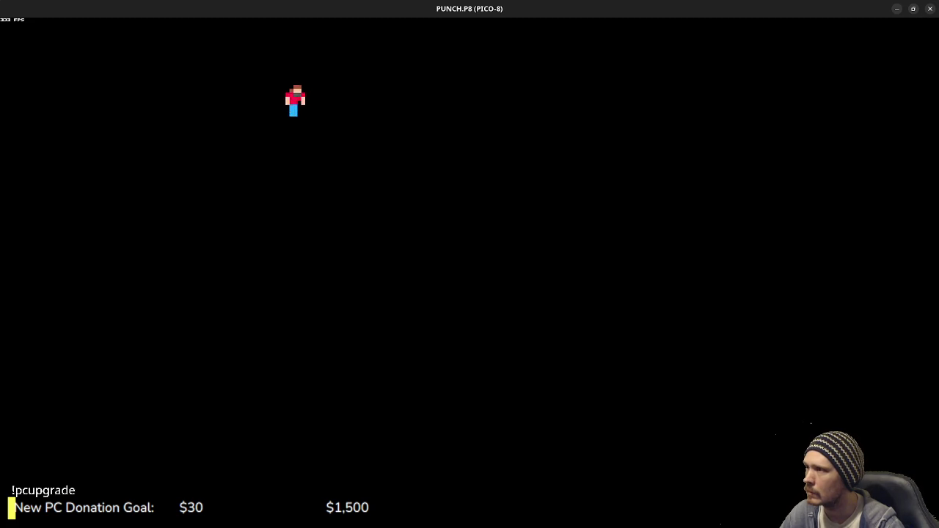
pyautogui.press('Escape')
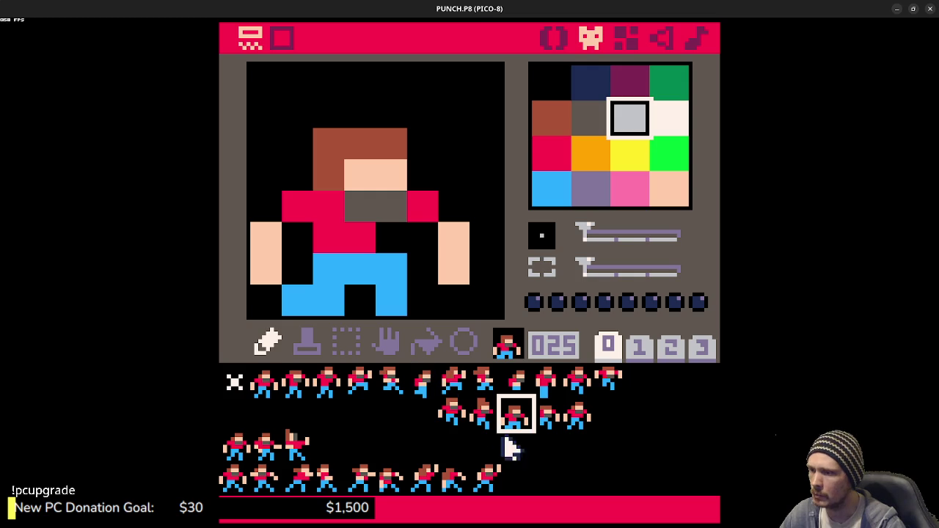
# Step: Paint sprite 025's blue left-foot pixel black and test the cart
pyautogui.rightClick(359, 312)
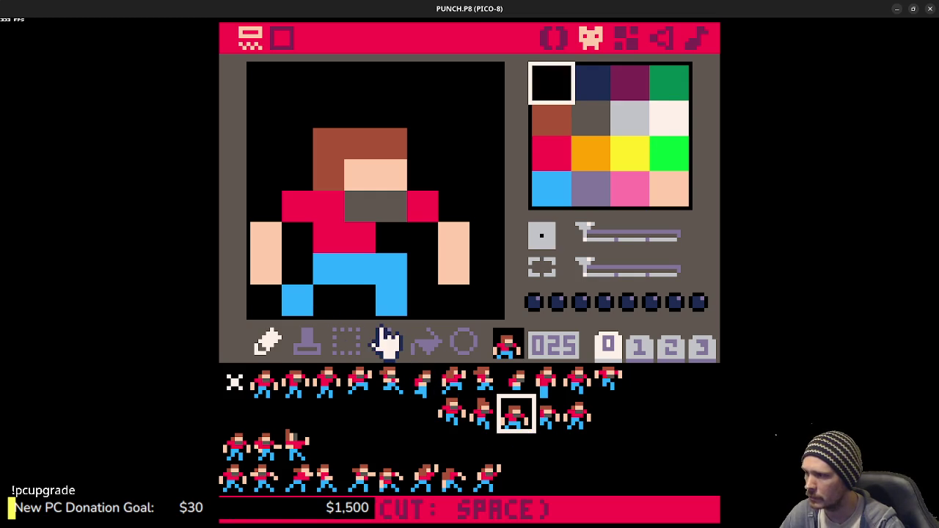
pyautogui.hotkey('ctrl', 'r')
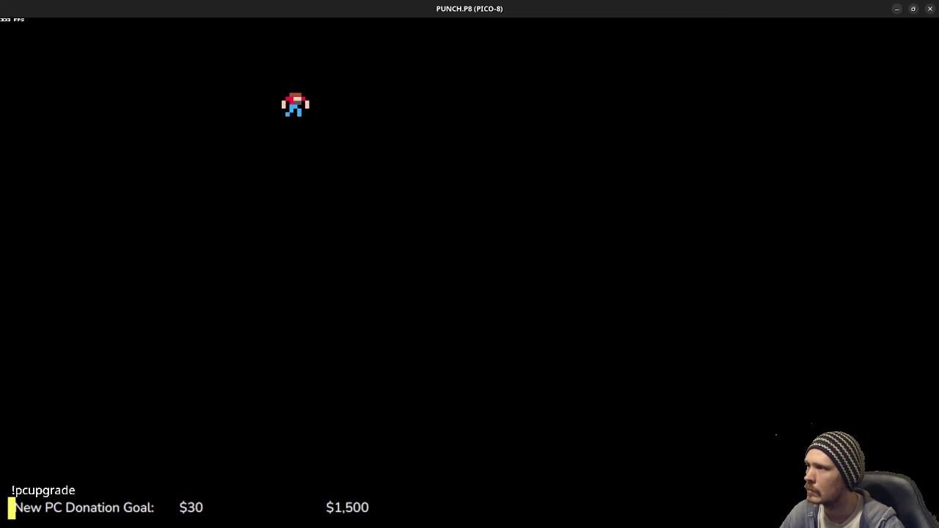
pyautogui.press('Escape')
pyautogui.press('Escape')
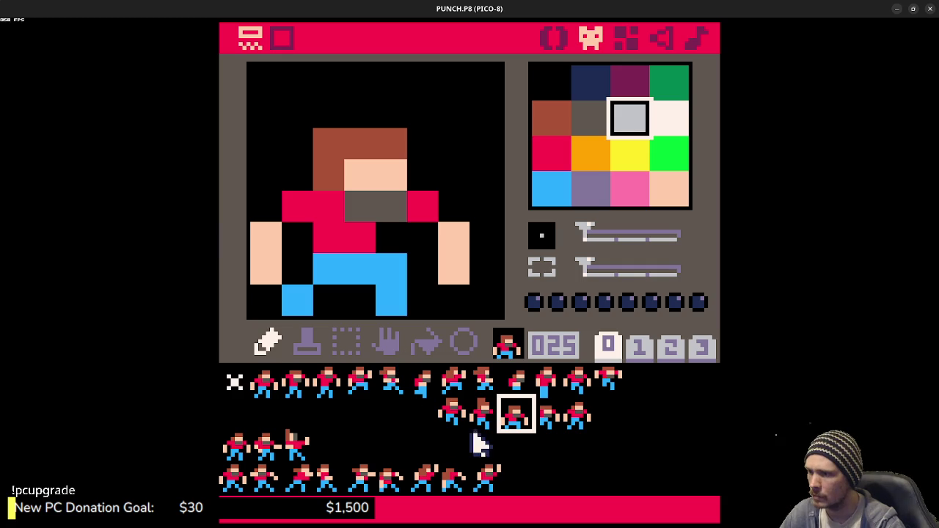
pyautogui.rightClick(294, 303)
pyautogui.rightClick(289, 272)
pyautogui.click(298, 301)
pyautogui.hotkey('ctrl', 'r')
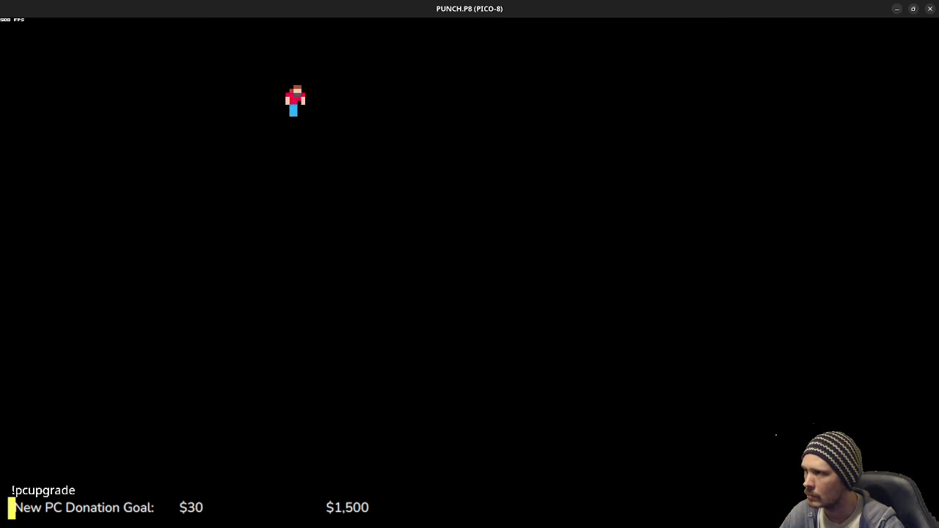
pyautogui.press('Escape')
pyautogui.press('Escape')
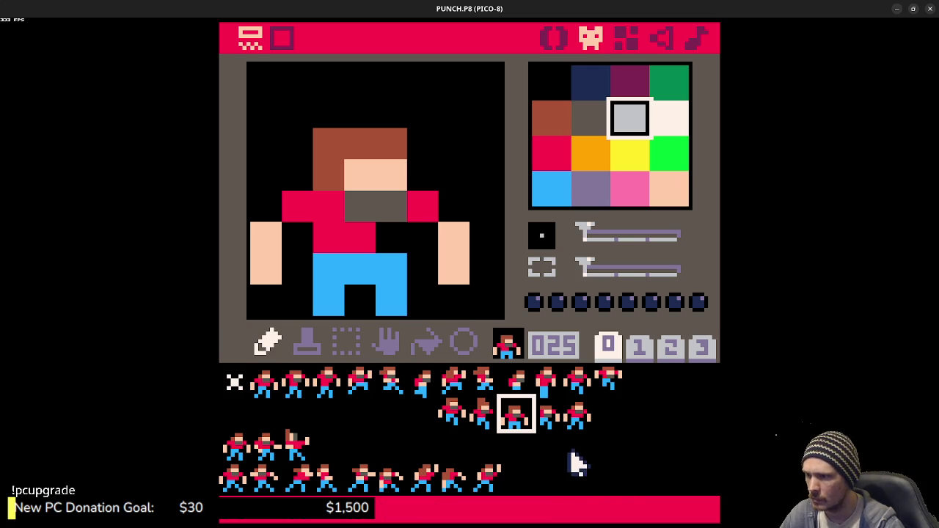
# Step: Repaint the left-foot pixel blue and test the animation again
pyautogui.rightClick(319, 305)
pyautogui.click(296, 300)
pyautogui.hotkey('ctrl', 'r')
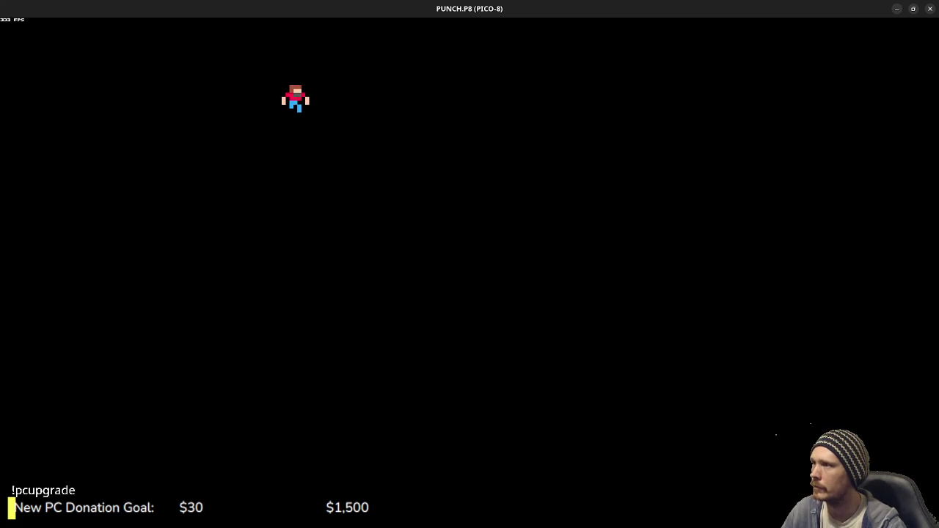
pyautogui.press('Escape')
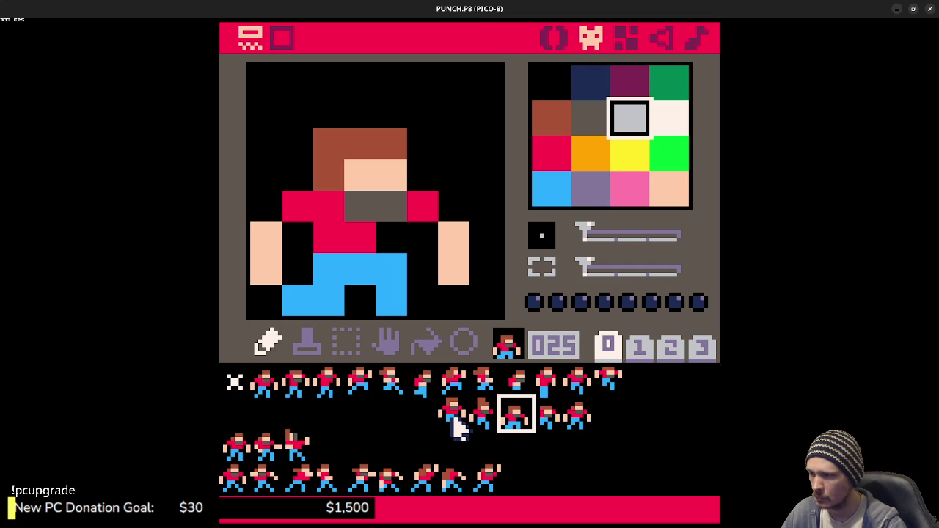
# Step: Cut sprites 027, 026, 025 and 024 and paste them into empty slots 028–031
pyautogui.click(578, 419)
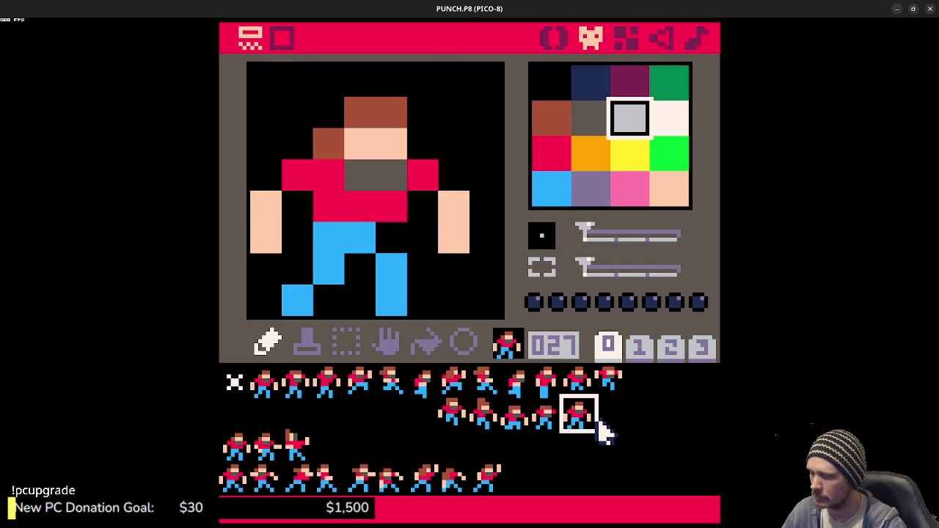
pyautogui.hotkey('ctrl', 'x')
pyautogui.click(665, 424)
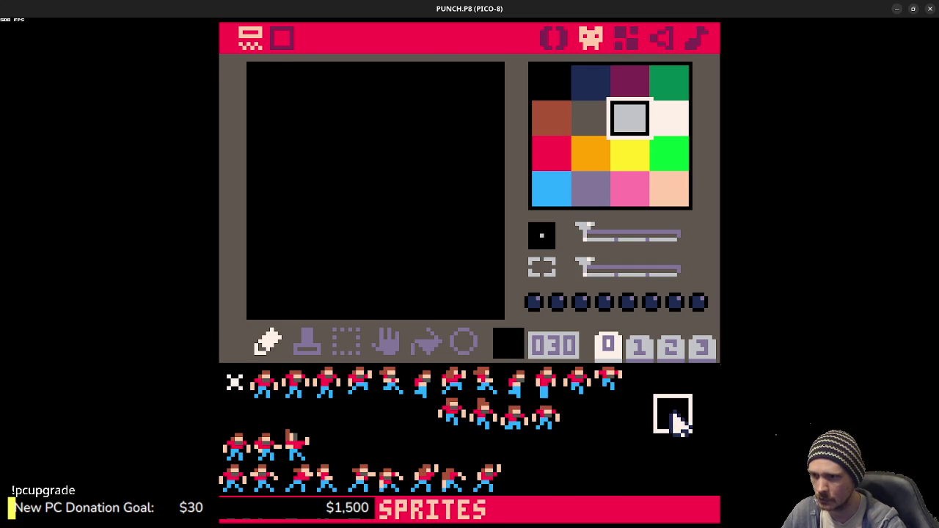
pyautogui.click(700, 425)
pyautogui.hotkey('ctrl', 'v')
pyautogui.click(550, 419)
pyautogui.hotkey('ctrl', 'x')
pyautogui.click(666, 415)
pyautogui.hotkey('ctrl', 'v')
pyautogui.click(526, 424)
pyautogui.hotkey('ctrl', 'x')
pyautogui.click(637, 416)
pyautogui.hotkey('ctrl', 'v')
pyautogui.click(499, 417)
pyautogui.hotkey('ctrl', 'x')
pyautogui.click(606, 417)
pyautogui.hotkey('ctrl', 'v')
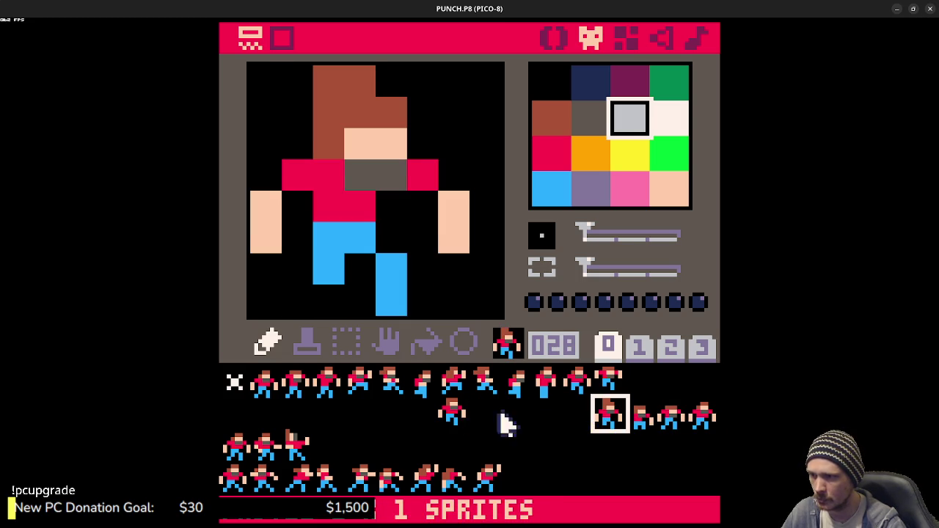
# Step: Move sprite 023 into slot 026 and shift the other frames into slots 027–030
pyautogui.click(454, 415)
pyautogui.hotkey('ctrl', 'x')
pyautogui.click(545, 419)
pyautogui.hotkey('ctrl', 'v')
pyautogui.click(608, 417)
pyautogui.hotkey('ctrl', 'x')
pyautogui.click(580, 416)
pyautogui.hotkey('ctrl', 'v')
pyautogui.click(635, 417)
pyautogui.hotkey('ctrl', 'x')
pyautogui.click(613, 419)
pyautogui.hotkey('ctrl', 'v')
pyautogui.click(669, 418)
pyautogui.hotkey('ctrl', 'x')
pyautogui.click(646, 418)
pyautogui.hotkey('ctrl', 'v')
pyautogui.click(694, 420)
pyautogui.hotkey('ctrl', 'x')
pyautogui.click(672, 424)
pyautogui.hotkey('ctrl', 'v')
# Step: Review the frames in slots 026–030, then return to the ANIM table in the code
pyautogui.click(576, 420)
pyautogui.click(615, 426)
pyautogui.click(670, 418)
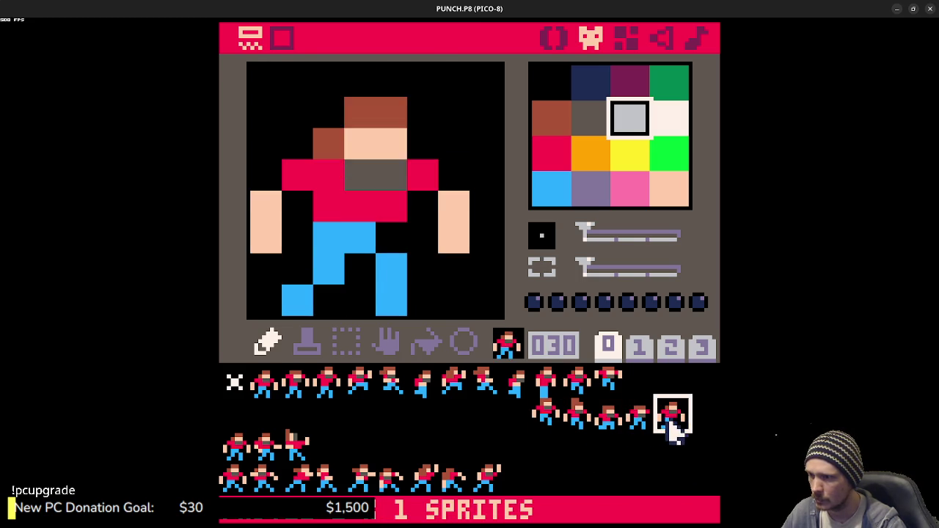
pyautogui.click(573, 418)
pyautogui.click(544, 418)
pyautogui.click(598, 423)
pyautogui.click(668, 424)
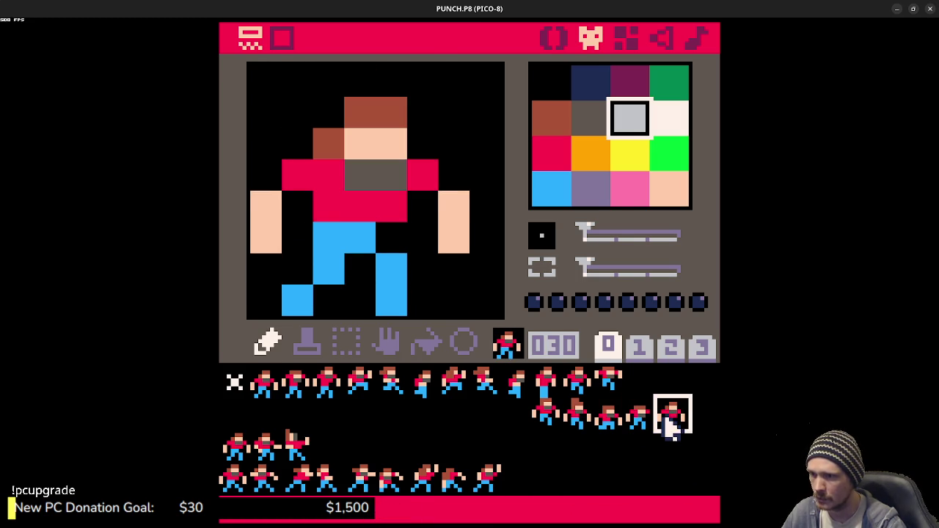
pyautogui.click(553, 36)
pyautogui.click(572, 97)
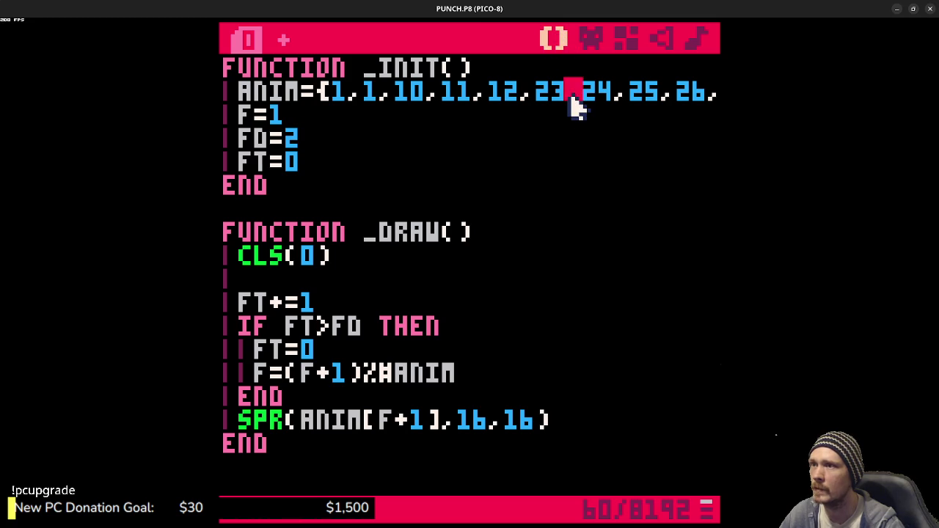
# Step: Change the ANIM frame values 23–27 to 26, 27, 28, 29 and 30
pyautogui.press('BackSpace')
pyautogui.write('6')
pyautogui.hotkey('shift', 'Right')
pyautogui.hotkey('shift', 'Right')
pyautogui.hotkey('shift', 'Right')
pyautogui.press('Right')
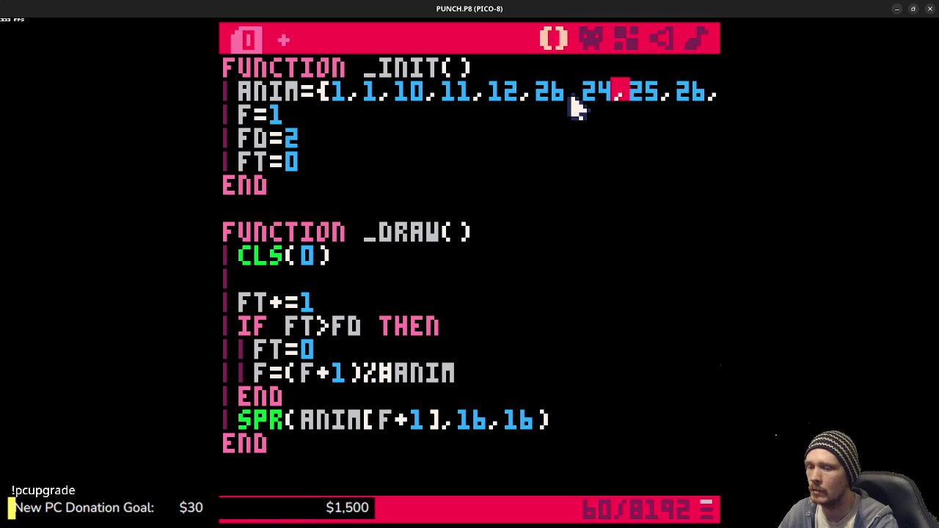
pyautogui.press('BackSpace')
pyautogui.write('7')
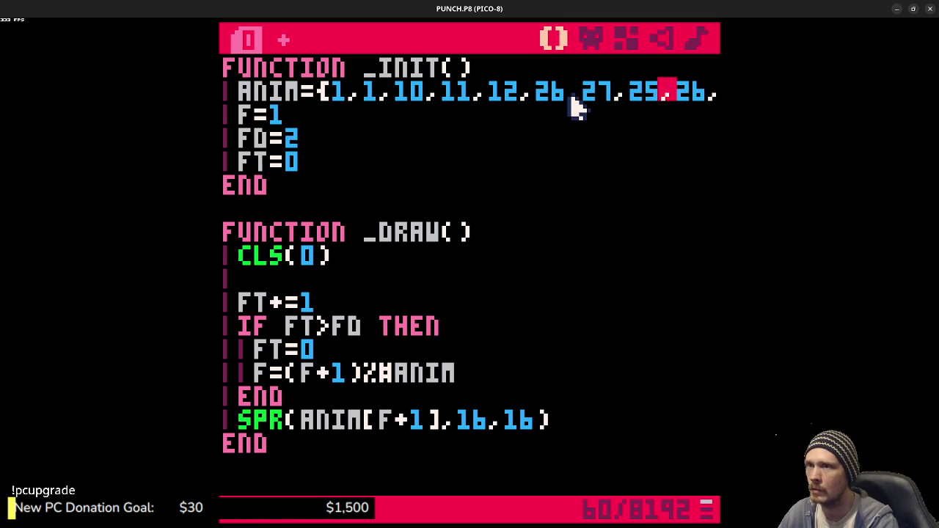
pyautogui.press('BackSpace')
pyautogui.write('8')
pyautogui.press('Right')
pyautogui.press('Right')
pyautogui.press('Right')
pyautogui.press('BackSpace')
pyautogui.write('9')
pyautogui.press('Right')
pyautogui.press('Right')
pyautogui.press('Right')
pyautogui.press('BackSpace')
pyautogui.press('BackSpace')
pyautogui.write('30')
# Step: Save and run the cart to test the new frames, then save it again
pyautogui.hotkey('ctrl', 's')
pyautogui.hotkey('ctrl', 'r')
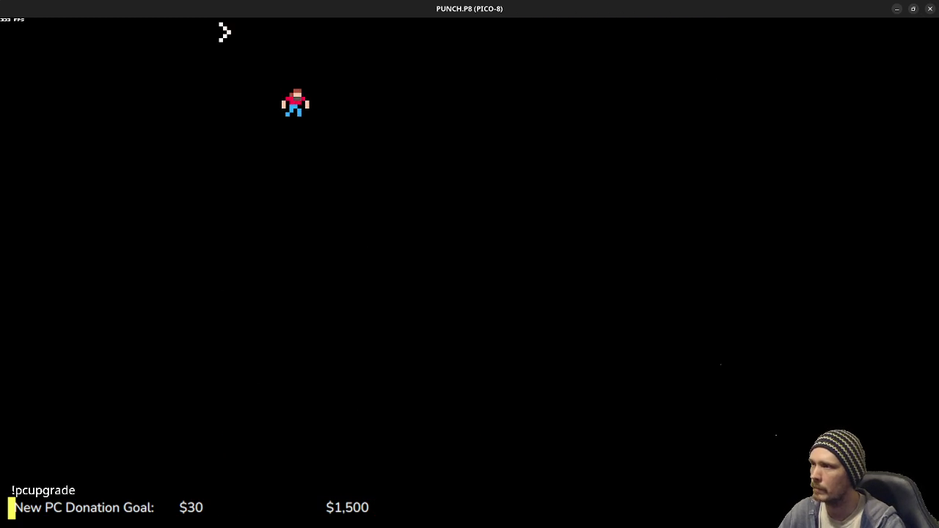
pyautogui.press('Escape')
pyautogui.click(394, 279)
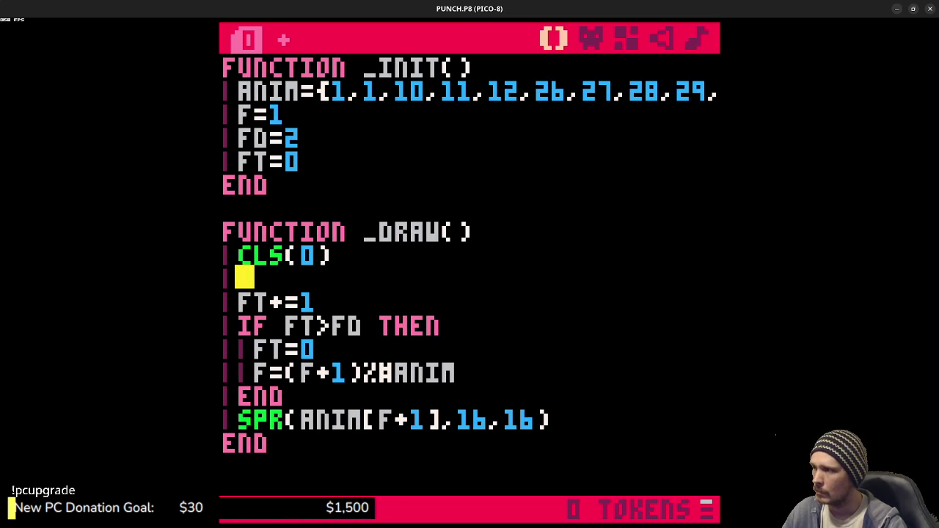
pyautogui.hotkey('ctrl', 's')
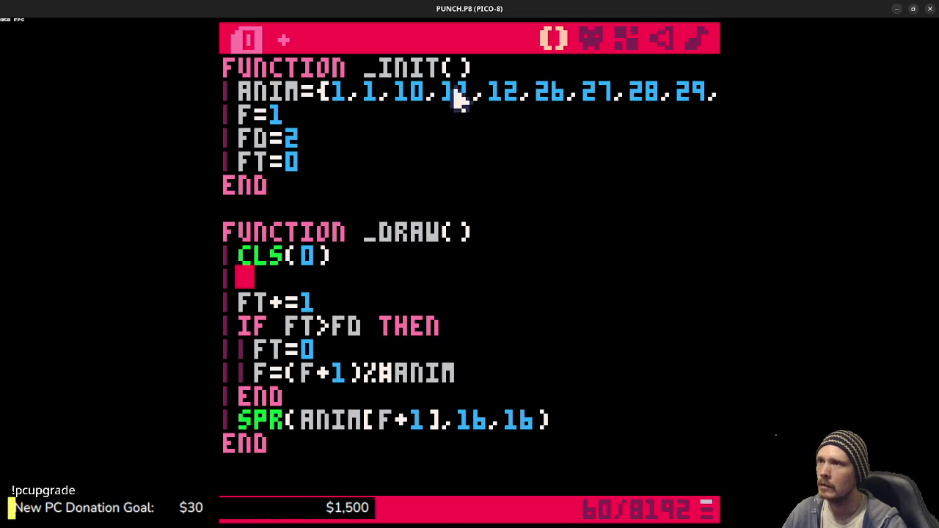
pyautogui.click(591, 39)
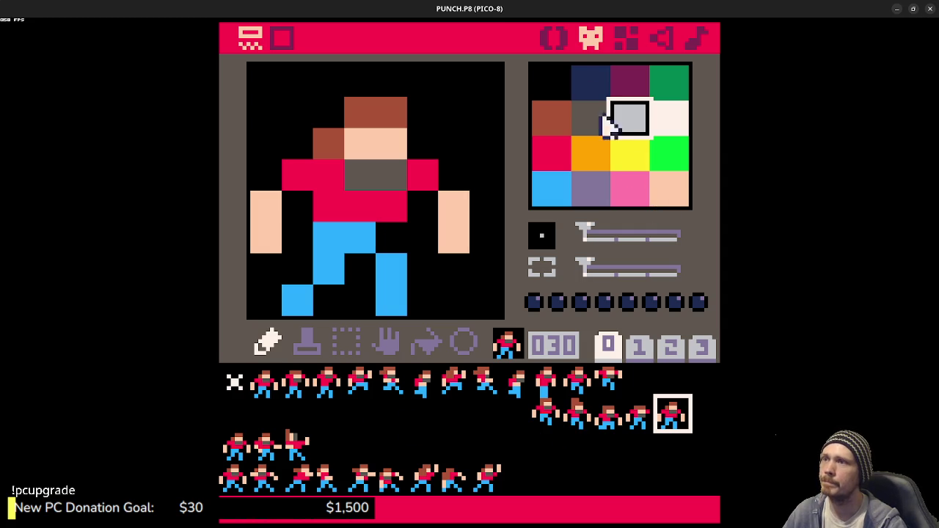
pyautogui.click(543, 39)
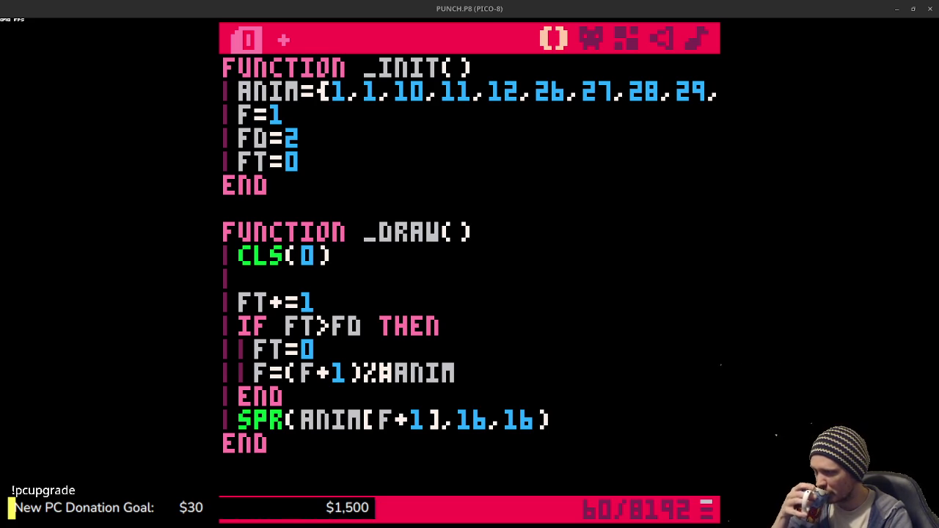
# Step: Select empty sprite 128 on sprite-sheet page 2 for drawing a new map tile
pyautogui.click(563, 327)
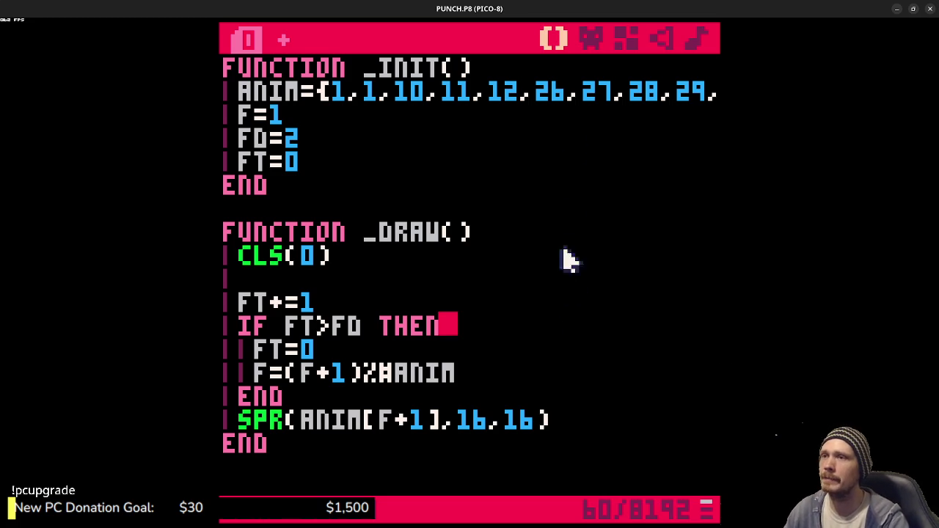
pyautogui.hotkey('alt', 'Right')
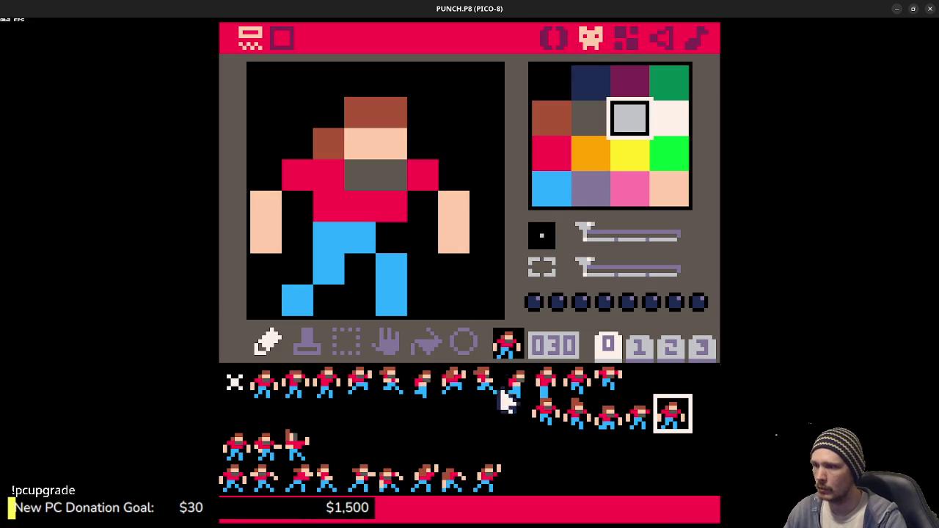
pyautogui.click(670, 348)
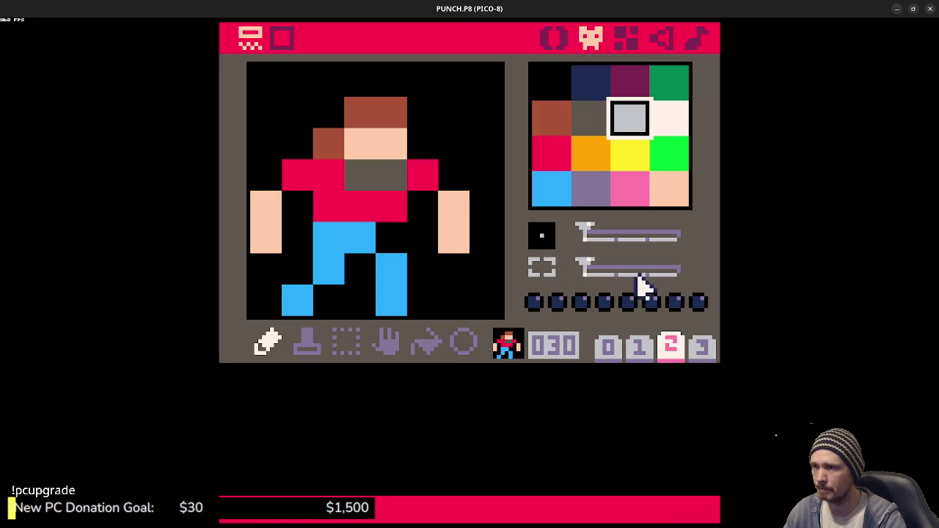
pyautogui.click(234, 385)
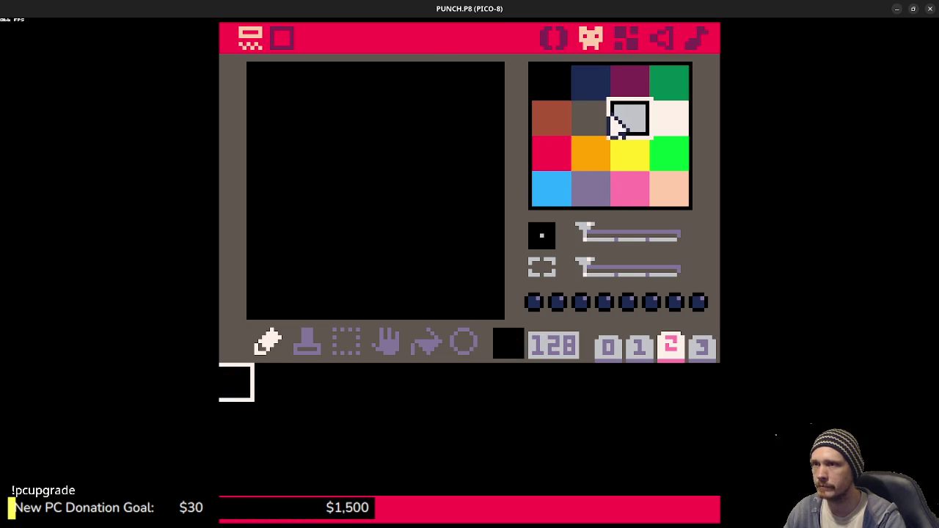
# Step: Paint two light grey stripes with grey legs beneath them across the sprite
pyautogui.moveTo(265, 79); pyautogui.dragTo(499, 76)
pyautogui.moveTo(268, 133); pyautogui.dragTo(483, 142)
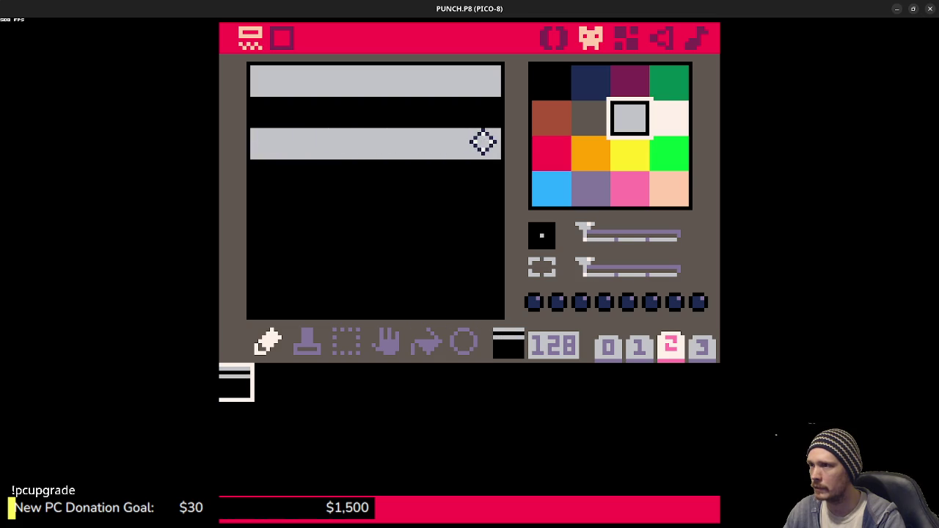
pyautogui.click(292, 169)
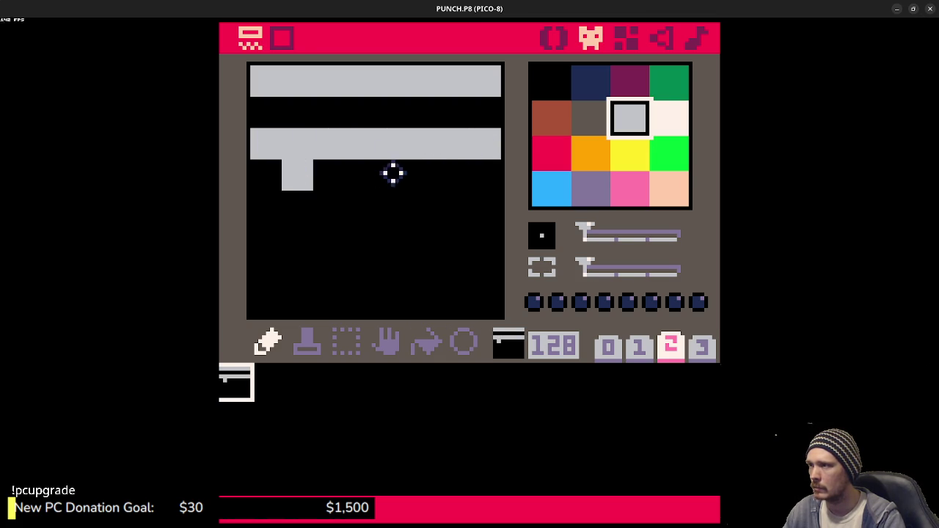
pyautogui.click(455, 168)
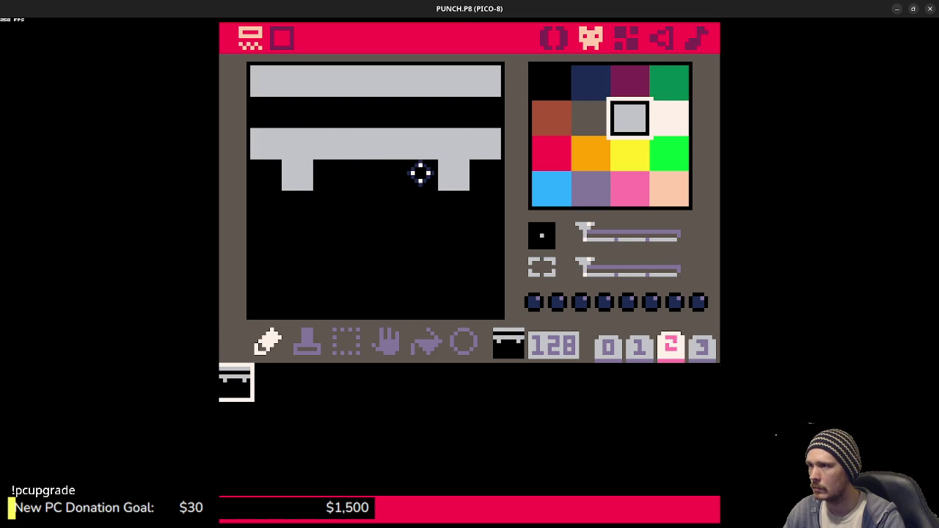
pyautogui.hotkey('ctrl', 'z')
pyautogui.hotkey('ctrl', 'z')
pyautogui.click(330, 176)
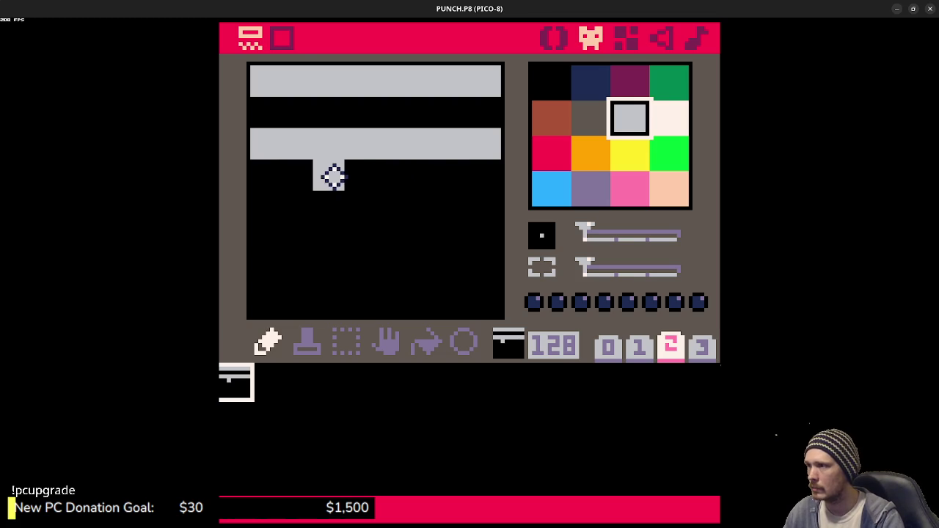
pyautogui.click(423, 175)
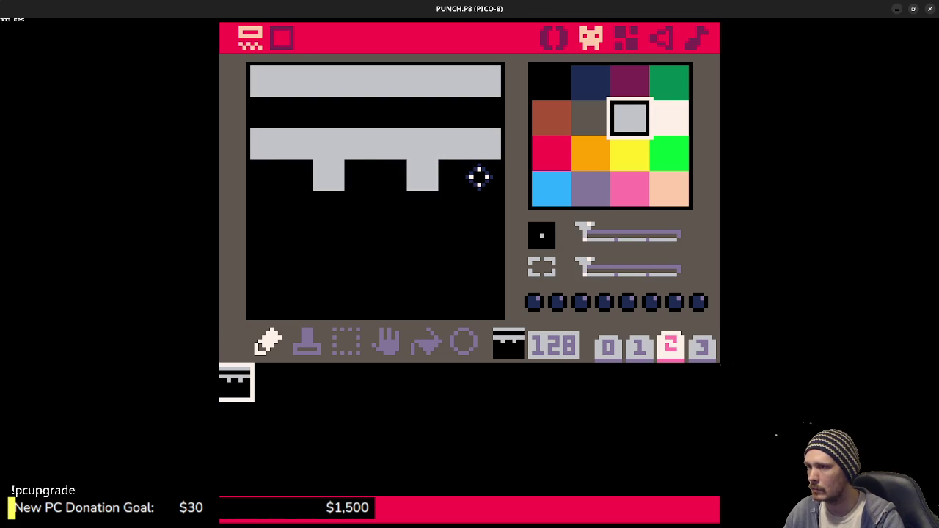
pyautogui.hotkey('ctrl', 'z')
pyautogui.hotkey('ctrl', 'z')
pyautogui.click(298, 176)
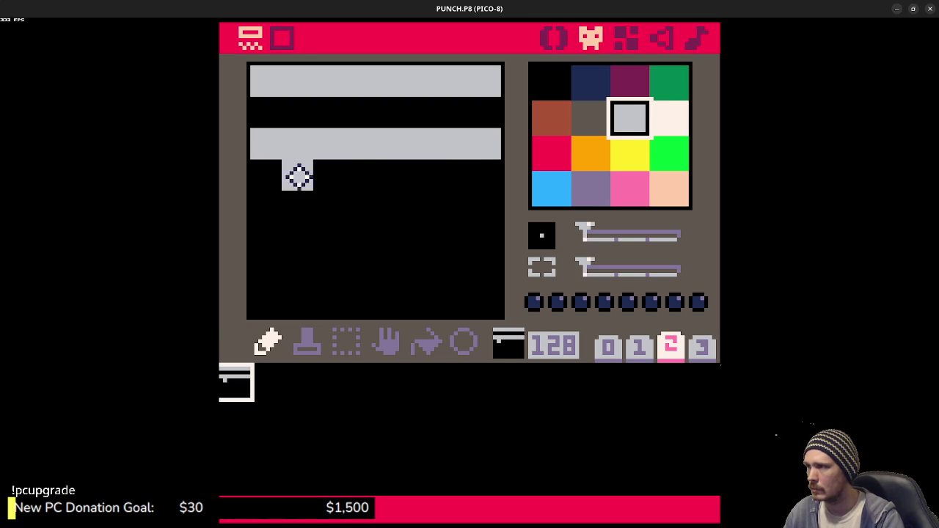
pyautogui.click(454, 175)
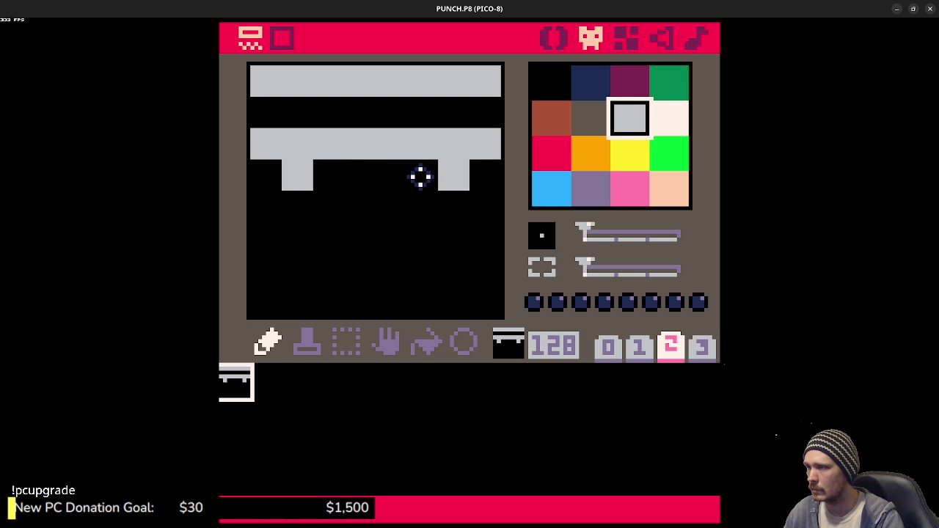
pyautogui.click(327, 177)
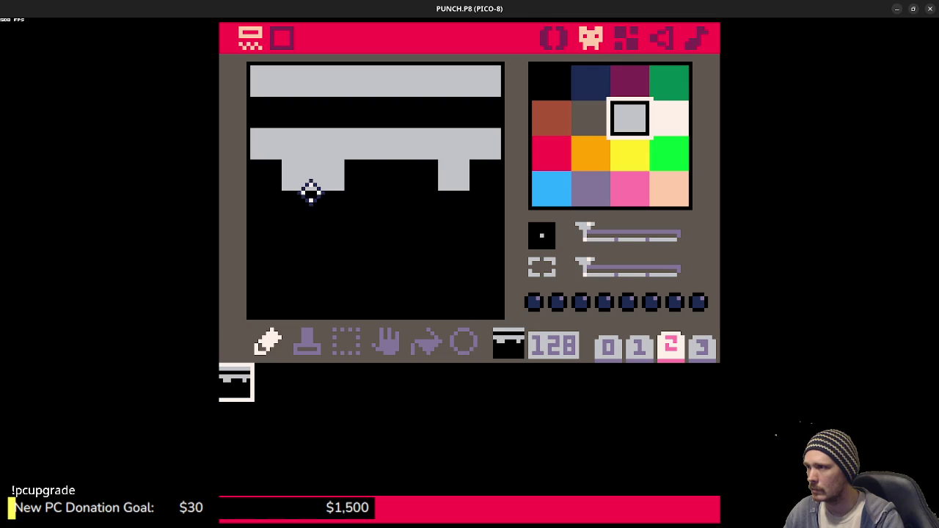
# Step: Erase the grey legs and checker cells, then start the light grey border
pyautogui.rightClick(358, 184)
pyautogui.moveTo(345, 182)
pyautogui.mouseDown()
pyautogui.moveTo(330, 180)
pyautogui.moveTo(450, 174)
pyautogui.mouseUp()
pyautogui.rightClick(339, 153)
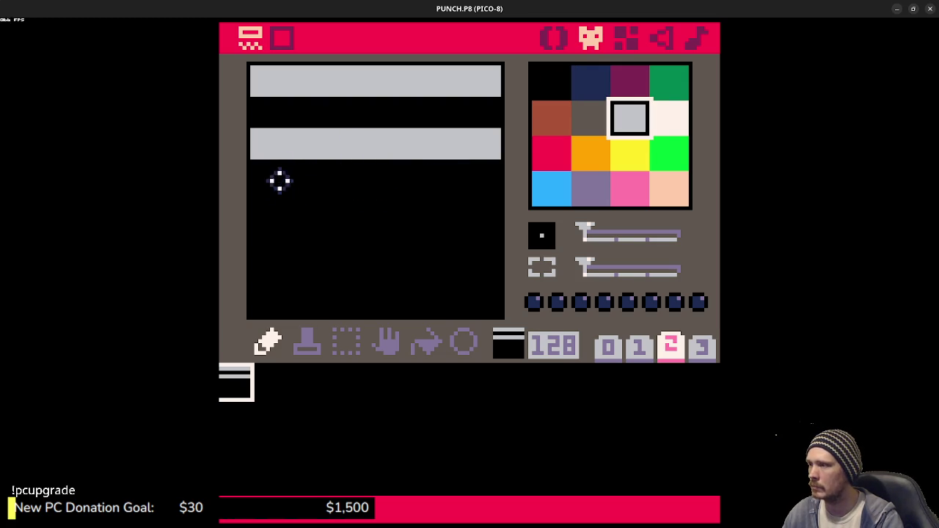
pyautogui.moveTo(265, 169); pyautogui.dragTo(496, 175)
pyautogui.rightClick(456, 116)
pyautogui.moveTo(486, 139)
pyautogui.mouseDown()
pyautogui.moveTo(261, 144)
pyautogui.moveTo(283, 130)
pyautogui.moveTo(388, 151)
pyautogui.moveTo(423, 125)
pyautogui.moveTo(480, 119)
pyautogui.moveTo(476, 176)
pyautogui.mouseUp()
pyautogui.rightClick(307, 176)
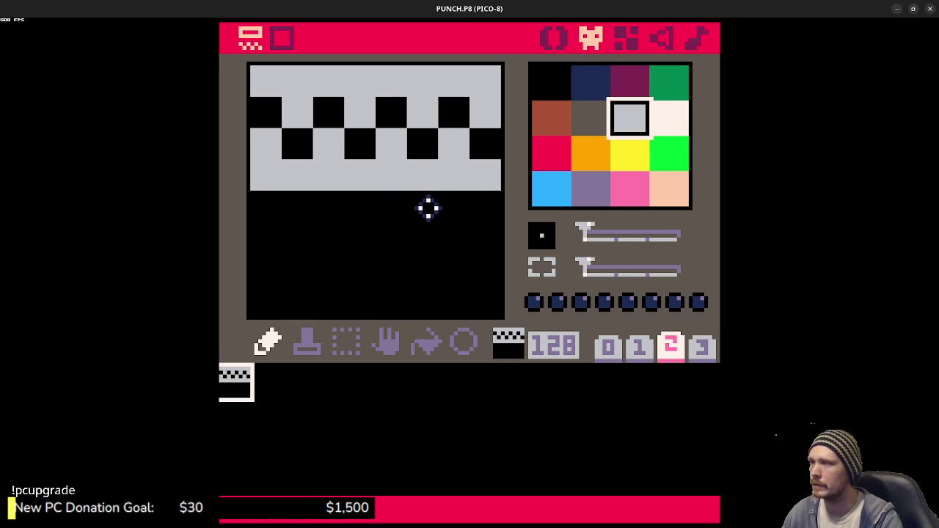
pyautogui.hotkey('ctrl', 'z')
pyautogui.hotkey('ctrl', 'z')
pyautogui.hotkey('ctrl', 'z')
pyautogui.hotkey('ctrl', 'z')
pyautogui.hotkey('ctrl', 'z')
pyautogui.hotkey('ctrl', 'z')
pyautogui.hotkey('ctrl', 'z')
pyautogui.hotkey('ctrl', 'z')
pyautogui.hotkey('ctrl', 'z')
pyautogui.moveTo(276, 103)
pyautogui.mouseDown()
pyautogui.moveTo(264, 151)
pyautogui.moveTo(264, 272)
pyautogui.moveTo(471, 295)
pyautogui.moveTo(480, 113)
pyautogui.mouseUp()
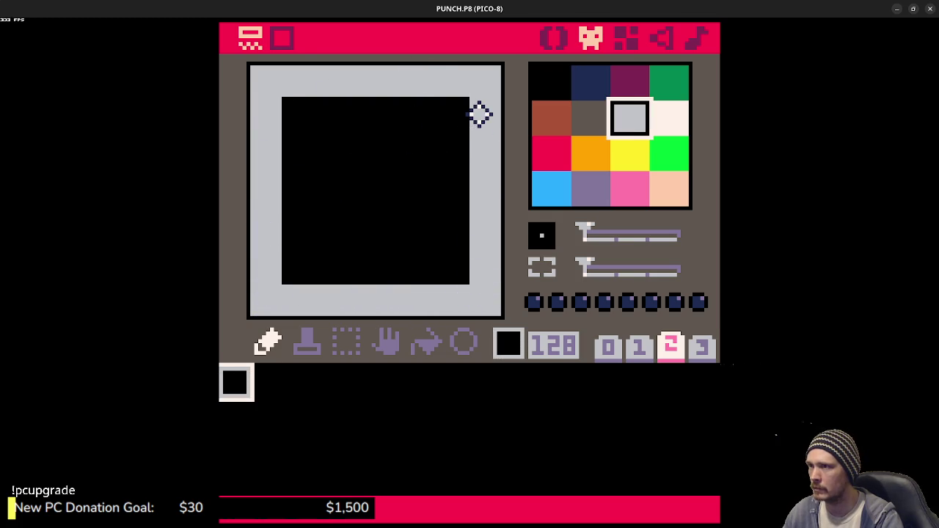
# Step: Bucket-fill sprite 128's black centre with dark grey, then switch to the map editor
pyautogui.click(591, 122)
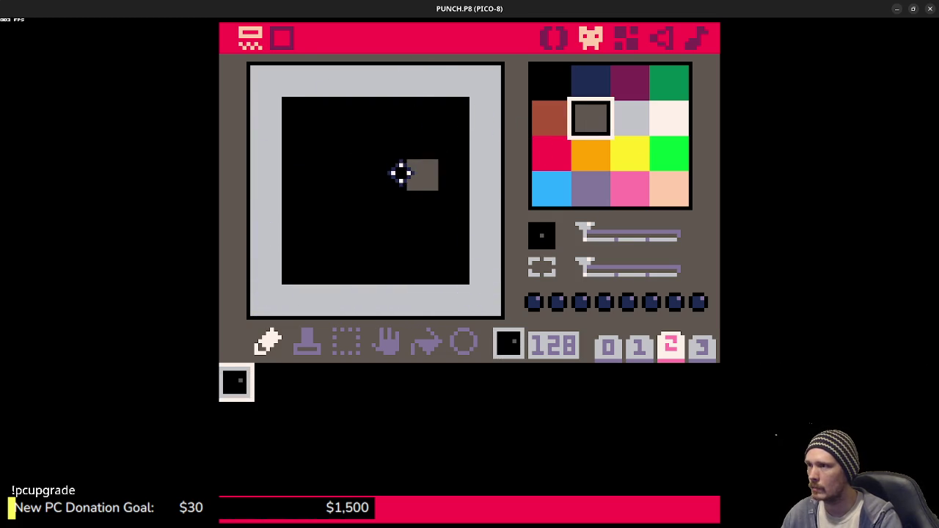
pyautogui.click(426, 342)
pyautogui.click(373, 235)
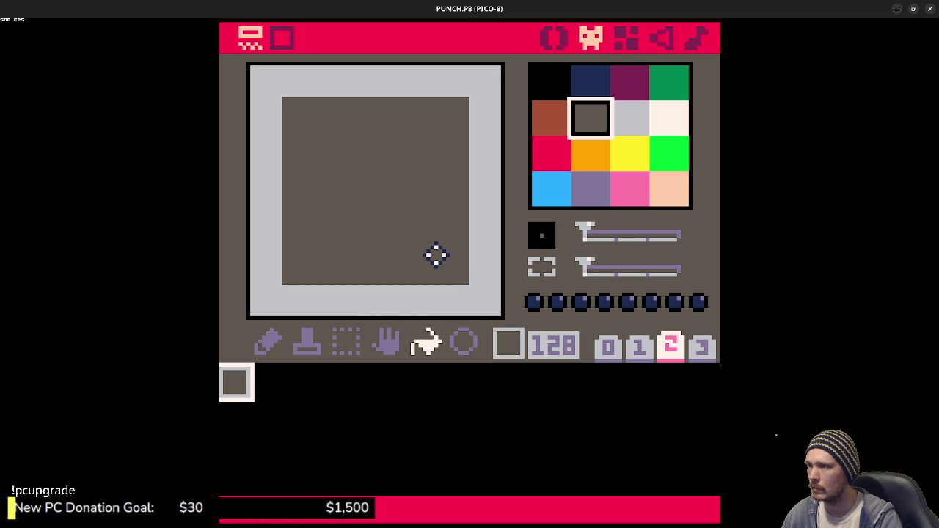
pyautogui.click(622, 37)
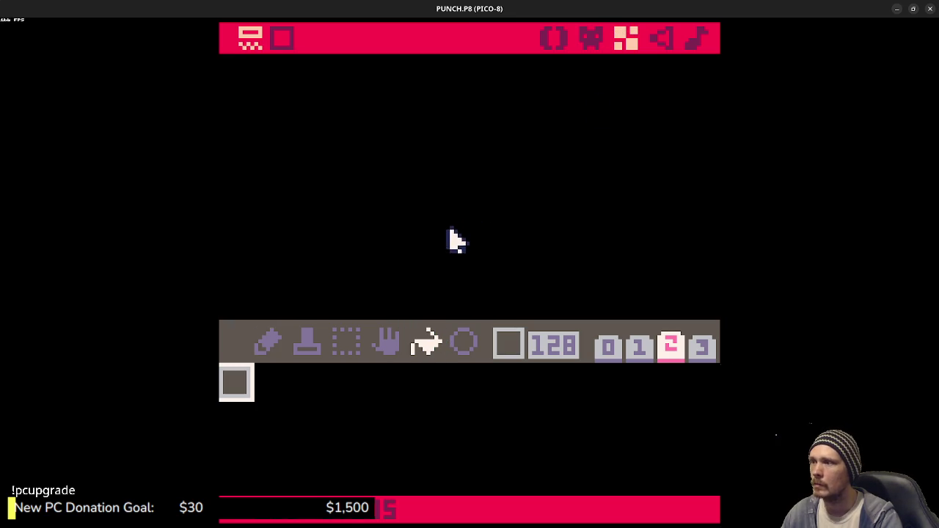
# Step: Undo an accidental map-wide fill and paint grey tiles along the map's top row
pyautogui.click(236, 78)
pyautogui.hotkey('ctrl', 'z')
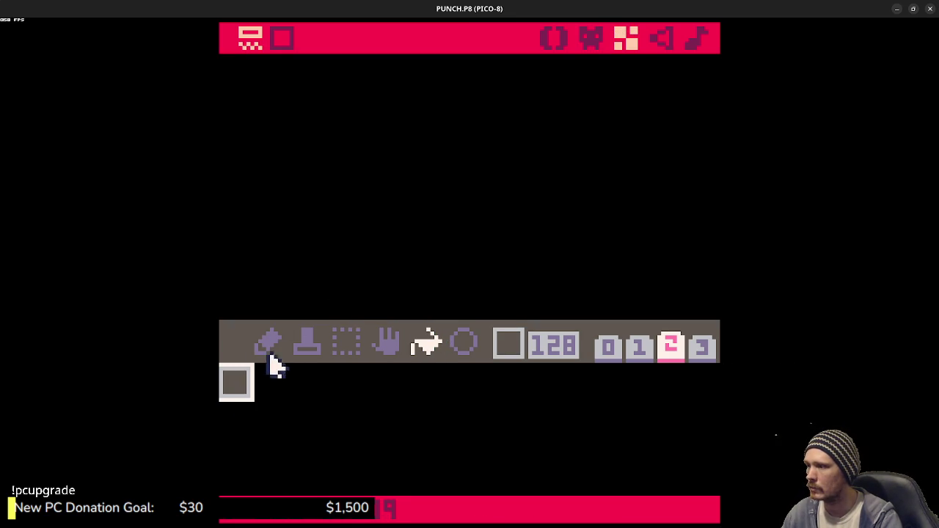
pyautogui.click(268, 342)
pyautogui.moveTo(237, 73)
pyautogui.mouseDown()
pyautogui.moveTo(550, 80)
pyautogui.moveTo(706, 69)
pyautogui.mouseUp()
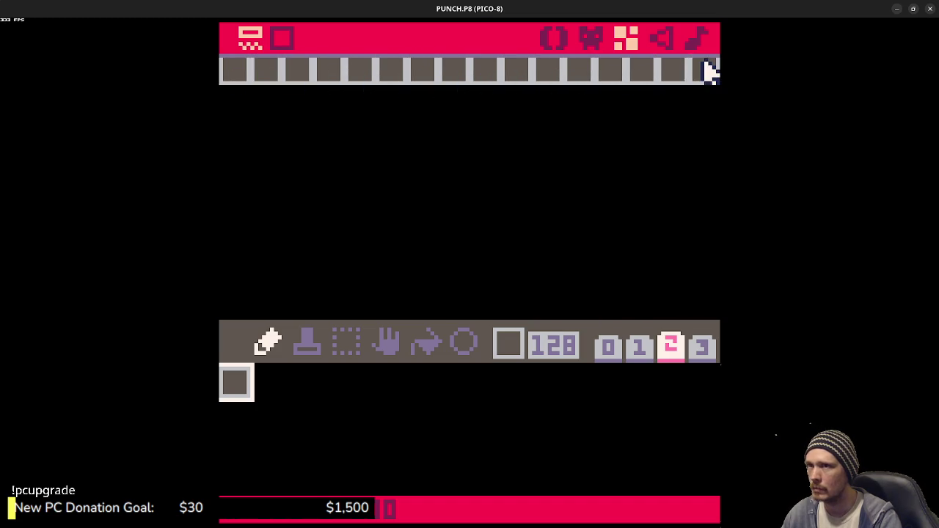
pyautogui.moveTo(328, 132)
pyautogui.mouseDown()
pyautogui.moveTo(404, 197)
pyautogui.moveTo(360, 147)
pyautogui.moveTo(313, 118)
pyautogui.mouseUp()
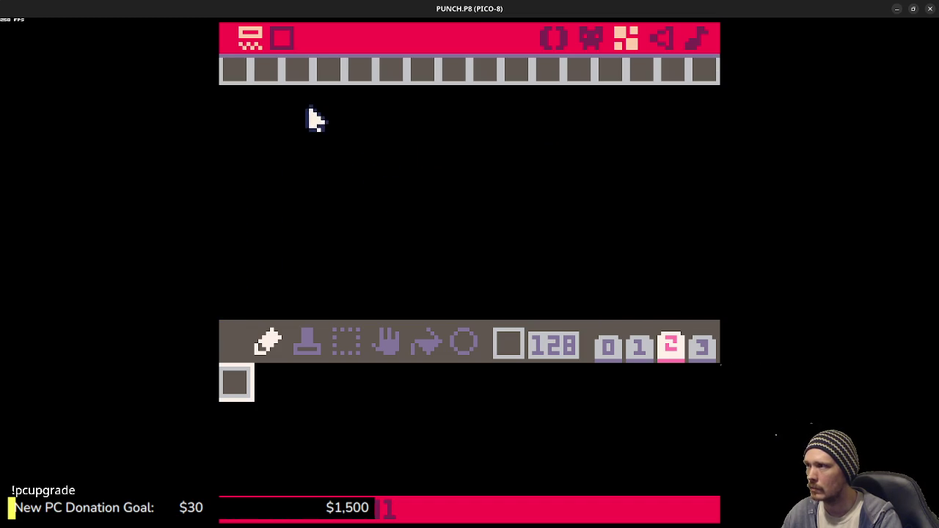
pyautogui.hotkey('ctrl', 'z')
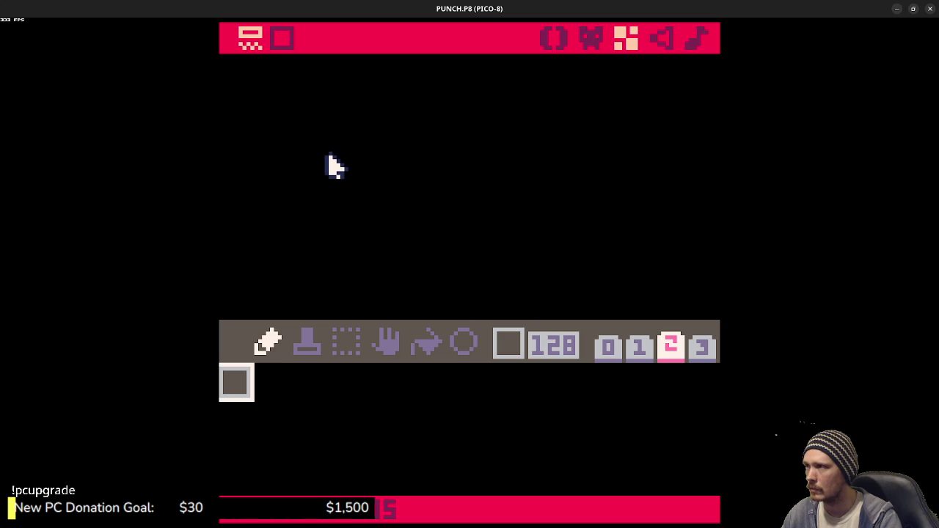
pyautogui.press('Tab')
pyautogui.hotkey('ctrl', 'y')
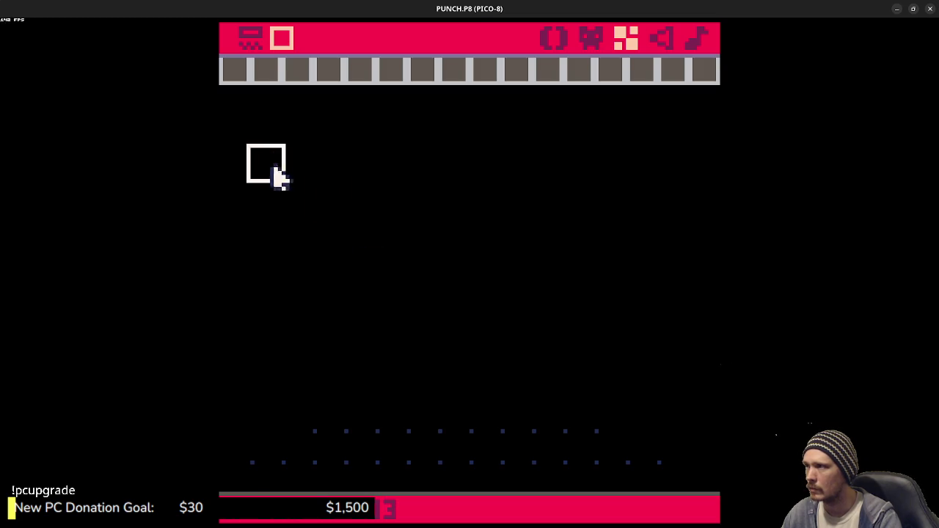
# Step: Paint the grey left wall from the floor up to the top row
pyautogui.moveTo(270, 157); pyautogui.dragTo(335, 189)
pyautogui.moveTo(304, 135); pyautogui.dragTo(304, 195)
pyautogui.moveTo(360, 312)
pyautogui.mouseDown()
pyautogui.moveTo(421, 253)
pyautogui.moveTo(333, 308)
pyautogui.mouseUp()
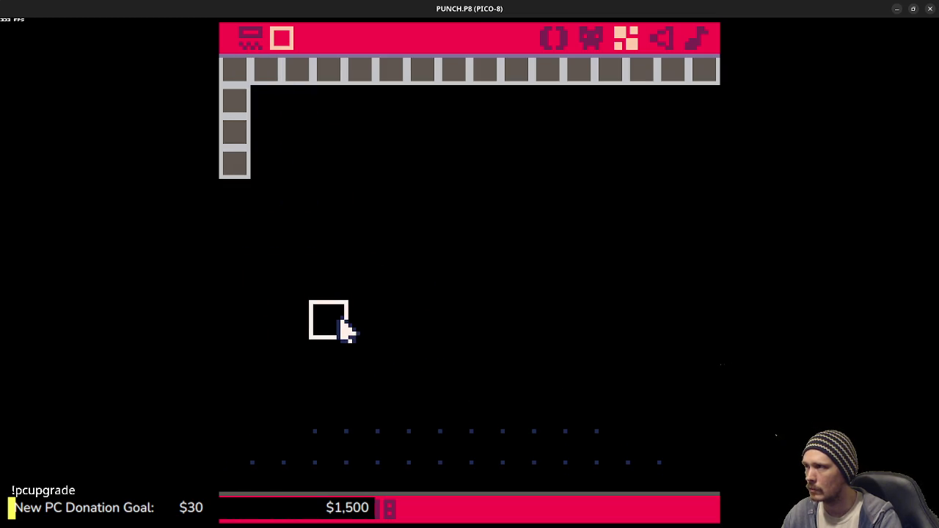
pyautogui.press('Down')
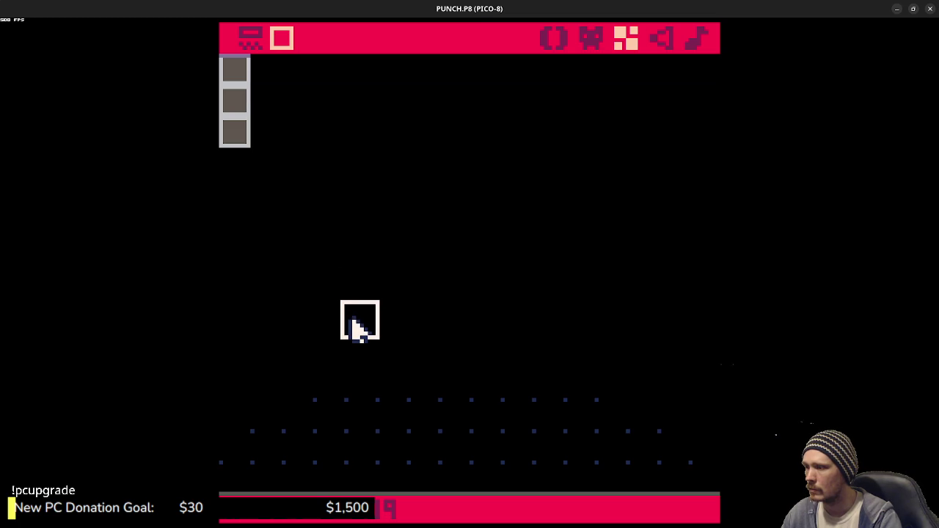
pyautogui.press('Down')
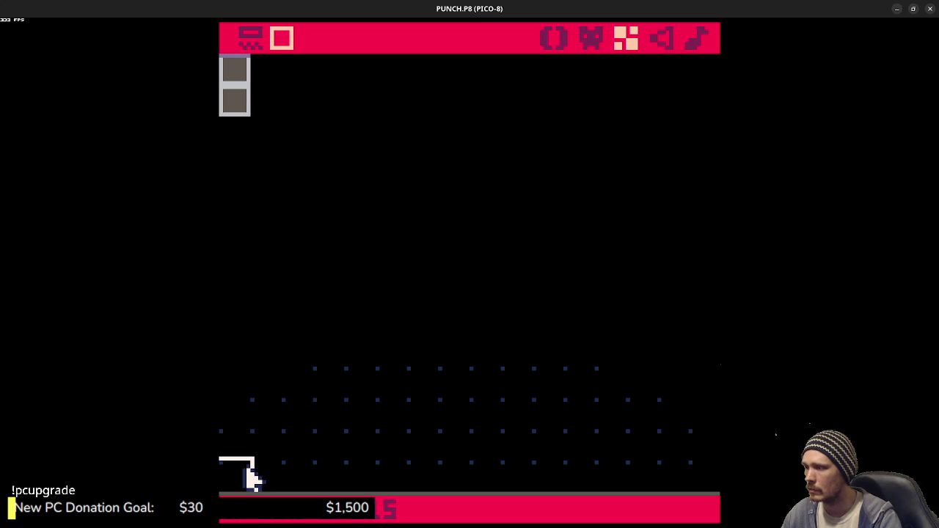
pyautogui.moveTo(248, 472)
pyautogui.mouseDown()
pyautogui.moveTo(246, 132)
pyautogui.moveTo(252, 478)
pyautogui.moveTo(697, 474)
pyautogui.moveTo(704, 140)
pyautogui.mouseUp()
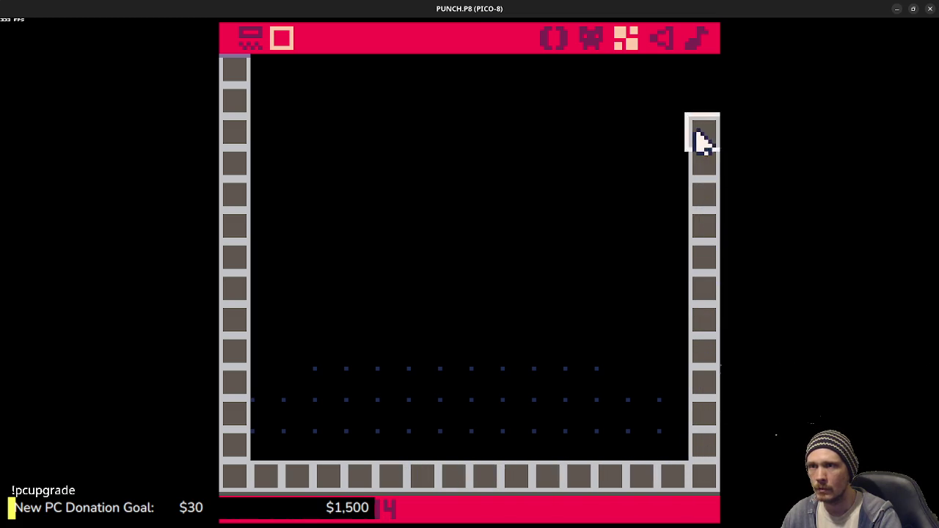
pyautogui.press('Up')
pyautogui.press('Up')
pyautogui.press('Up')
pyautogui.press('Right')
pyautogui.press('Up')
# Step: Paint the grey right wall up to the top row
pyautogui.moveTo(682, 252); pyautogui.dragTo(662, 184)
pyautogui.press('Down')
pyautogui.press('Down')
pyautogui.press('Down')
pyautogui.press('Left')
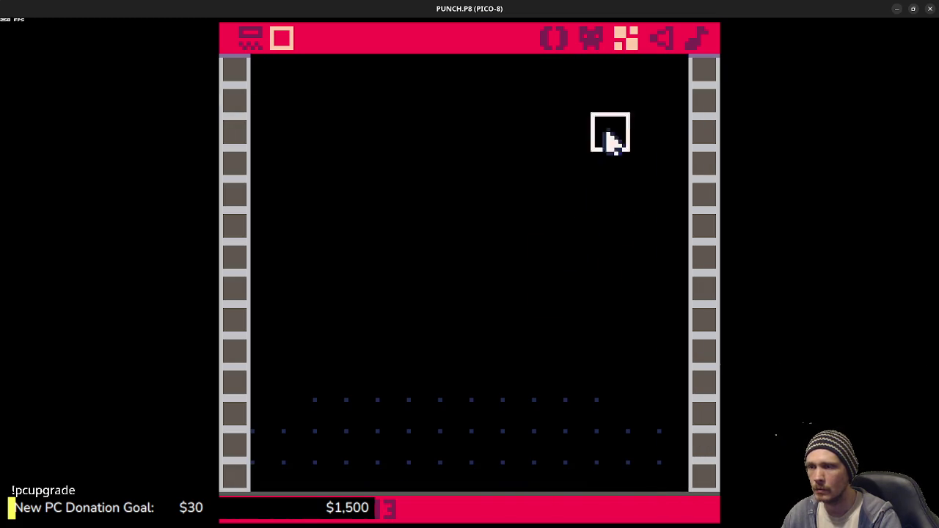
pyautogui.press('Down')
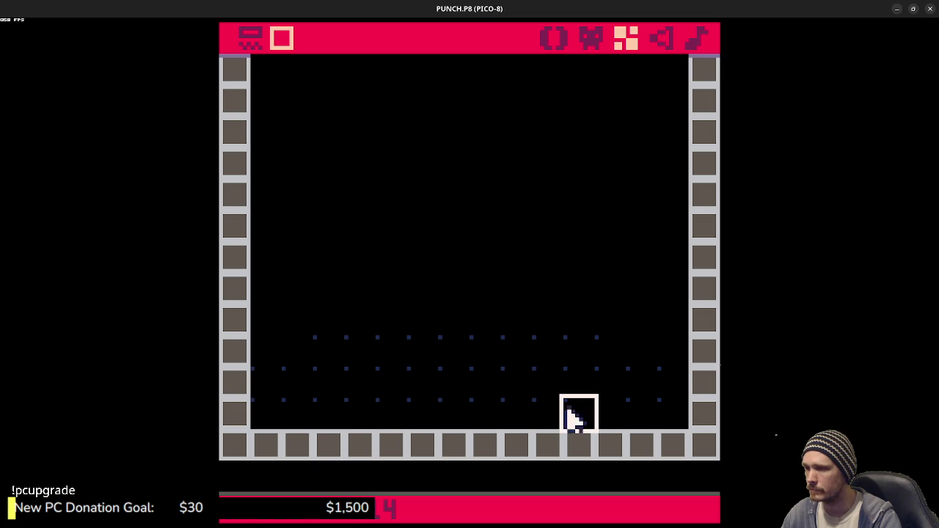
# Step: Place a two-tile floor step and four floating grey platform blocks inside the room
pyautogui.moveTo(579, 415); pyautogui.dragTo(609, 417)
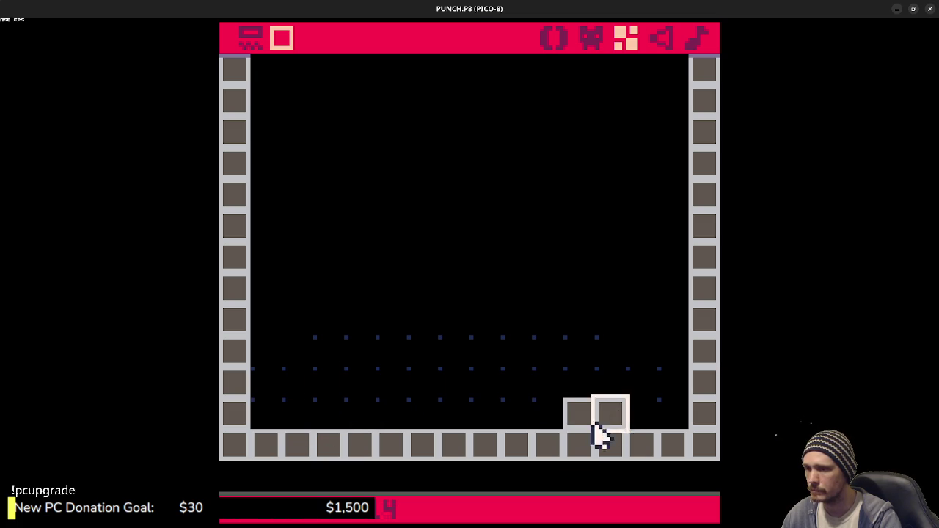
pyautogui.click(640, 349)
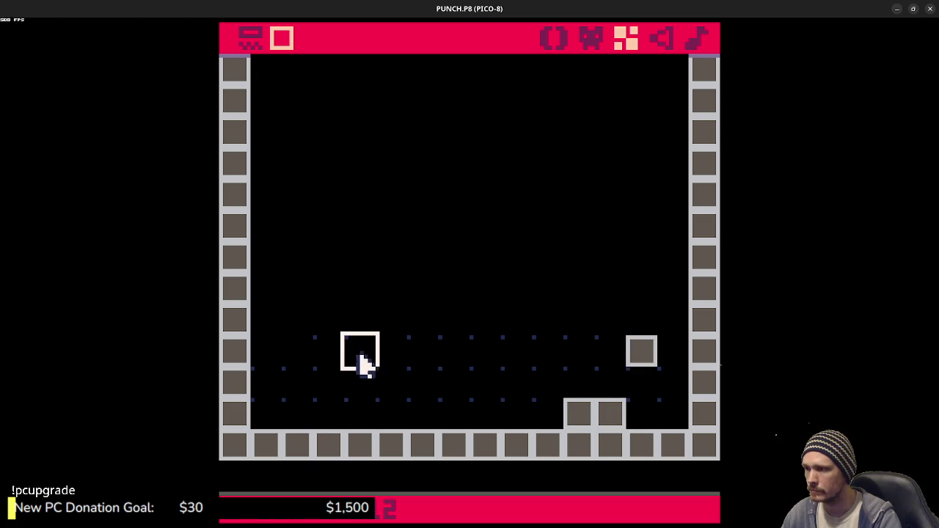
pyautogui.click(543, 323)
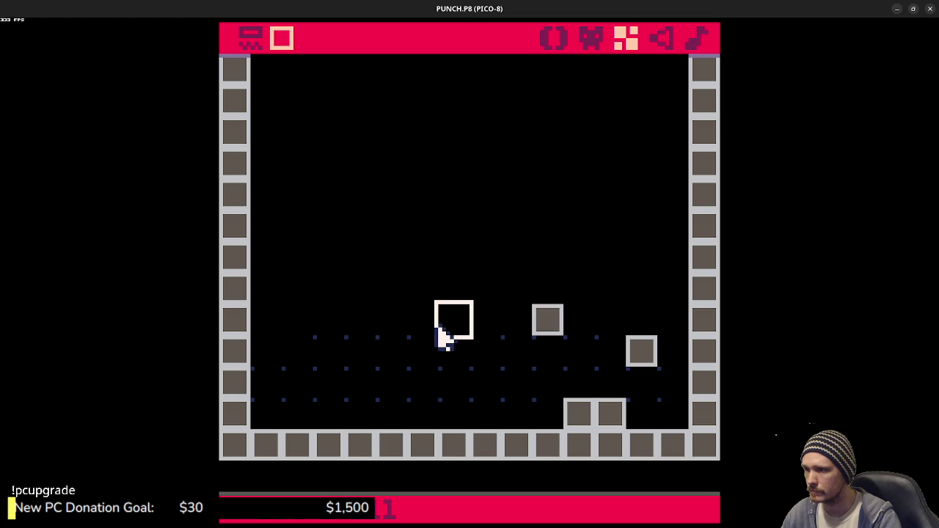
pyautogui.click(440, 329)
pyautogui.click(367, 328)
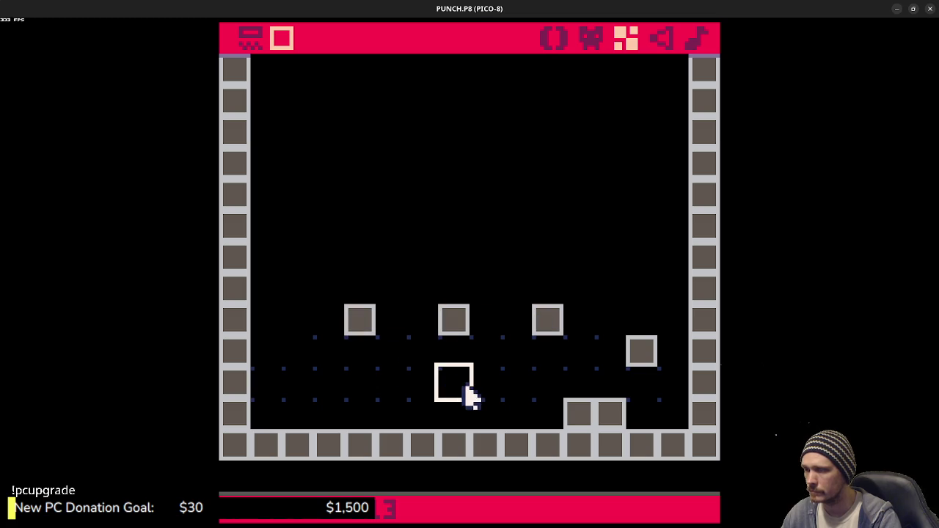
pyautogui.moveTo(474, 242)
pyautogui.mouseDown()
pyautogui.moveTo(518, 320)
pyautogui.moveTo(455, 297)
pyautogui.moveTo(441, 233)
pyautogui.mouseUp()
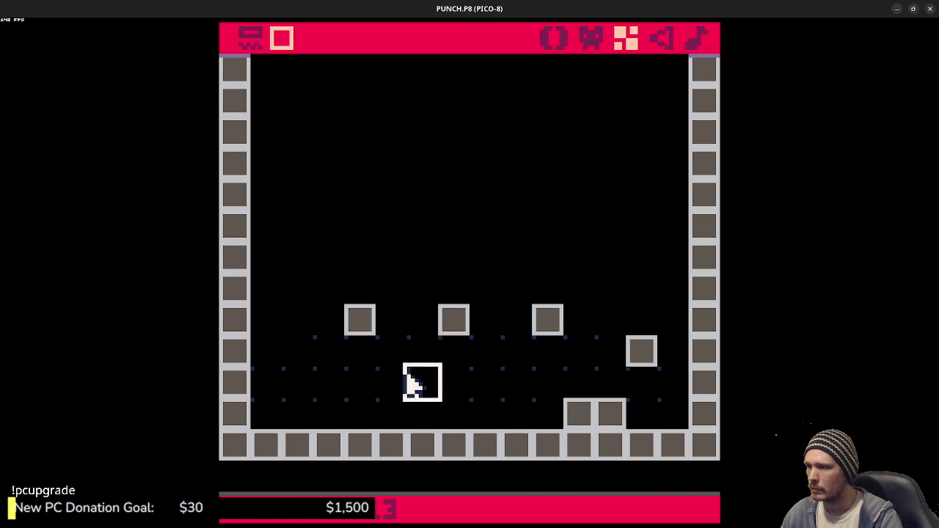
# Step: Select empty sprite 0 for erasing and zoom out to view the whole room
pyautogui.press('Tab')
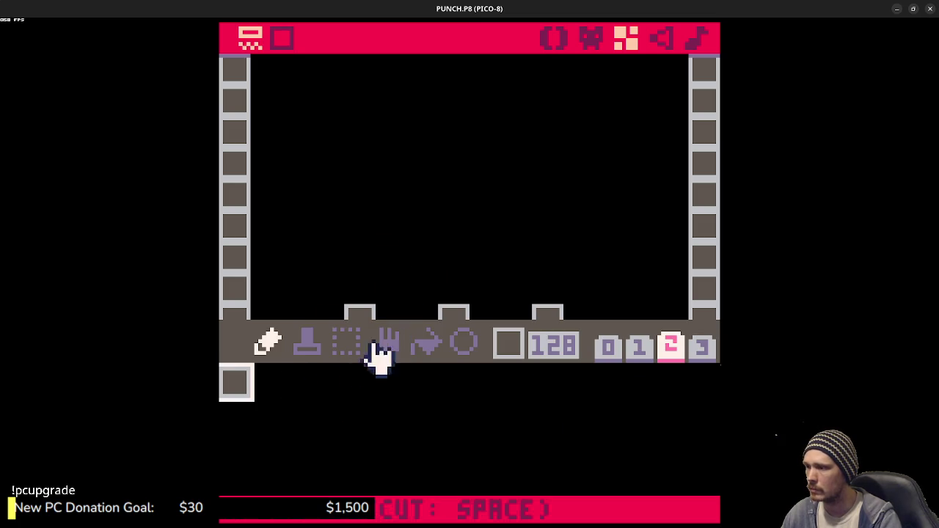
pyautogui.click(608, 347)
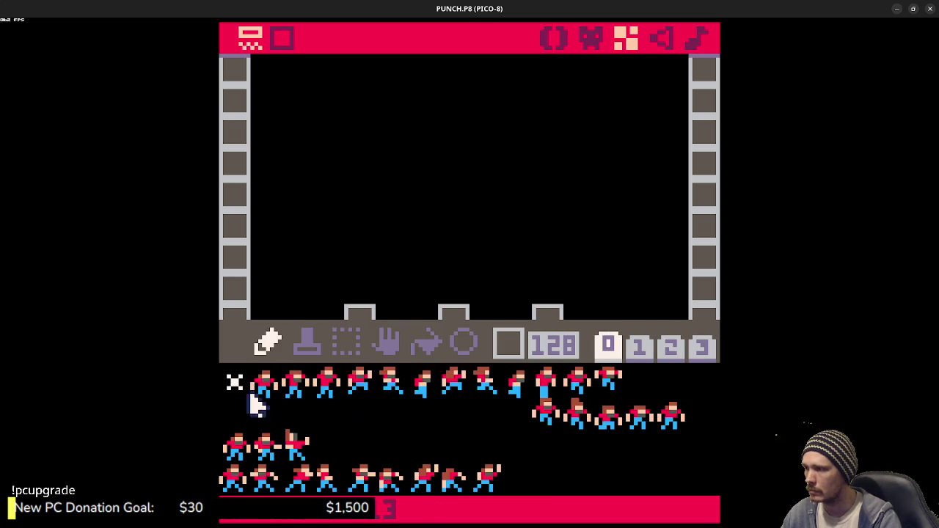
pyautogui.click(249, 388)
pyautogui.press('Tab')
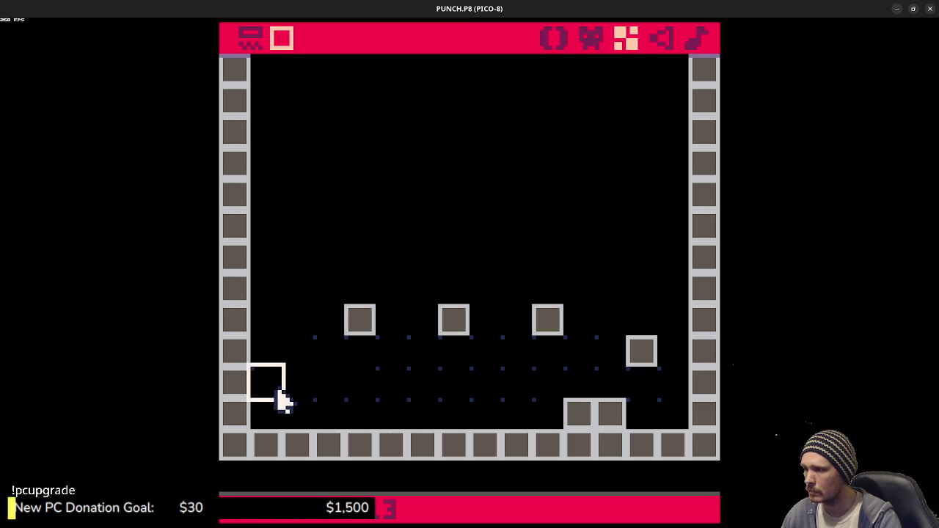
pyautogui.scroll(-3, 325, 408)
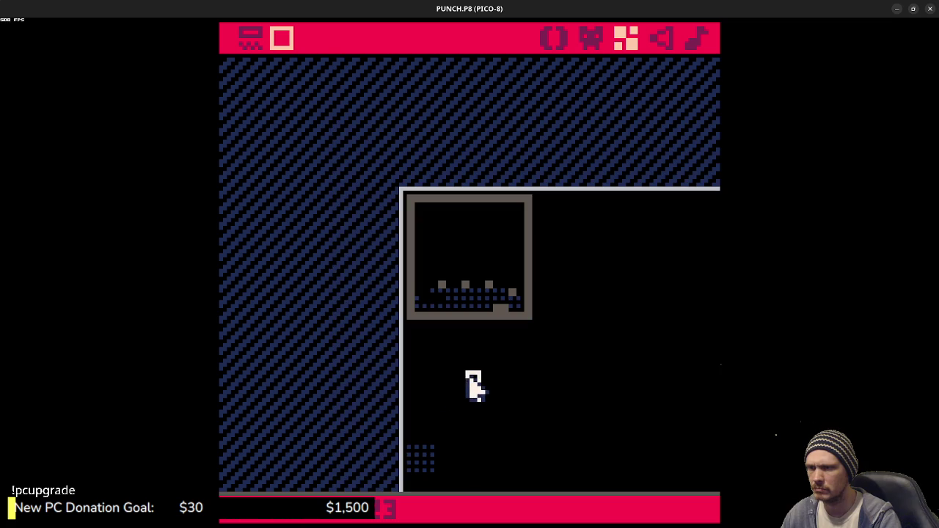
pyautogui.moveTo(474, 409); pyautogui.dragTo(406, 251)
pyautogui.moveTo(480, 292); pyautogui.dragTo(543, 346)
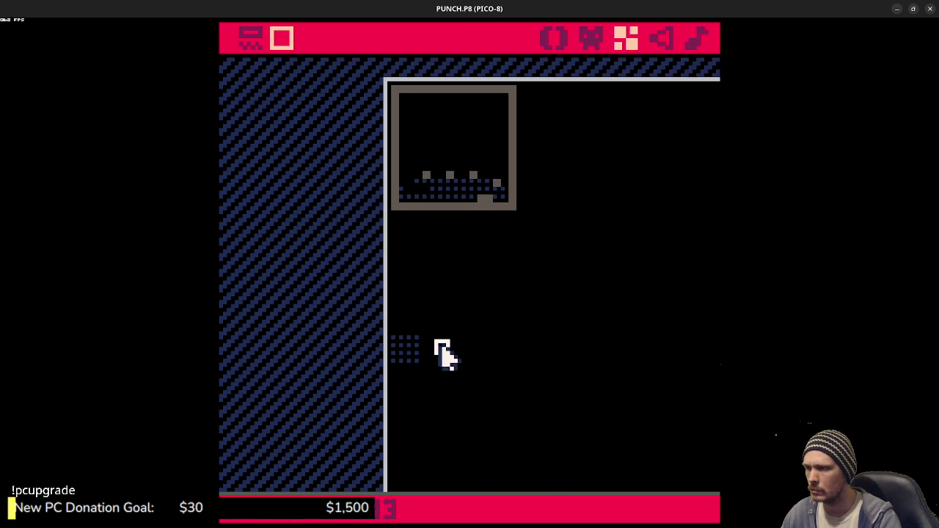